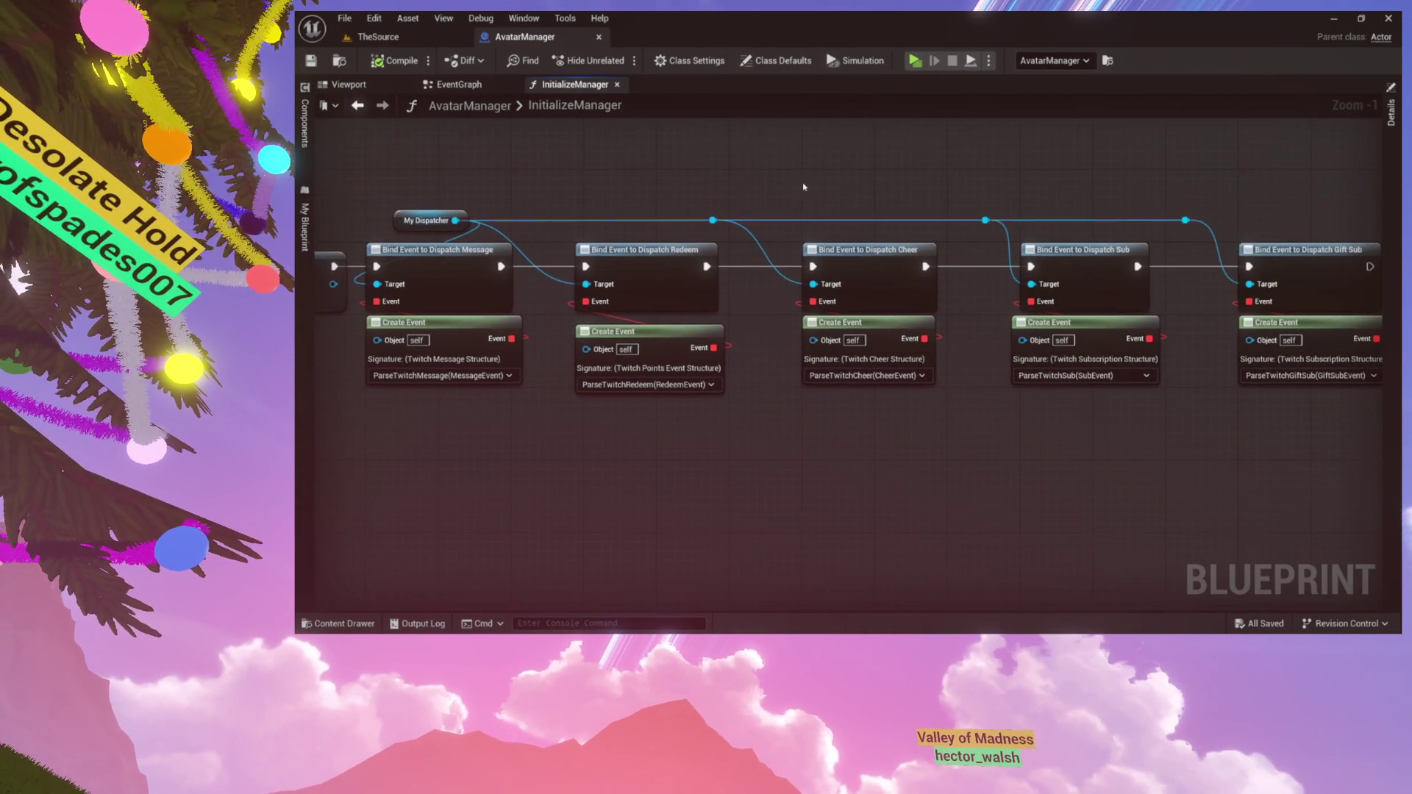
Pan the InitializeManager graph and expand the Commands category in My Blueprint
{"action": "left_click_drag", "start_coordinate": [801, 178], "coordinate": [813, 204]}
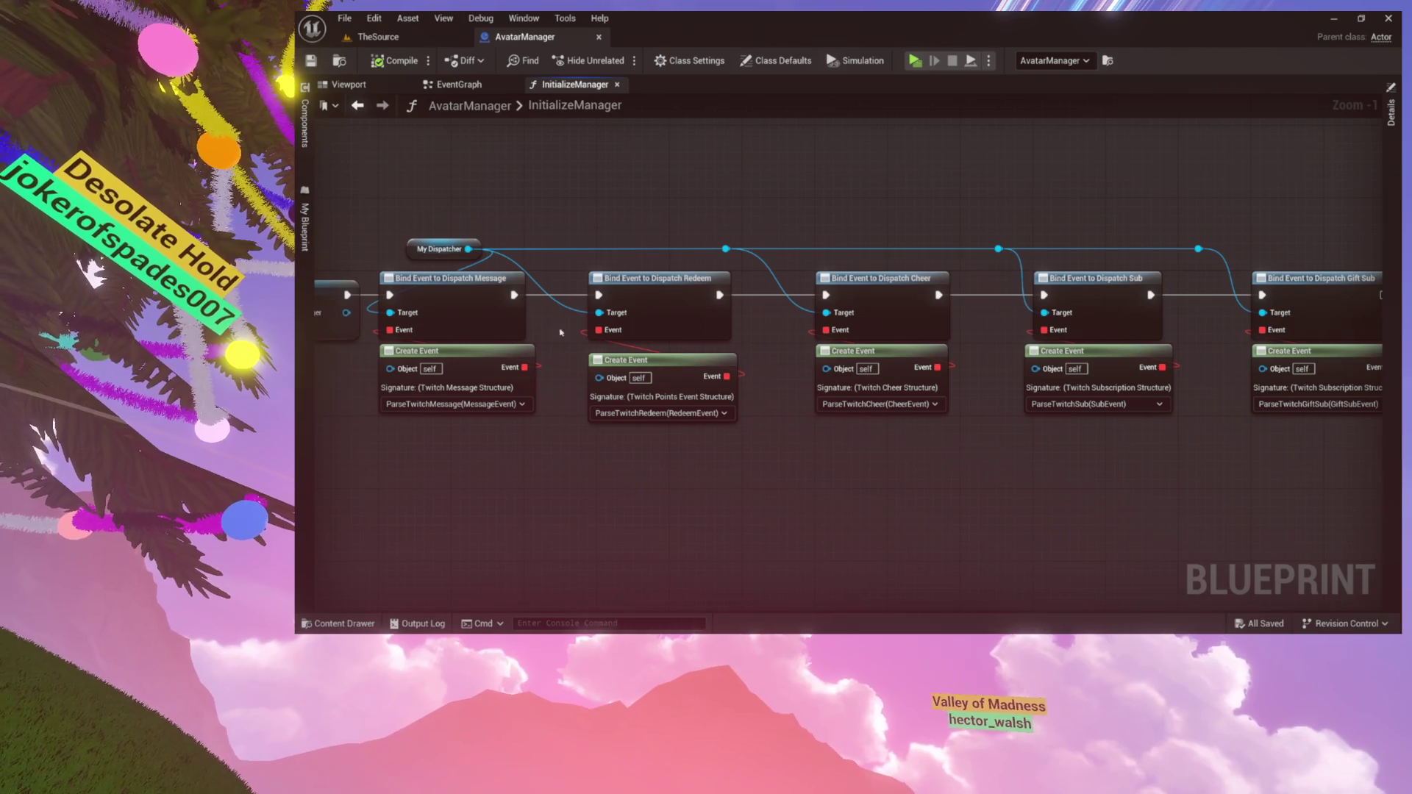
{"action": "left_click_drag", "start_coordinate": [1029, 505], "coordinate": [825, 488]}
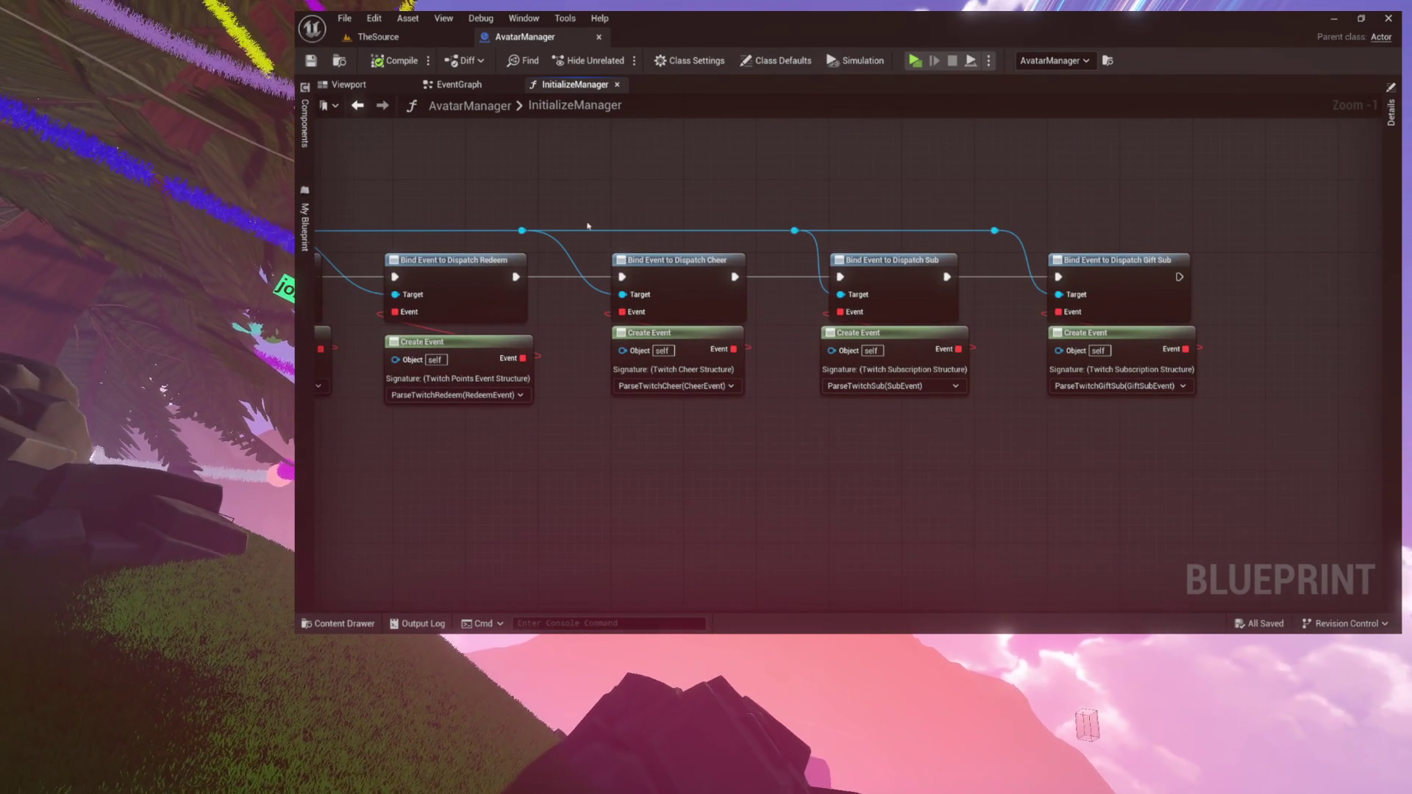
{"action": "left_click", "coordinate": [312, 224]}
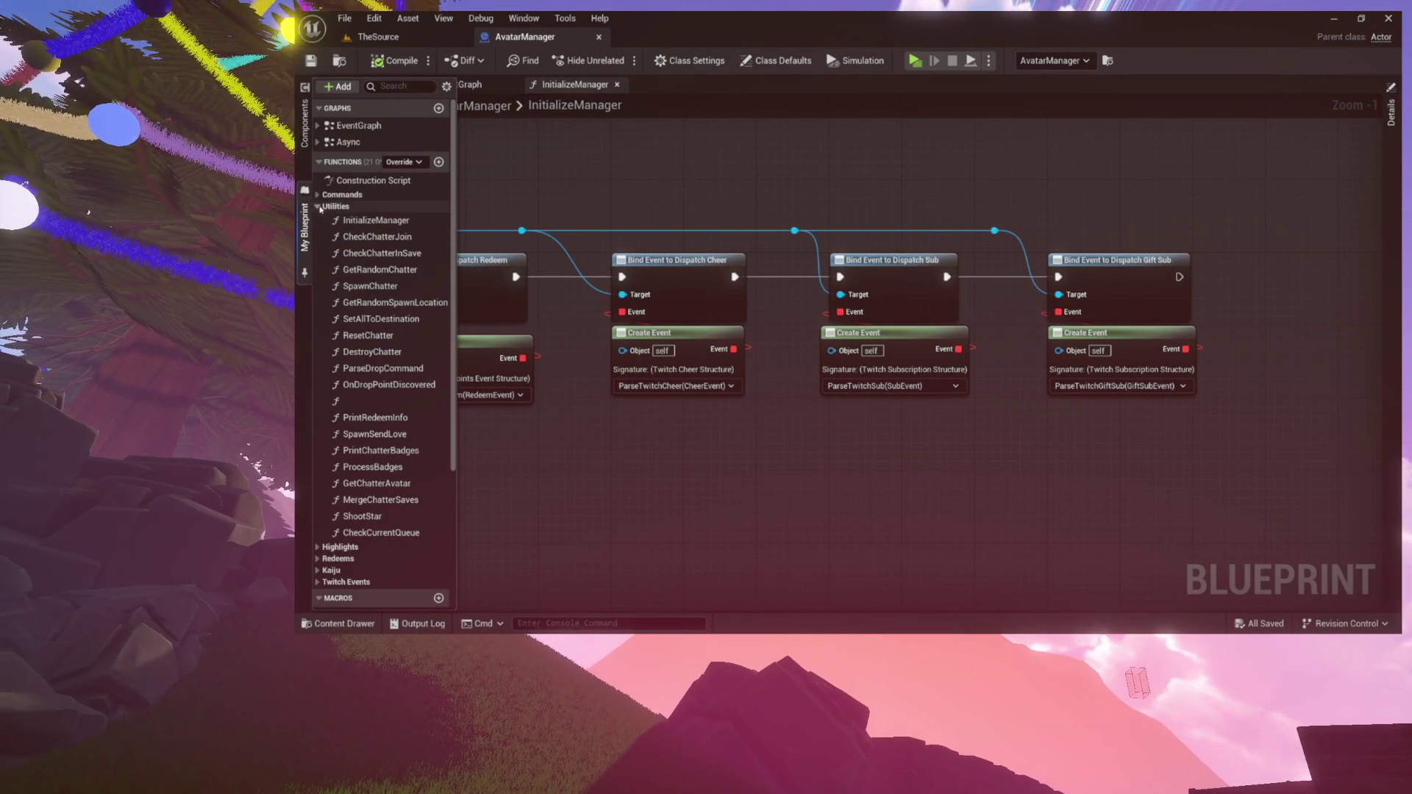
{"action": "left_click", "coordinate": [322, 206]}
{"action": "left_click", "coordinate": [323, 194]}
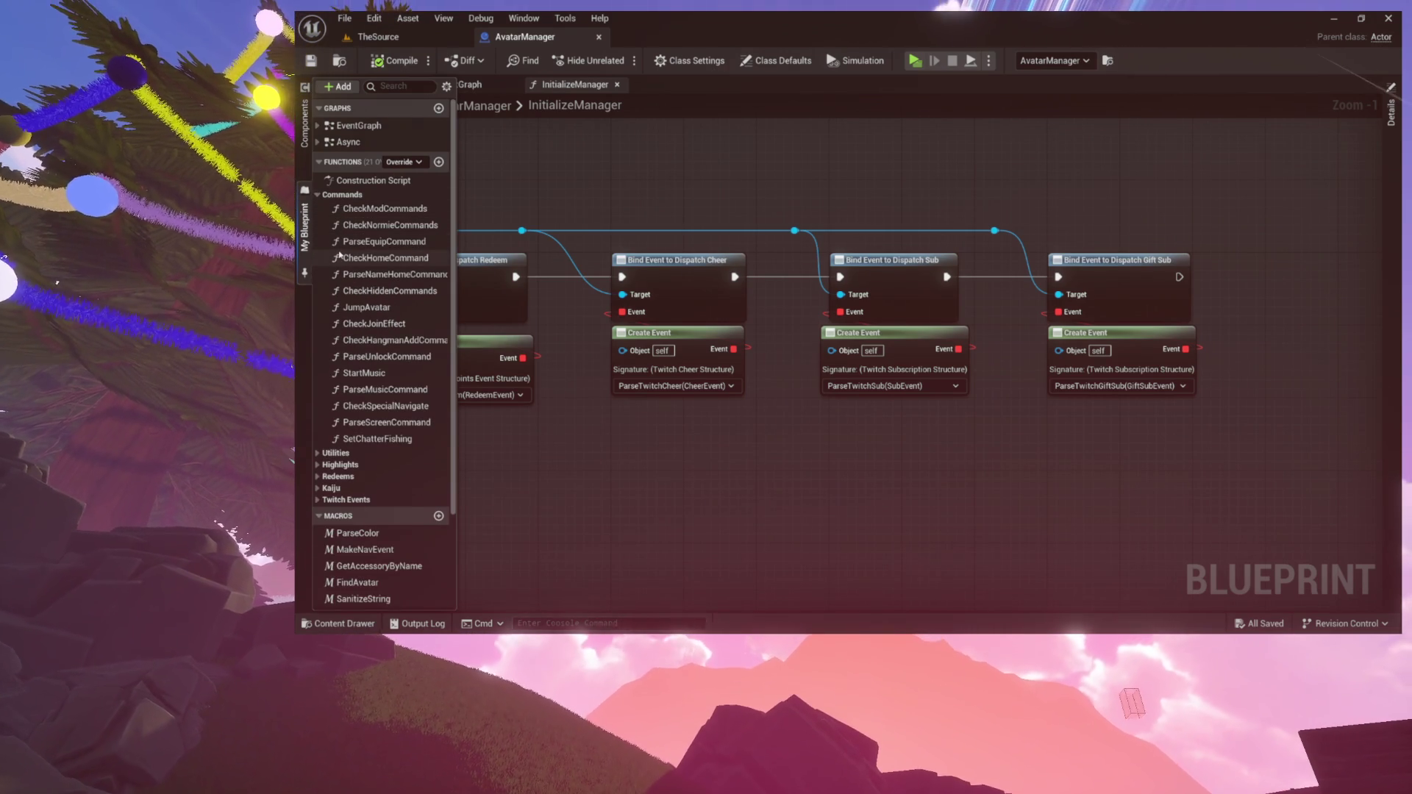
{"action": "scroll", "coordinate": [351, 289], "scroll_direction": "down", "scroll_amount": 4}
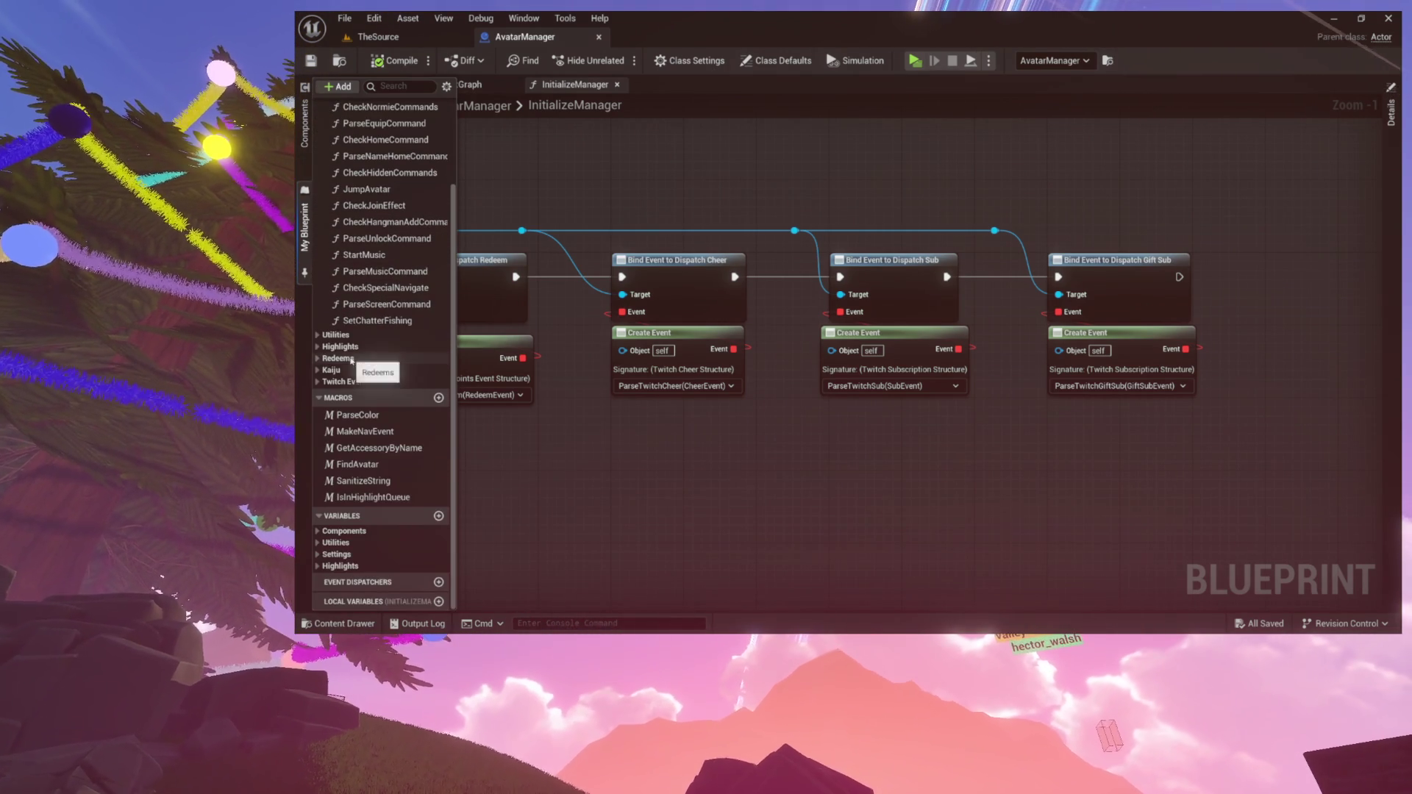
{"action": "left_click", "coordinate": [323, 400]}
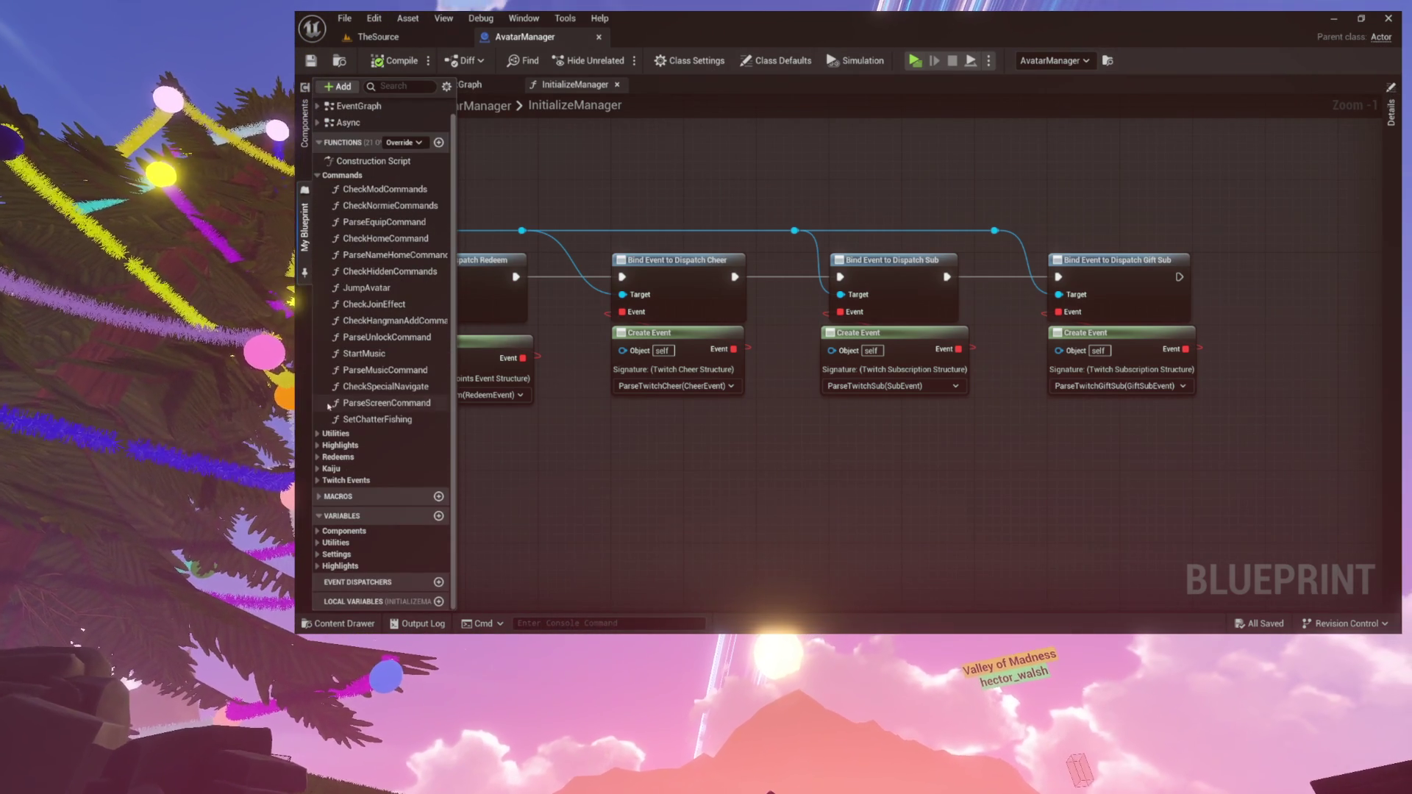
Browse the Redeems category and open the ParseTwitchRedeem function graph
{"action": "left_click", "coordinate": [317, 457]}
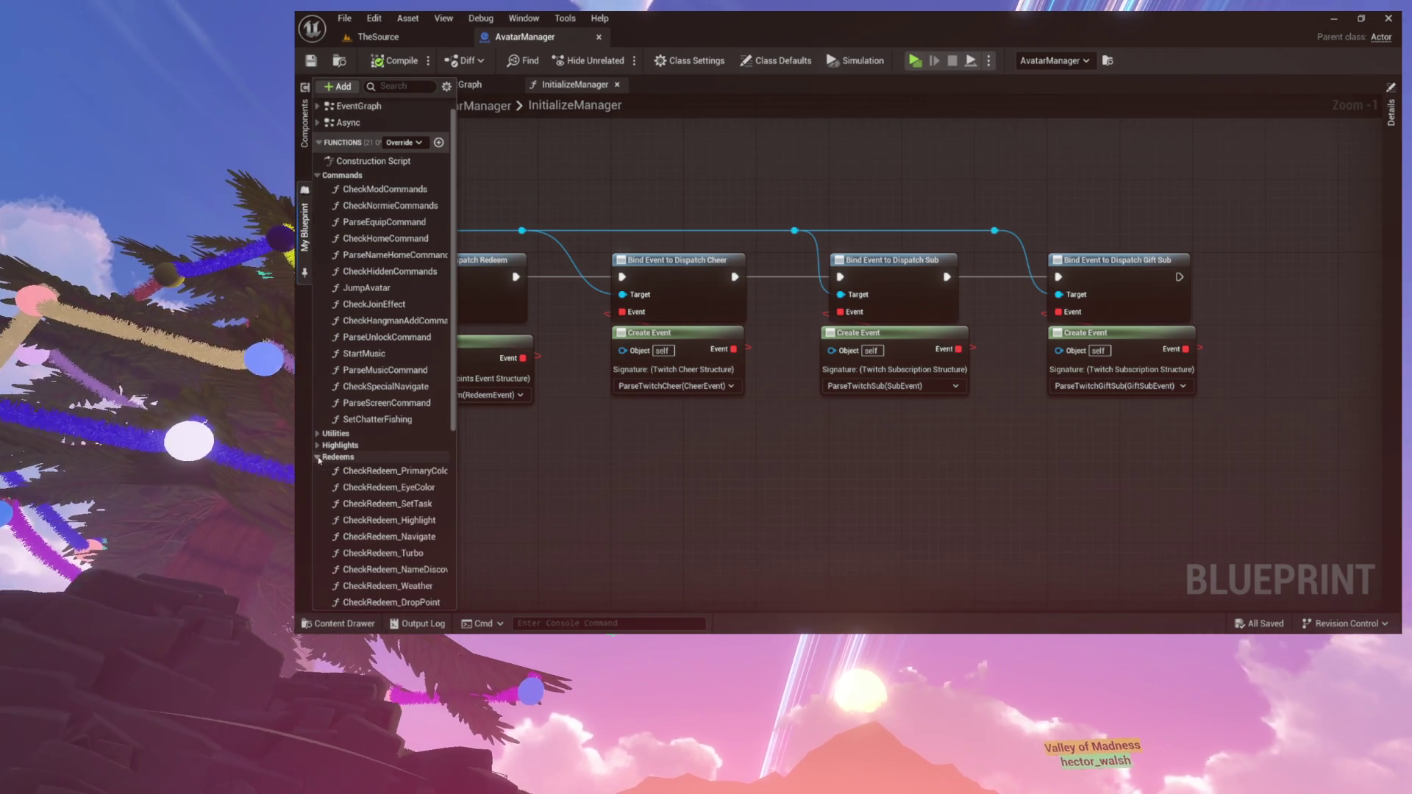
{"action": "scroll", "coordinate": [328, 453], "scroll_direction": "down", "scroll_amount": 3}
{"action": "scroll", "coordinate": [352, 423], "scroll_direction": "down", "scroll_amount": 3}
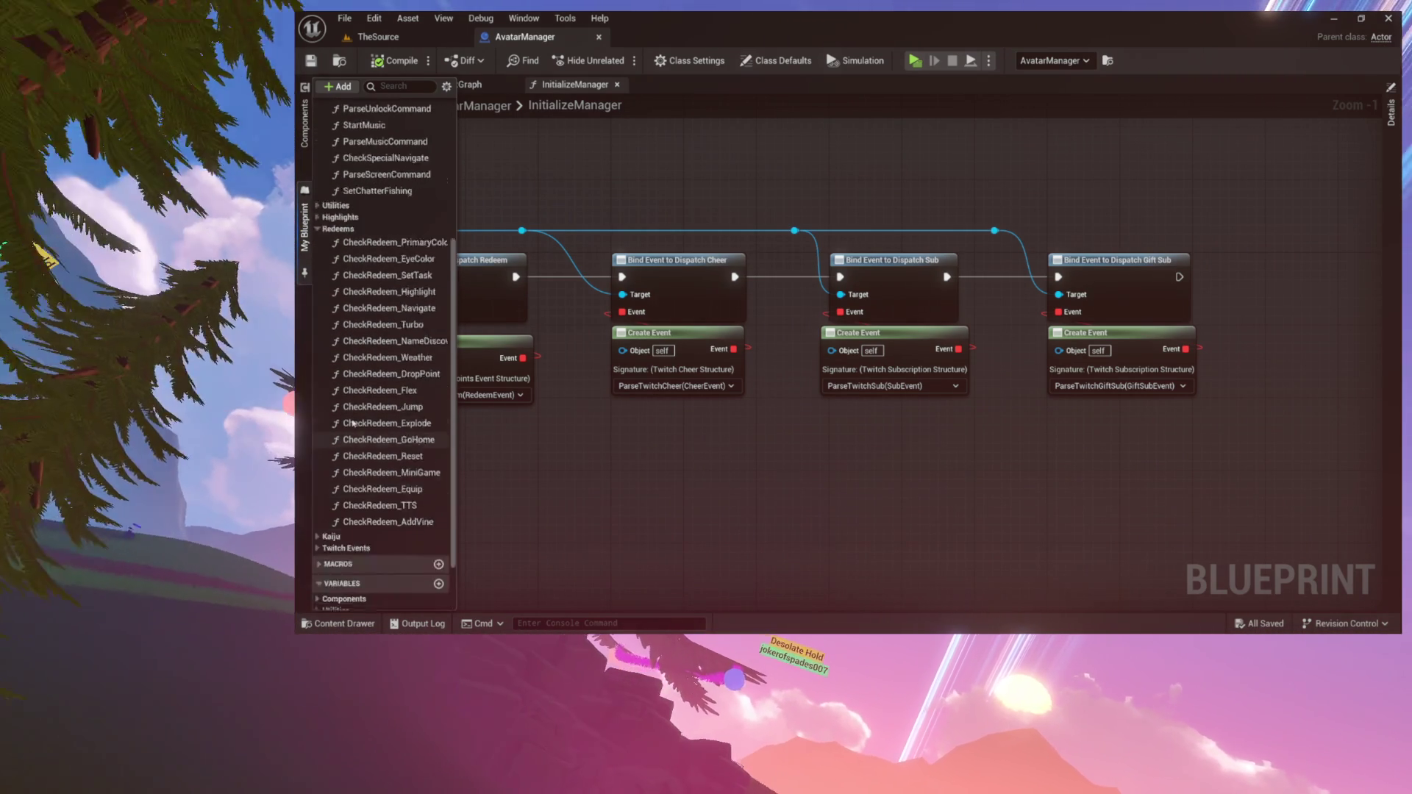
{"action": "left_click", "coordinate": [318, 272]}
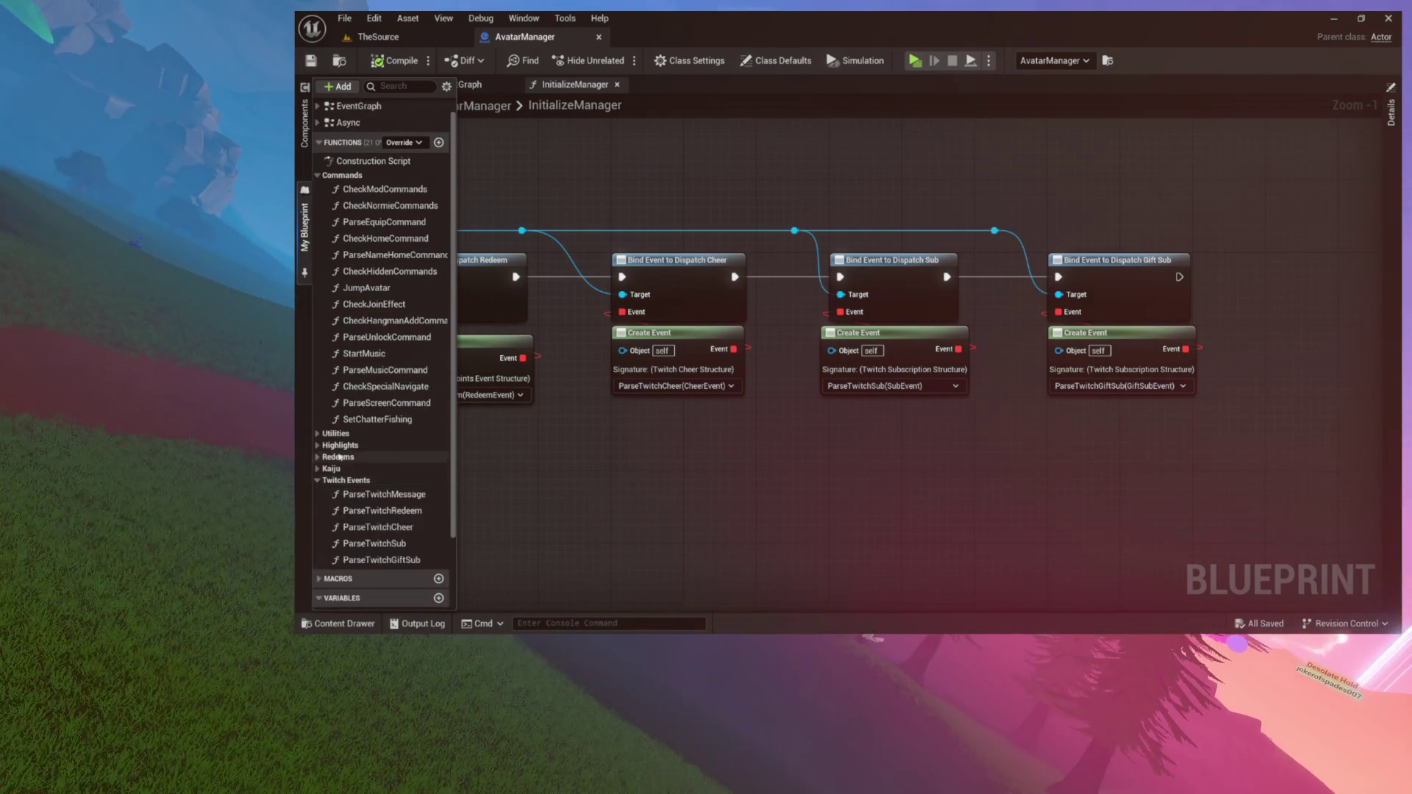
{"action": "scroll", "coordinate": [334, 463], "scroll_direction": "down", "scroll_amount": 3}
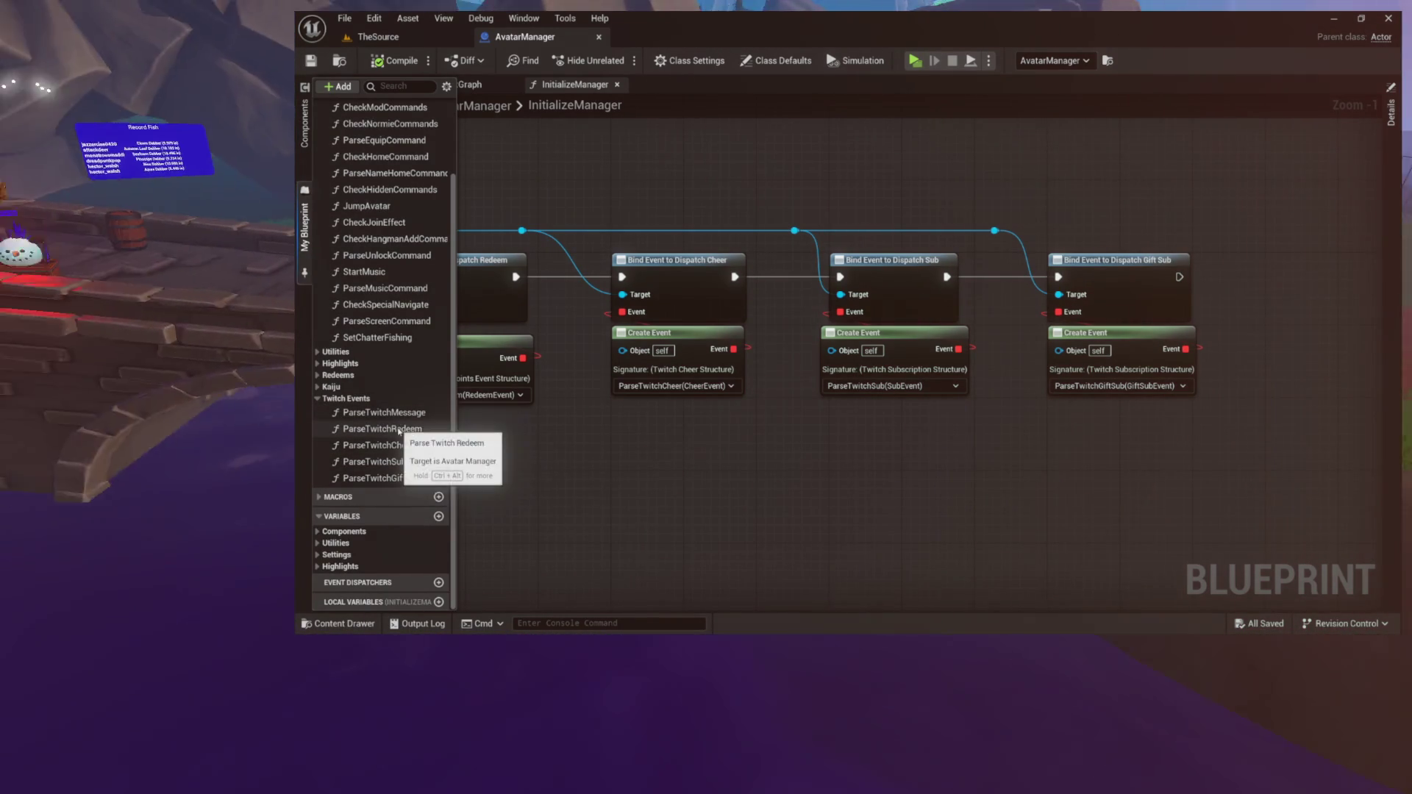
{"action": "double_click", "coordinate": [404, 430]}
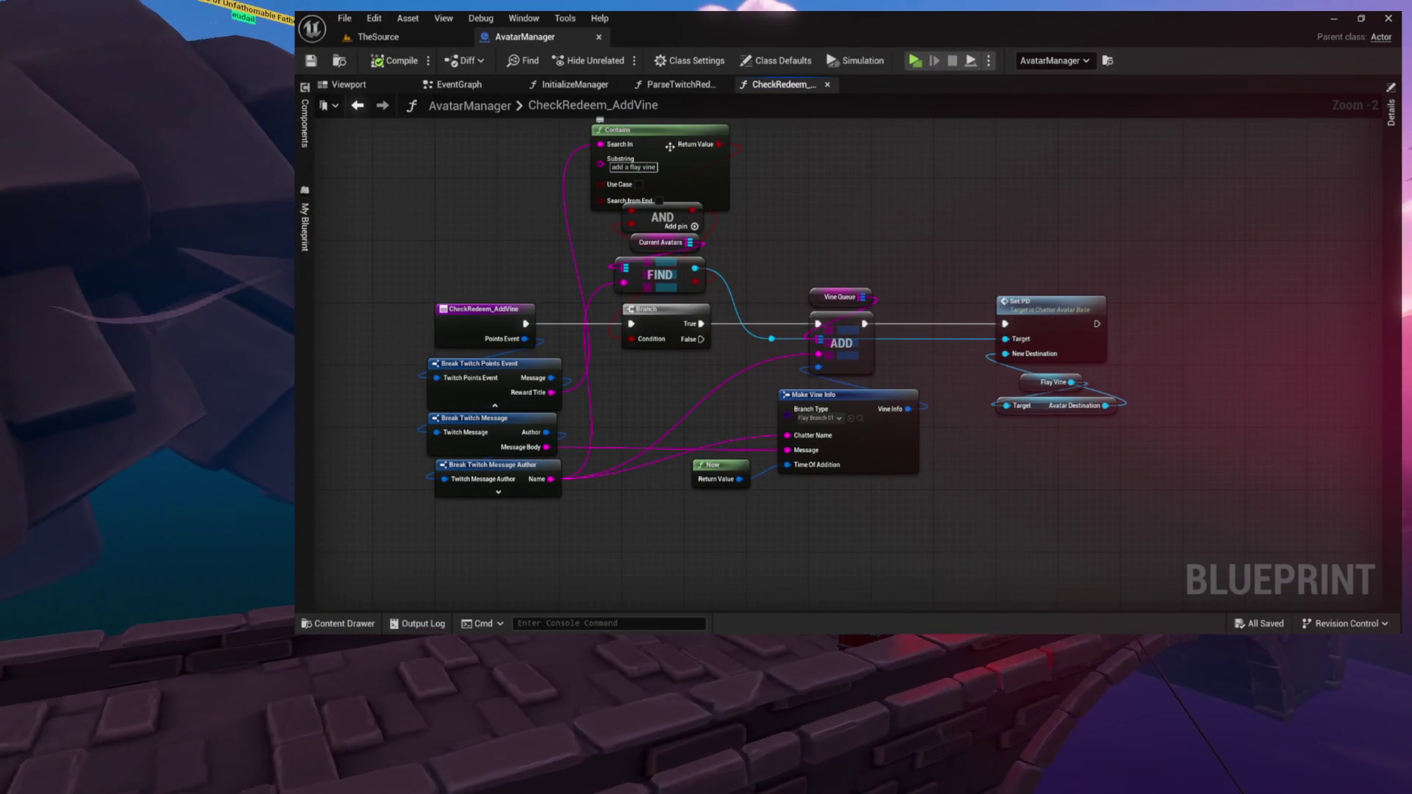
Inspect the Contains check in CheckRedeem_AddVine, then add a new function to AvatarManager
{"action": "left_click", "coordinate": [669, 146]}
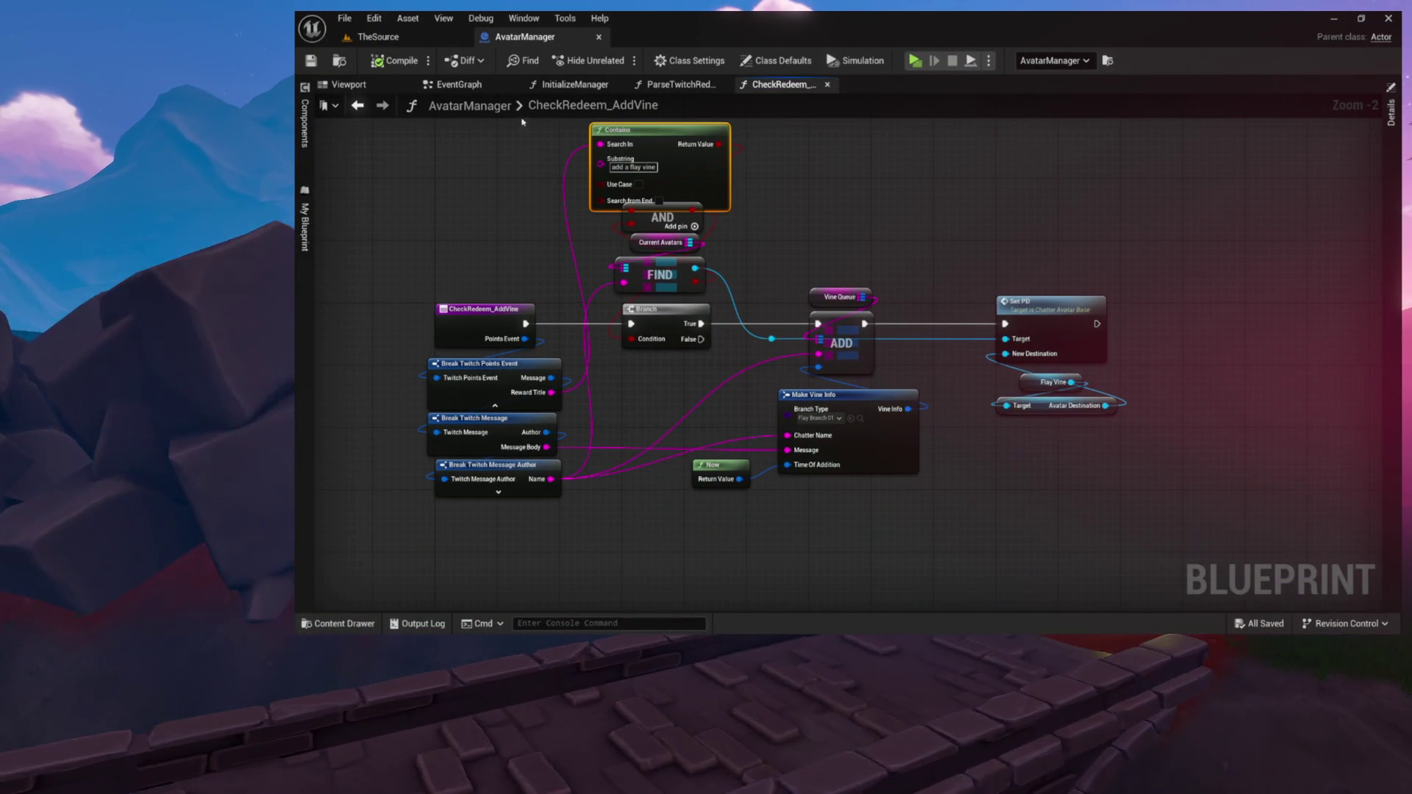
{"action": "left_click", "coordinate": [305, 224]}
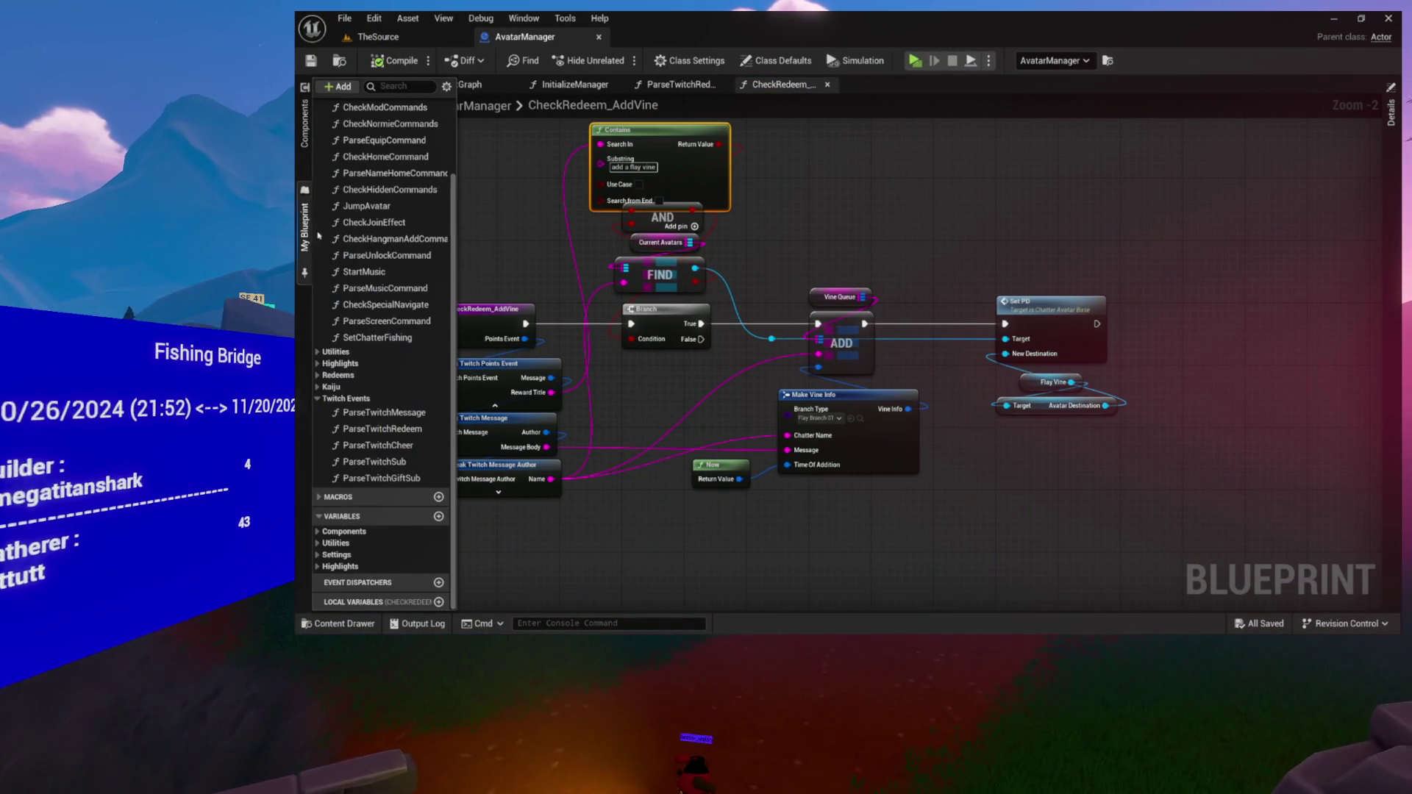
{"action": "scroll", "coordinate": [340, 278], "scroll_direction": "up", "scroll_amount": 3}
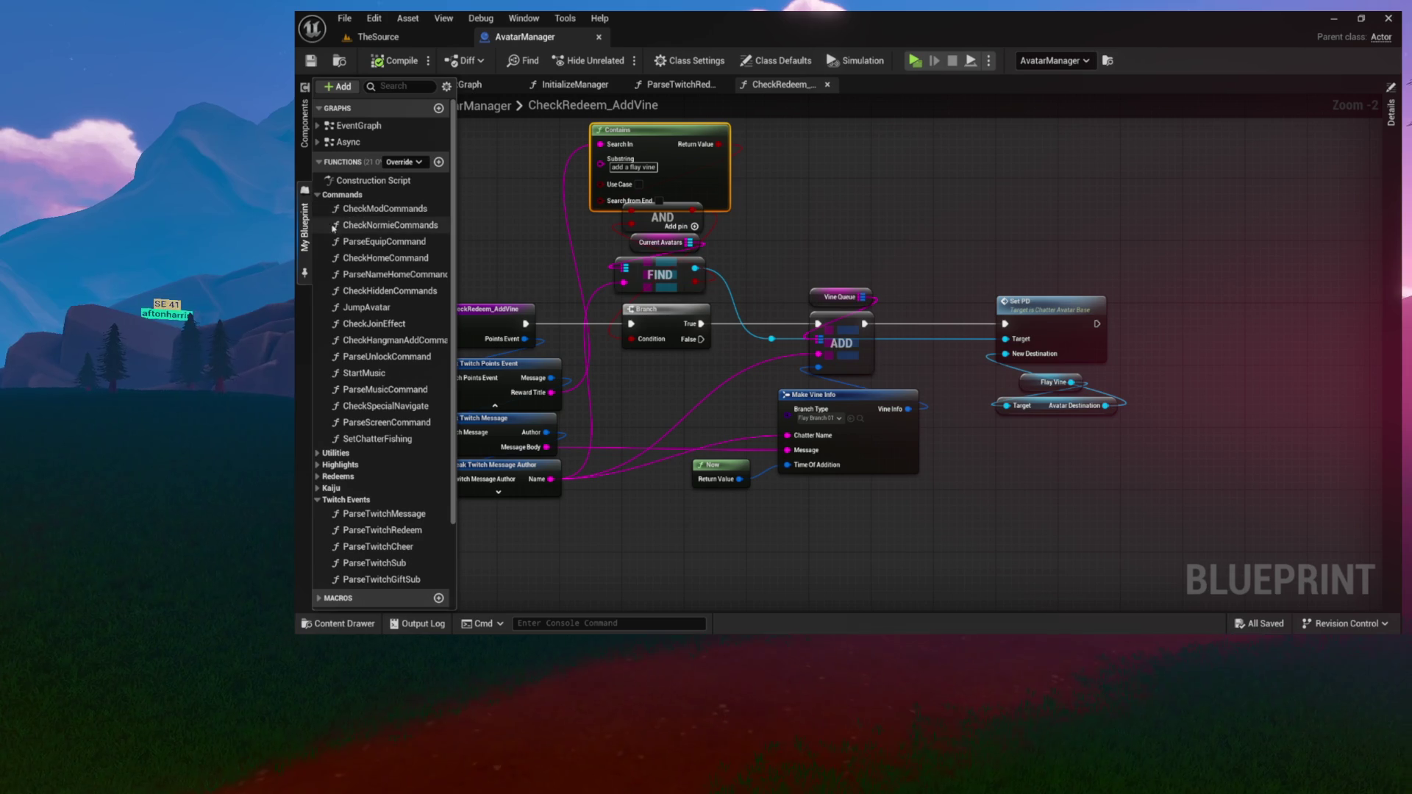
{"action": "left_click", "coordinate": [439, 163]}
{"action": "type", "text": "CheckNightwatch"}
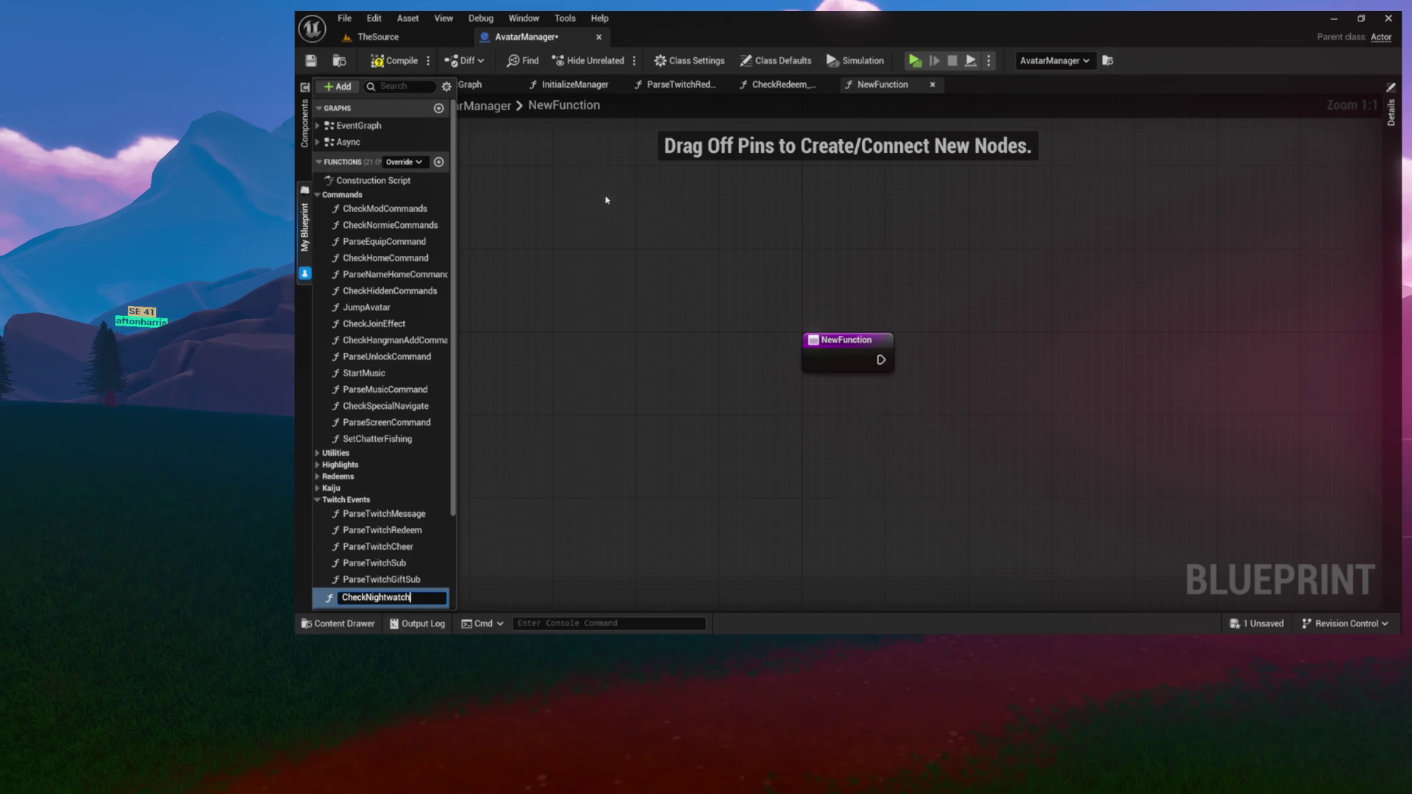
Name the function CheckNightwatch, file it under Redeems, and rename it CheckRedeem_Nightwatch
{"action": "key", "text": "Return"}
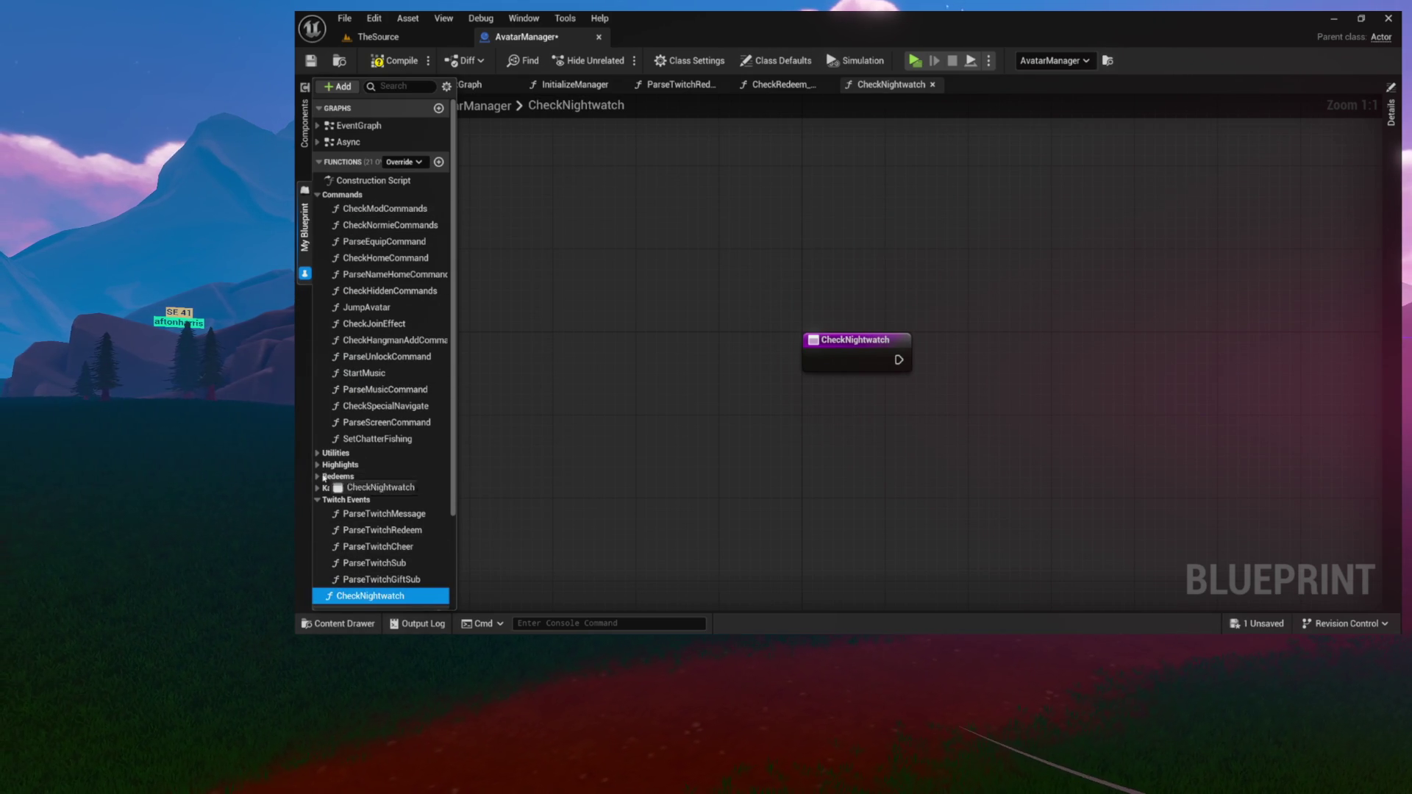
{"action": "left_click_drag", "start_coordinate": [328, 481], "coordinate": [330, 478]}
{"action": "scroll", "coordinate": [339, 356], "scroll_direction": "up", "scroll_amount": 5}
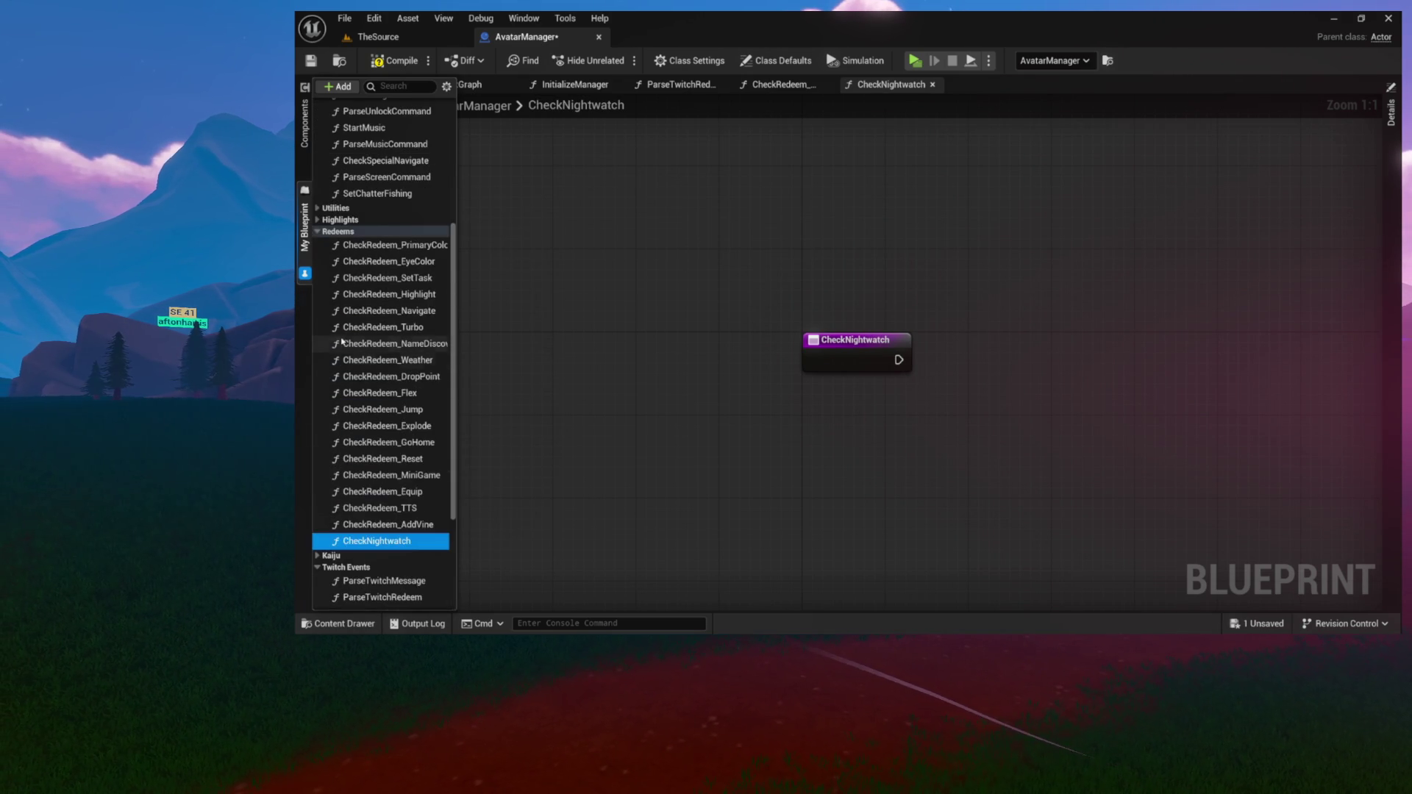
{"action": "scroll", "coordinate": [356, 422], "scroll_direction": "down", "scroll_amount": 3}
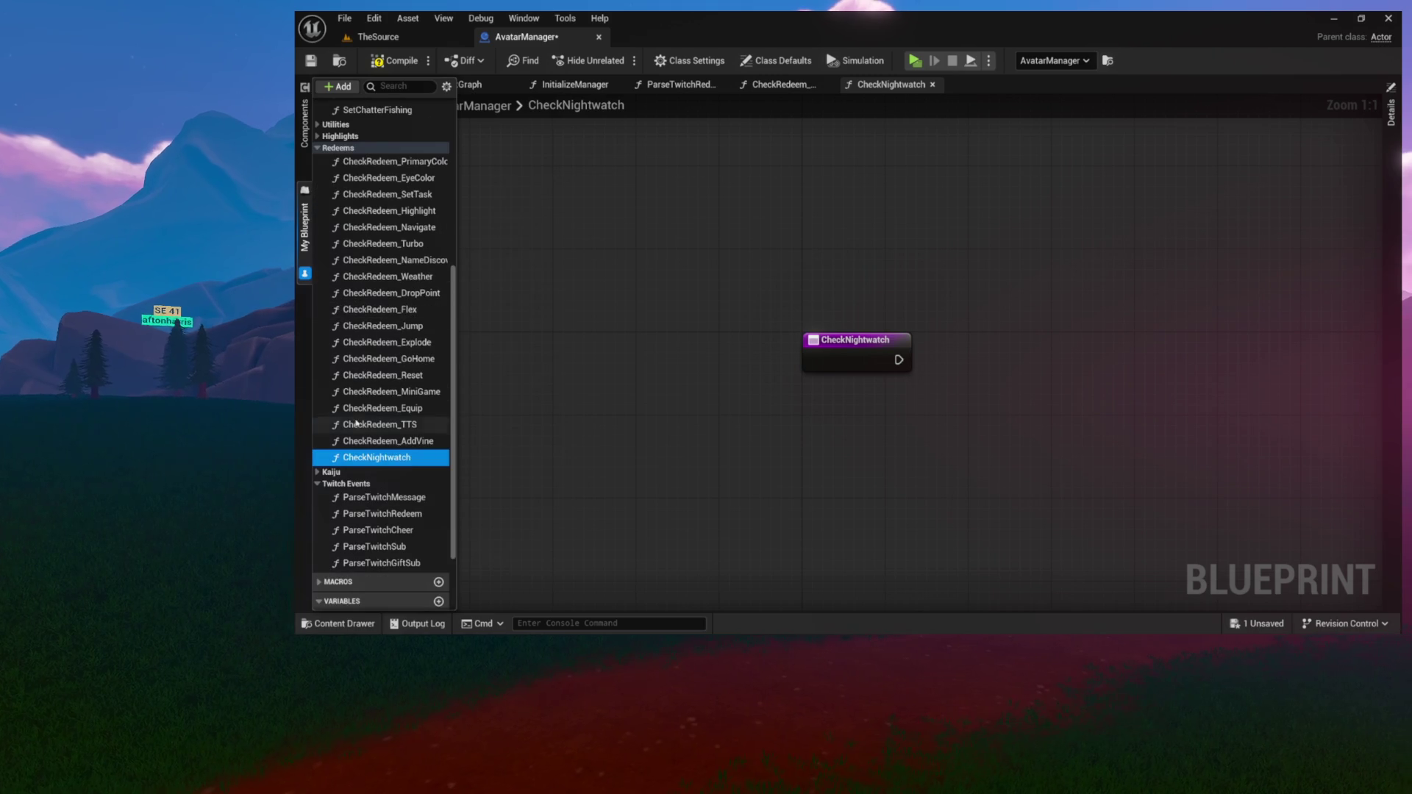
{"action": "left_click", "coordinate": [376, 459]}
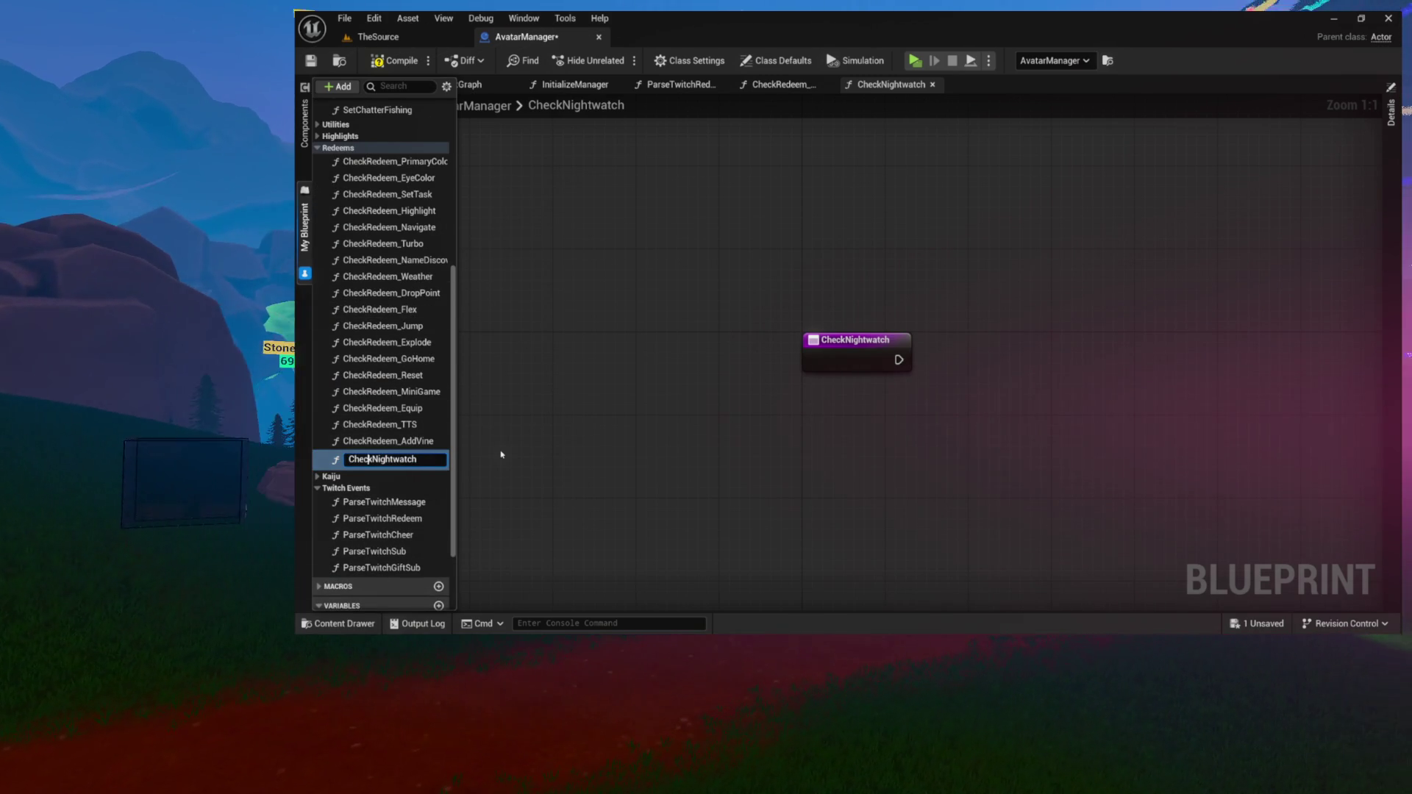
{"action": "key", "text": "Right"}
{"action": "key", "text": "Right"}
{"action": "type", "text": "Redeem"}
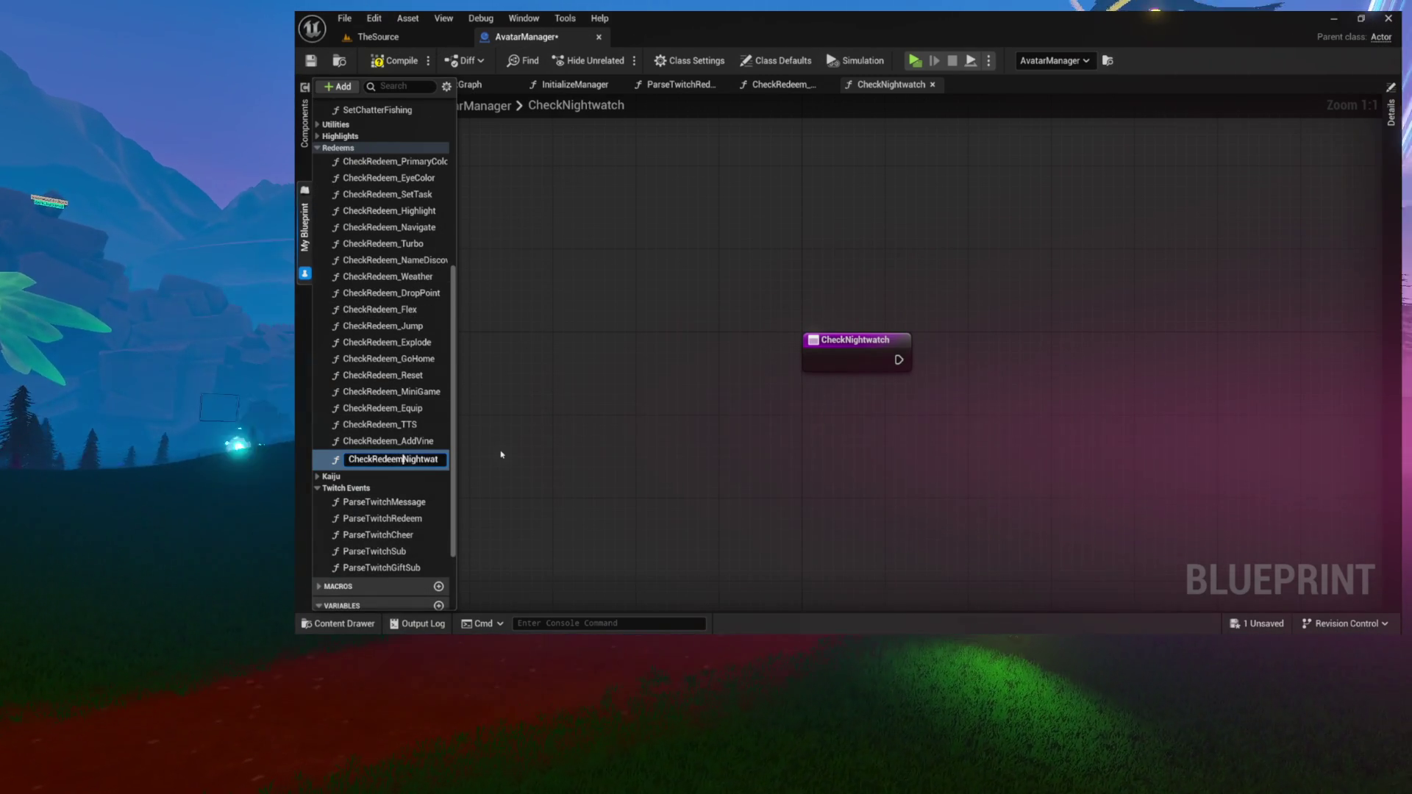
{"action": "type", "text": "_"}
{"action": "key", "text": "Return"}
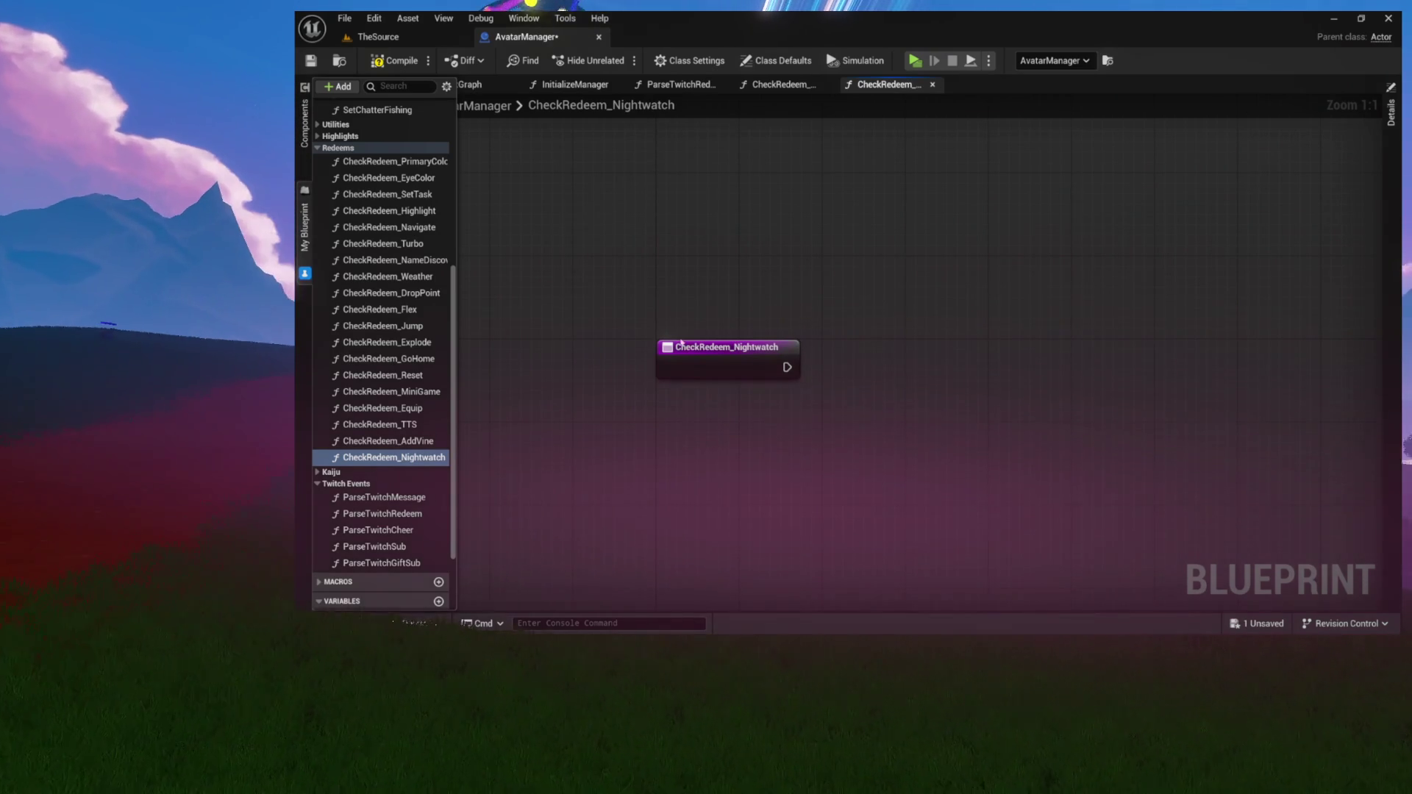
Look over the CheckRedeem_AddVine graph for reference, then return to CheckRedeem_Nightwatch
{"action": "left_click", "coordinate": [676, 341]}
{"action": "left_click", "coordinate": [410, 442]}
{"action": "double_click", "coordinate": [410, 442]}
{"action": "scroll", "coordinate": [850, 347], "scroll_direction": "up", "scroll_amount": 3}
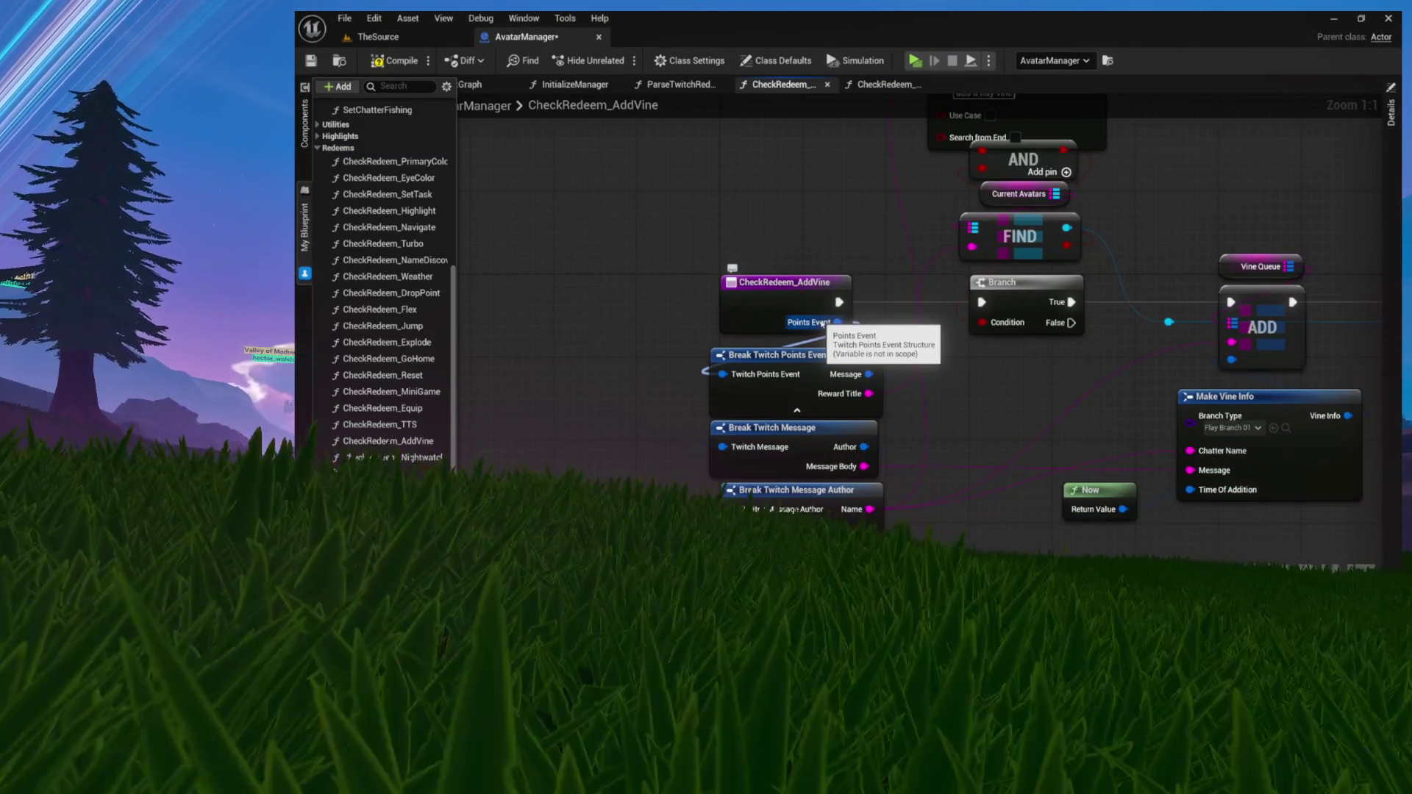
{"action": "left_click", "coordinate": [886, 85]}
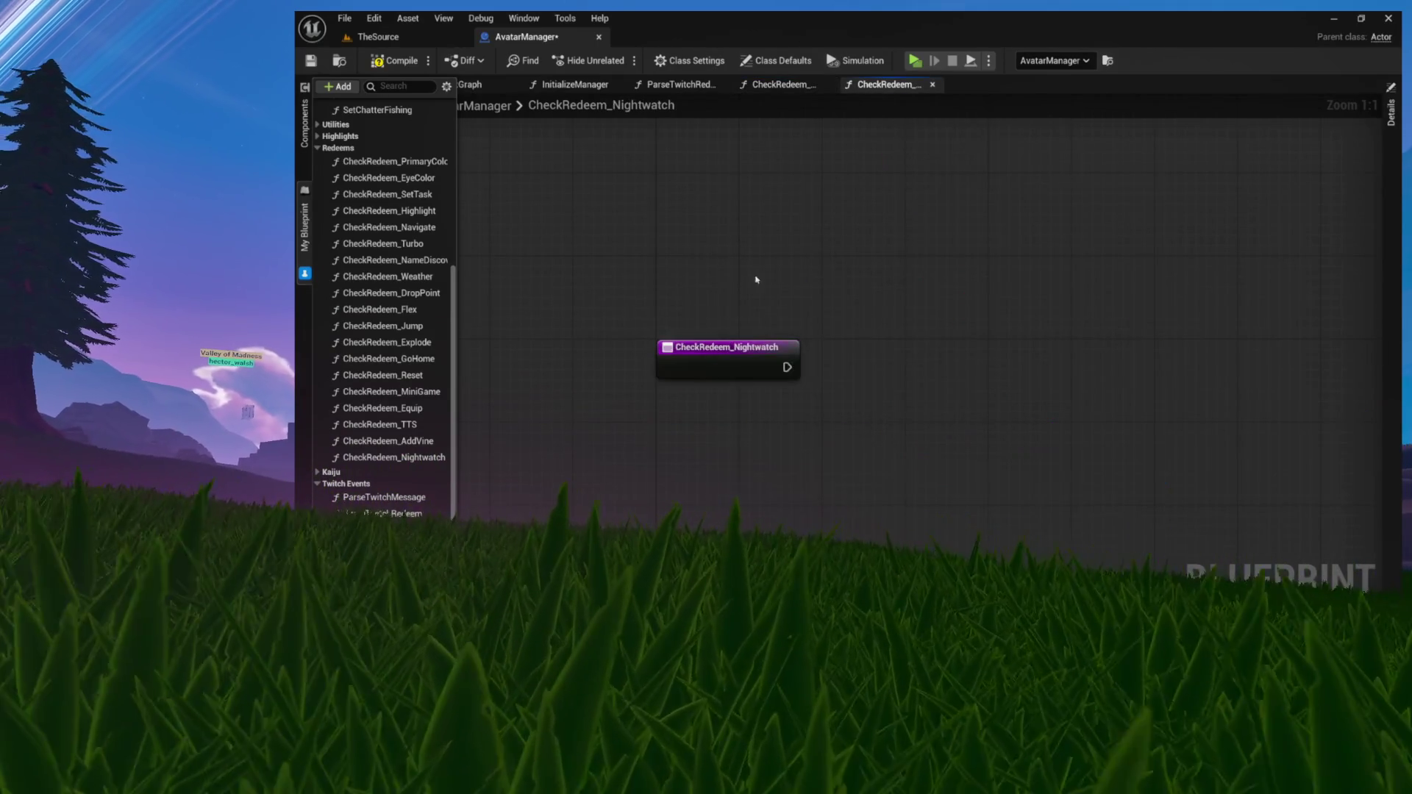
Add a PointsEvent input of type Twitch Points Event to CheckRedeem_Nightwatch
{"action": "left_click", "coordinate": [728, 353]}
{"action": "left_click", "coordinate": [1391, 112]}
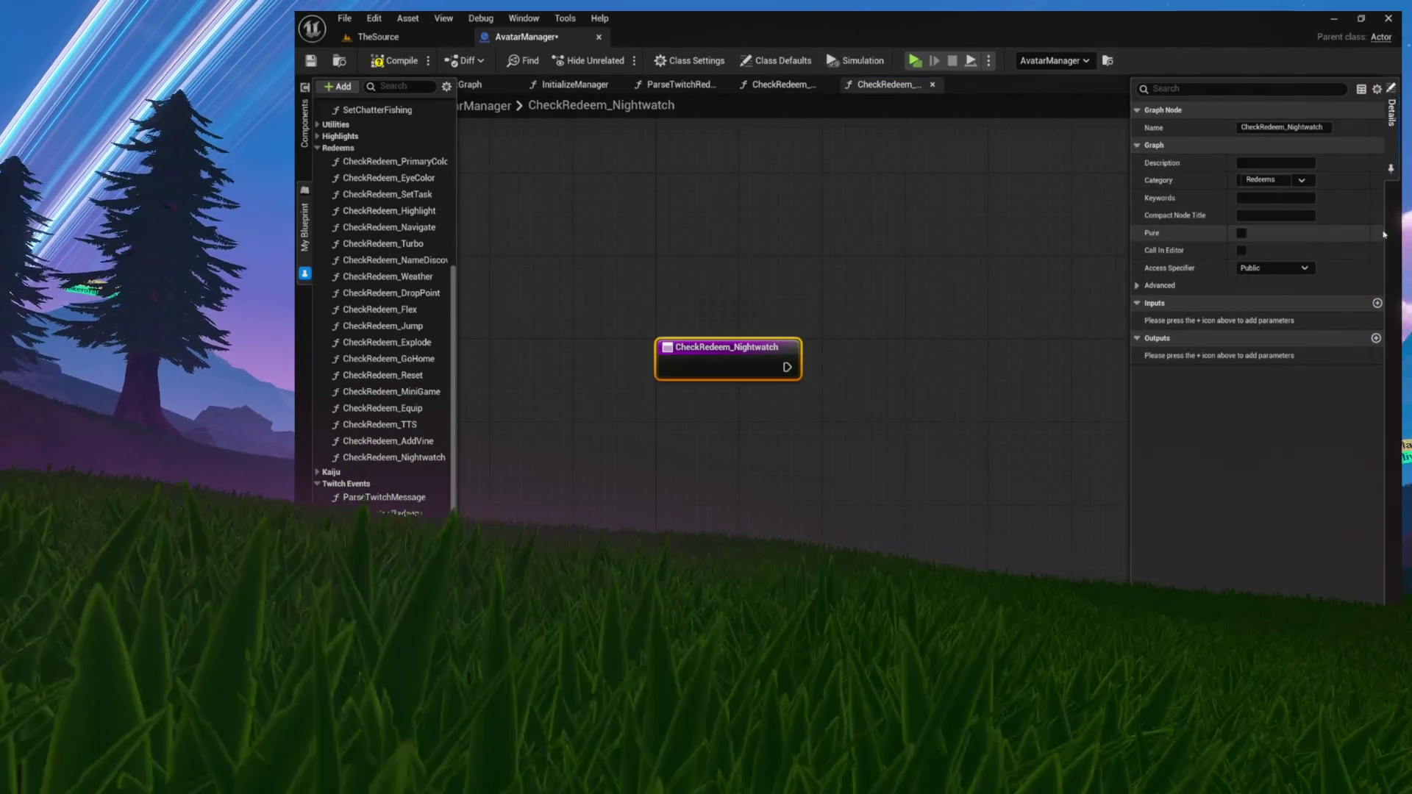
{"action": "left_click", "coordinate": [1377, 303]}
{"action": "left_click", "coordinate": [1265, 322]}
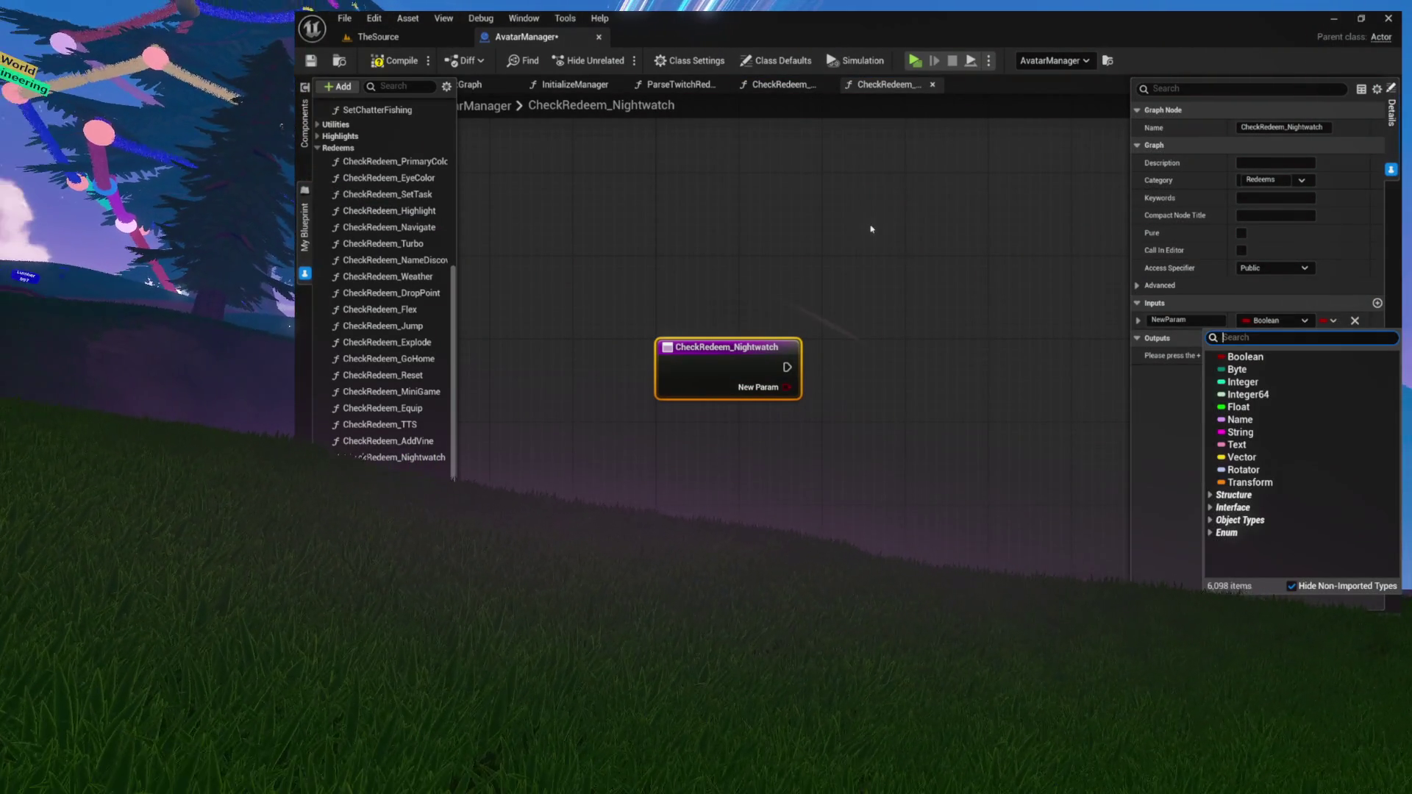
{"action": "type", "text": "twitch points"}
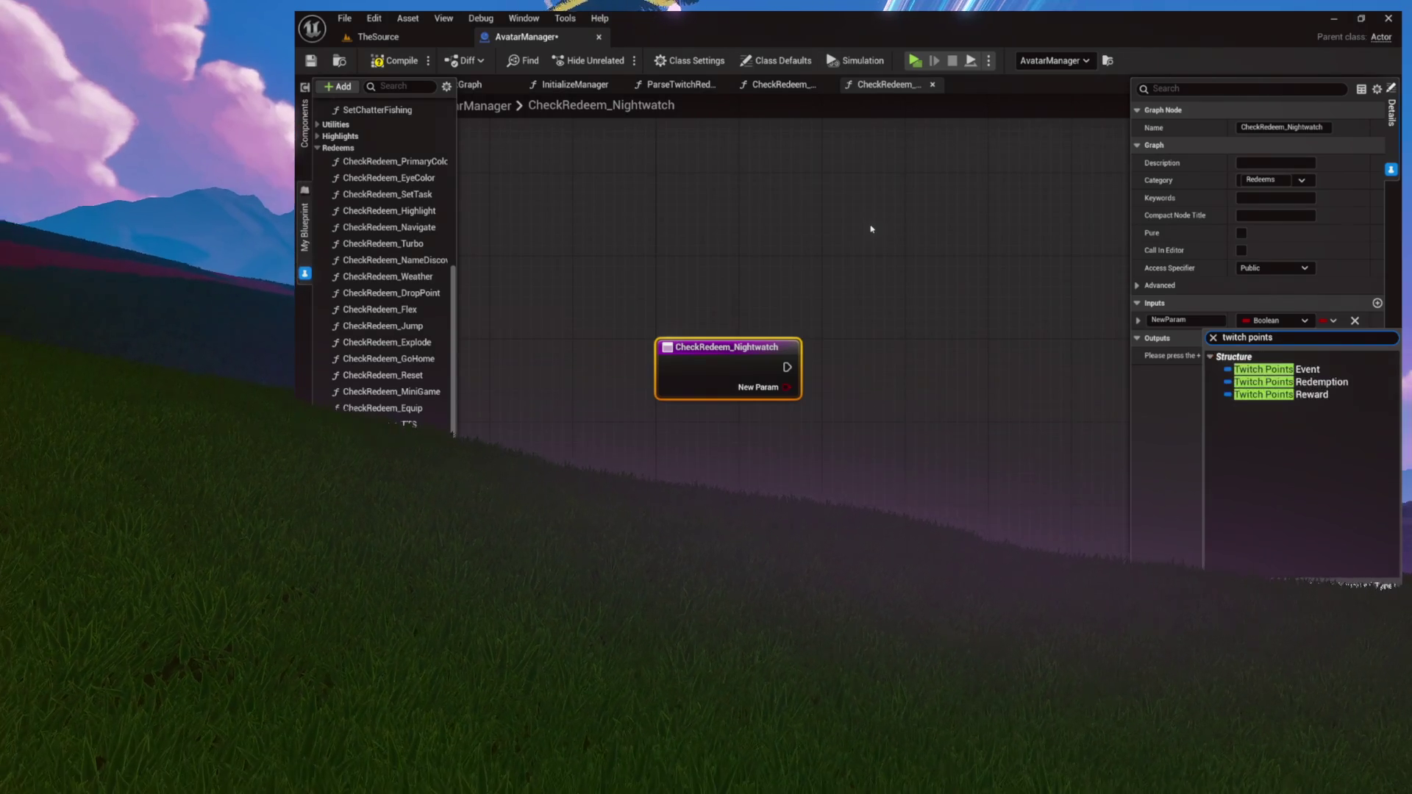
{"action": "key", "text": "Return"}
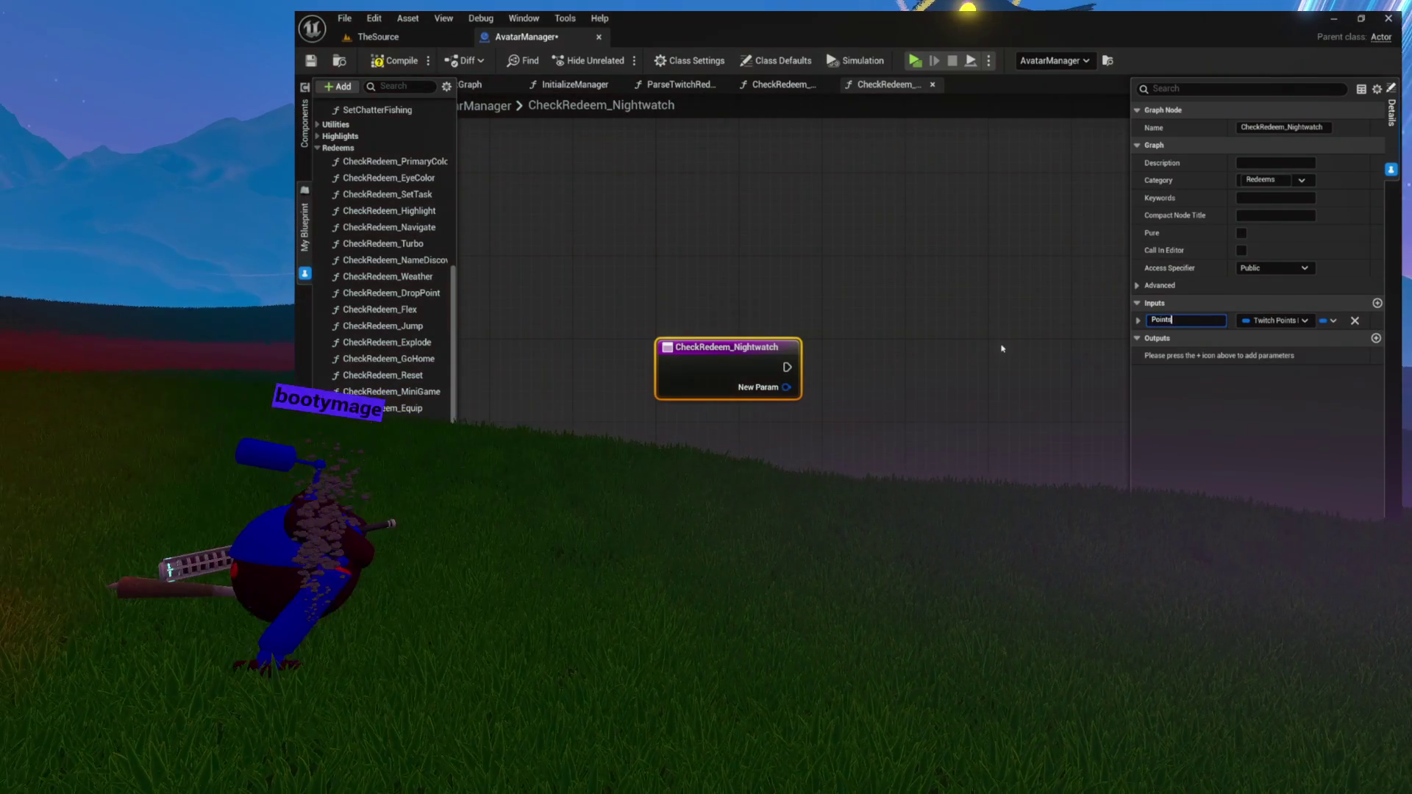
{"action": "type", "text": "Event"}
{"action": "key", "text": "Return"}
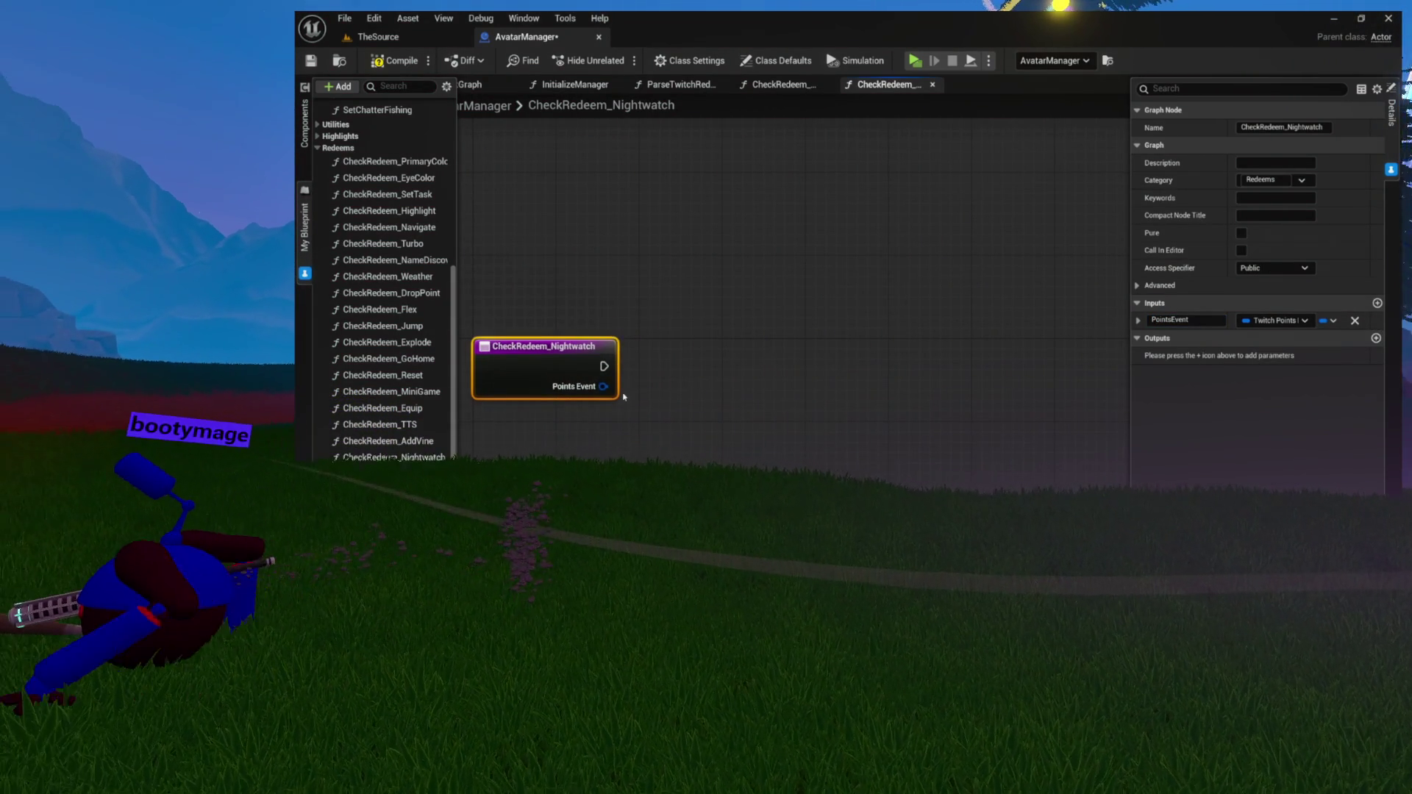
{"action": "mouse_move", "coordinate": [602, 386]}
{"action": "left_mouse_down"}
{"action": "mouse_move", "coordinate": [690, 459]}
{"action": "mouse_move", "coordinate": [678, 443]}
{"action": "left_mouse_up"}
Add a Break Twitch Points Event node off PointsEvent beside the entry node
{"action": "type", "text": "brea"}
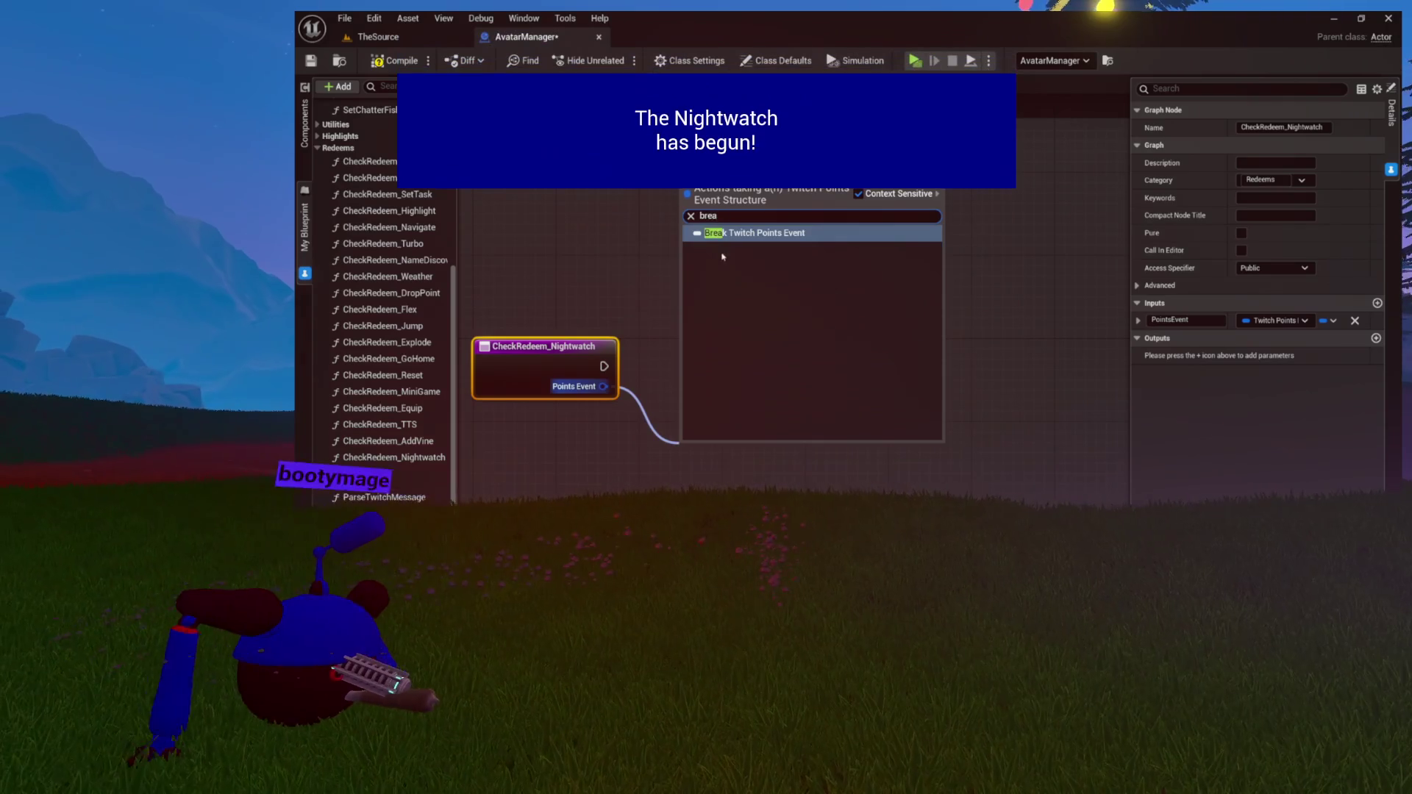
{"action": "left_click", "coordinate": [747, 231]}
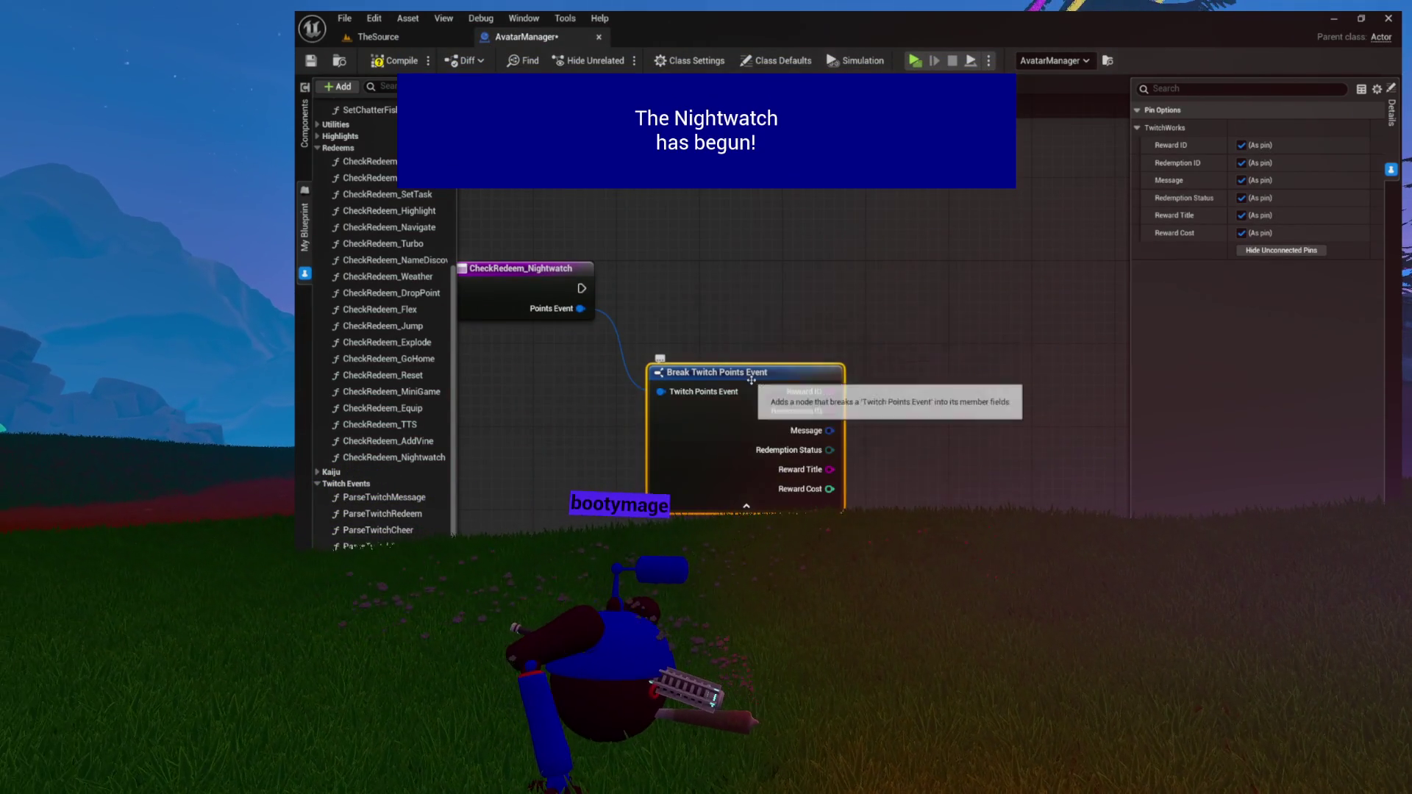
{"action": "mouse_move", "coordinate": [751, 380]}
{"action": "left_mouse_down"}
{"action": "mouse_move", "coordinate": [626, 379]}
{"action": "mouse_move", "coordinate": [596, 317]}
{"action": "left_mouse_up"}
Rearrange the graph and search for a 'contains' node from the Reward Title pin
{"action": "left_click", "coordinate": [740, 323]}
{"action": "mouse_move", "coordinate": [740, 324]}
{"action": "left_mouse_down"}
{"action": "mouse_move", "coordinate": [908, 326]}
{"action": "mouse_move", "coordinate": [728, 323]}
{"action": "left_mouse_up"}
{"action": "left_click", "coordinate": [891, 316]}
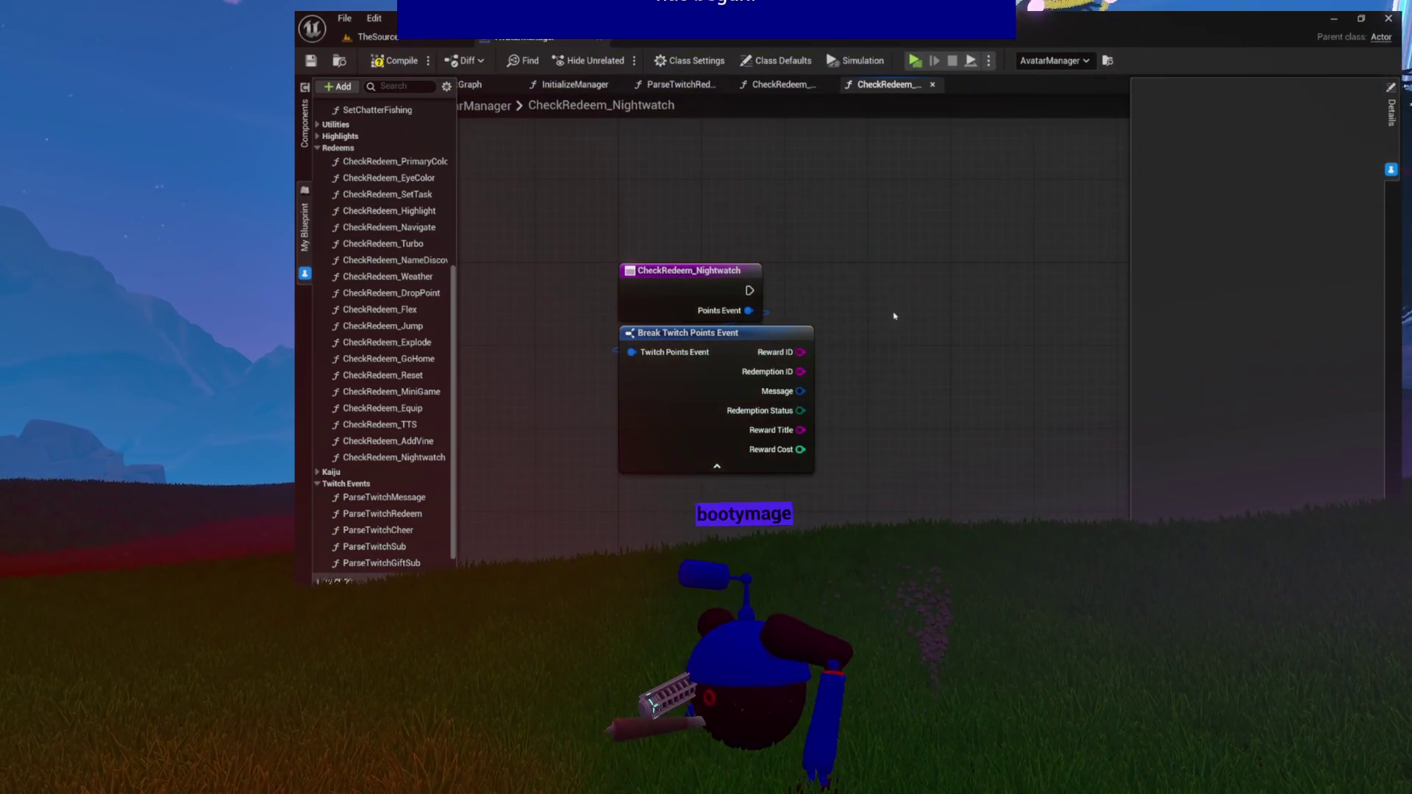
{"action": "left_click_drag", "start_coordinate": [891, 316], "coordinate": [770, 353]}
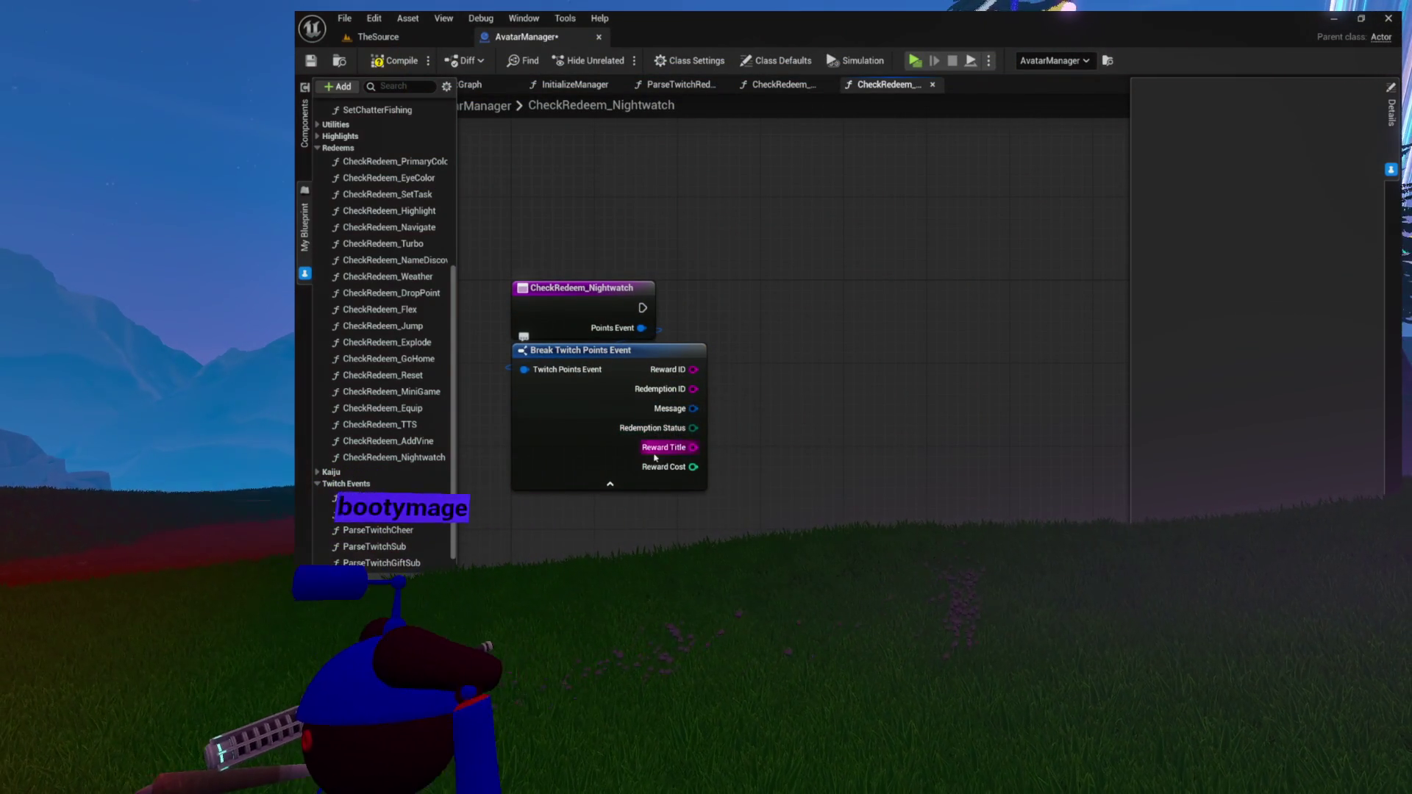
{"action": "mouse_move", "coordinate": [660, 453]}
{"action": "left_mouse_down"}
{"action": "mouse_move", "coordinate": [792, 267]}
{"action": "mouse_move", "coordinate": [777, 227]}
{"action": "left_mouse_up"}
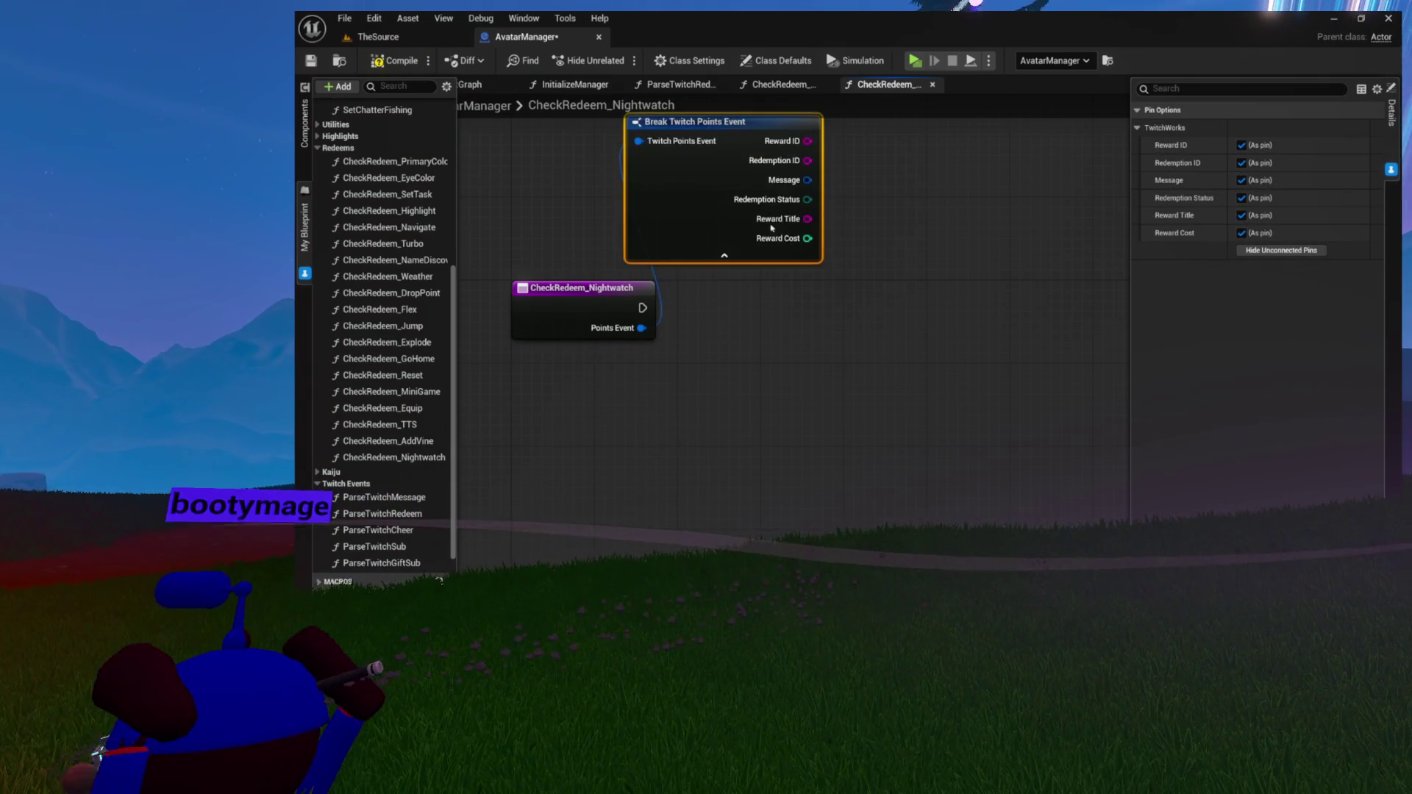
{"action": "left_click_drag", "start_coordinate": [745, 368], "coordinate": [850, 251]}
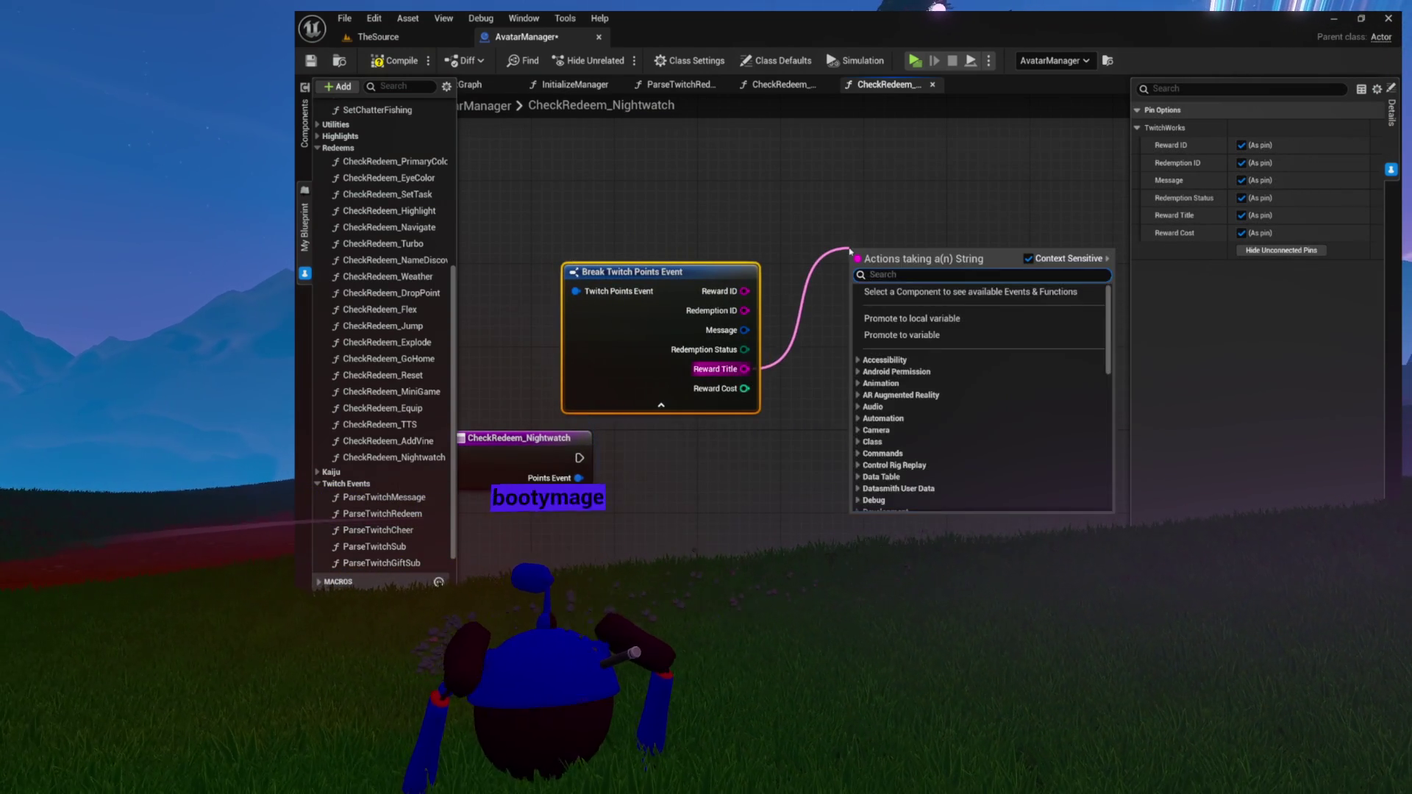
{"action": "type", "text": "contains"}
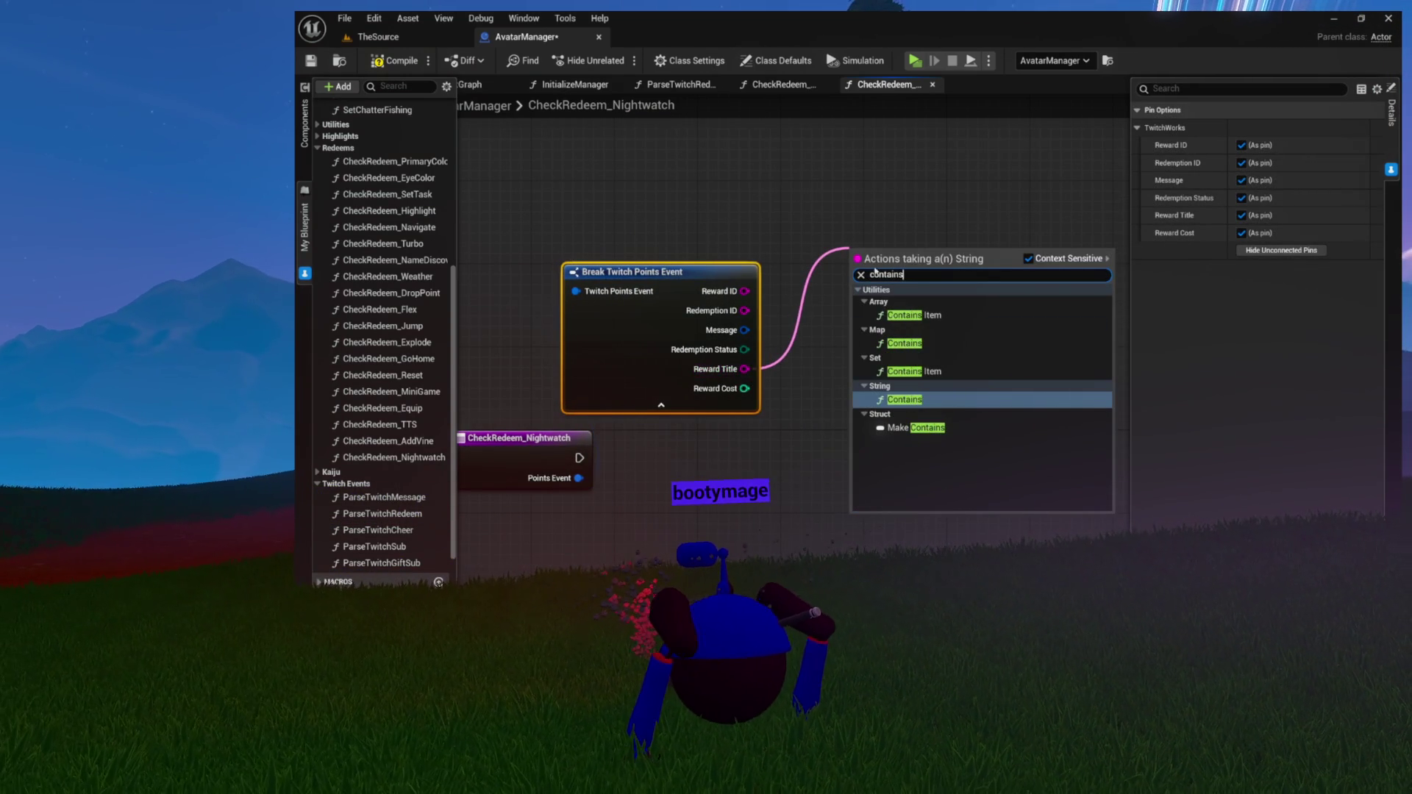
Add a String Contains node searching Reward Title for 'nightwatch', discarding a trial To Lower node
{"action": "left_click", "coordinate": [886, 399]}
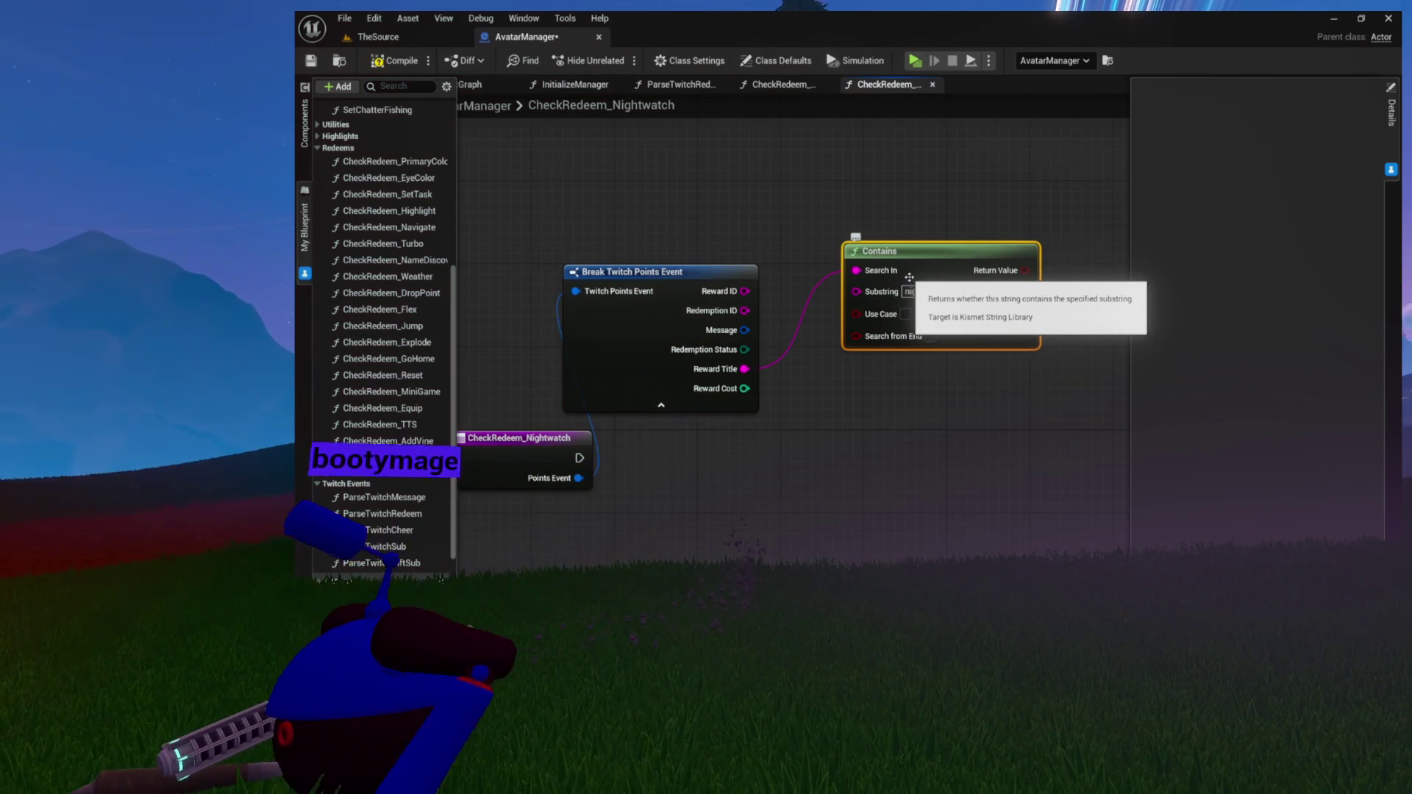
{"action": "left_click_drag", "start_coordinate": [811, 261], "coordinate": [945, 283]}
{"action": "left_click_drag", "start_coordinate": [690, 342], "coordinate": [708, 327]}
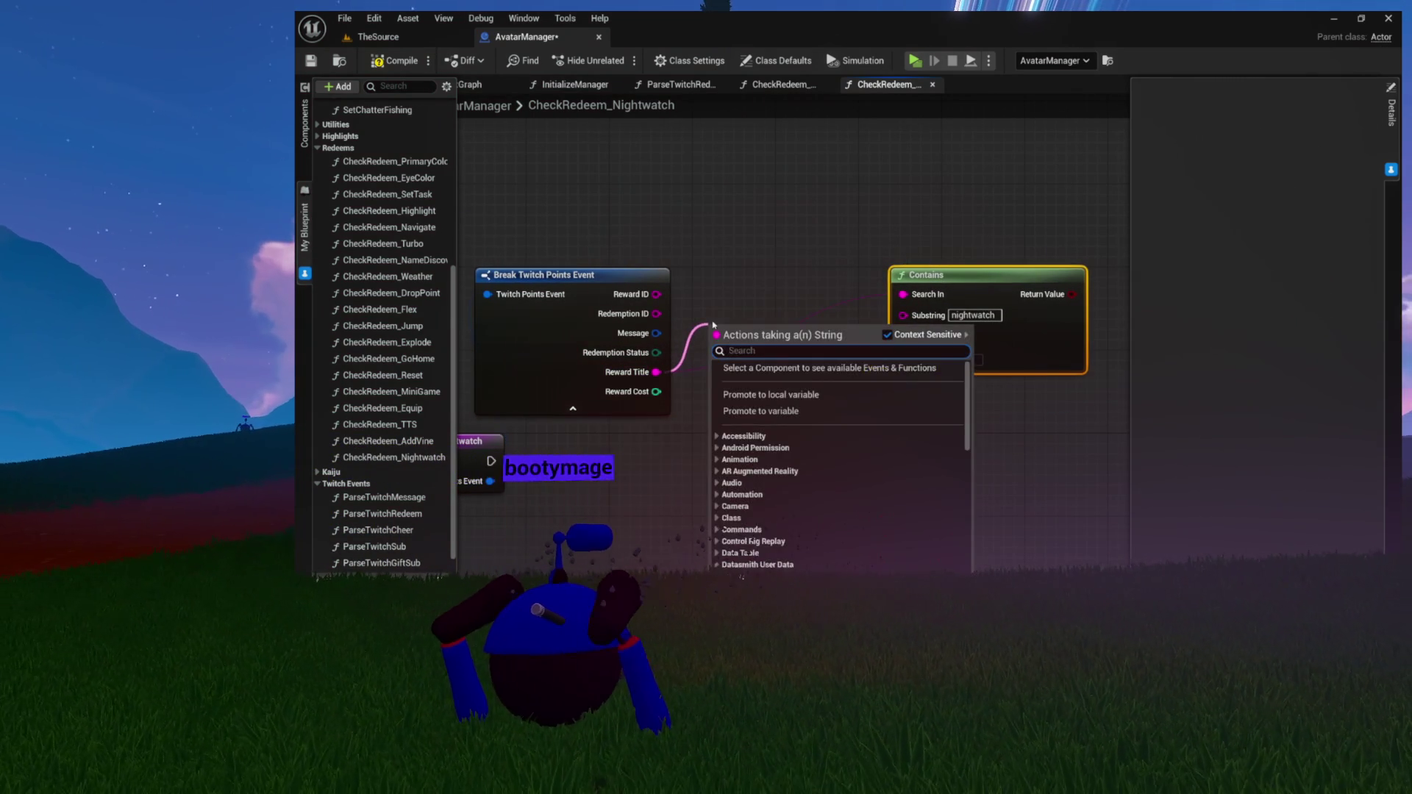
{"action": "type", "text": "to lower"}
{"action": "key", "text": "Return"}
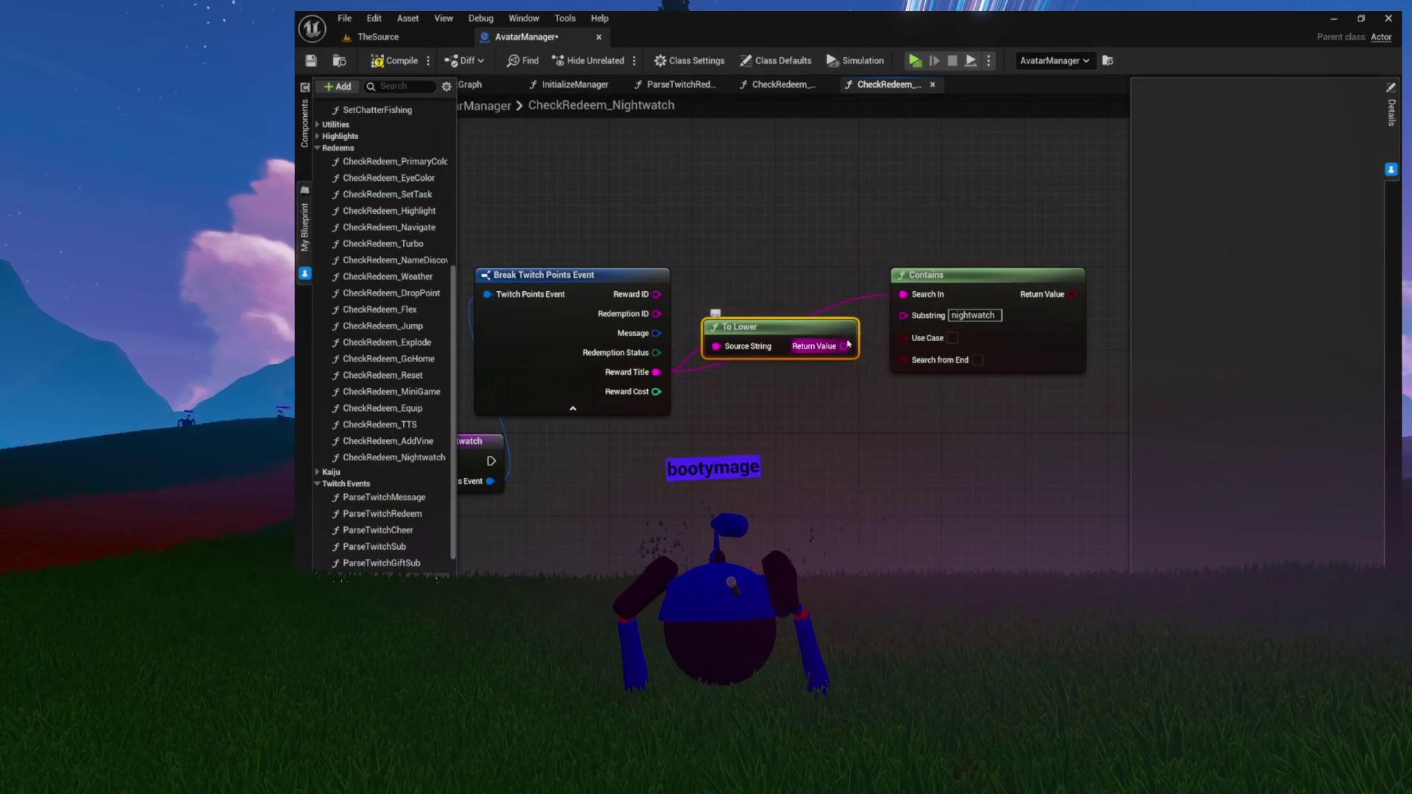
{"action": "left_click_drag", "start_coordinate": [844, 345], "coordinate": [923, 295]}
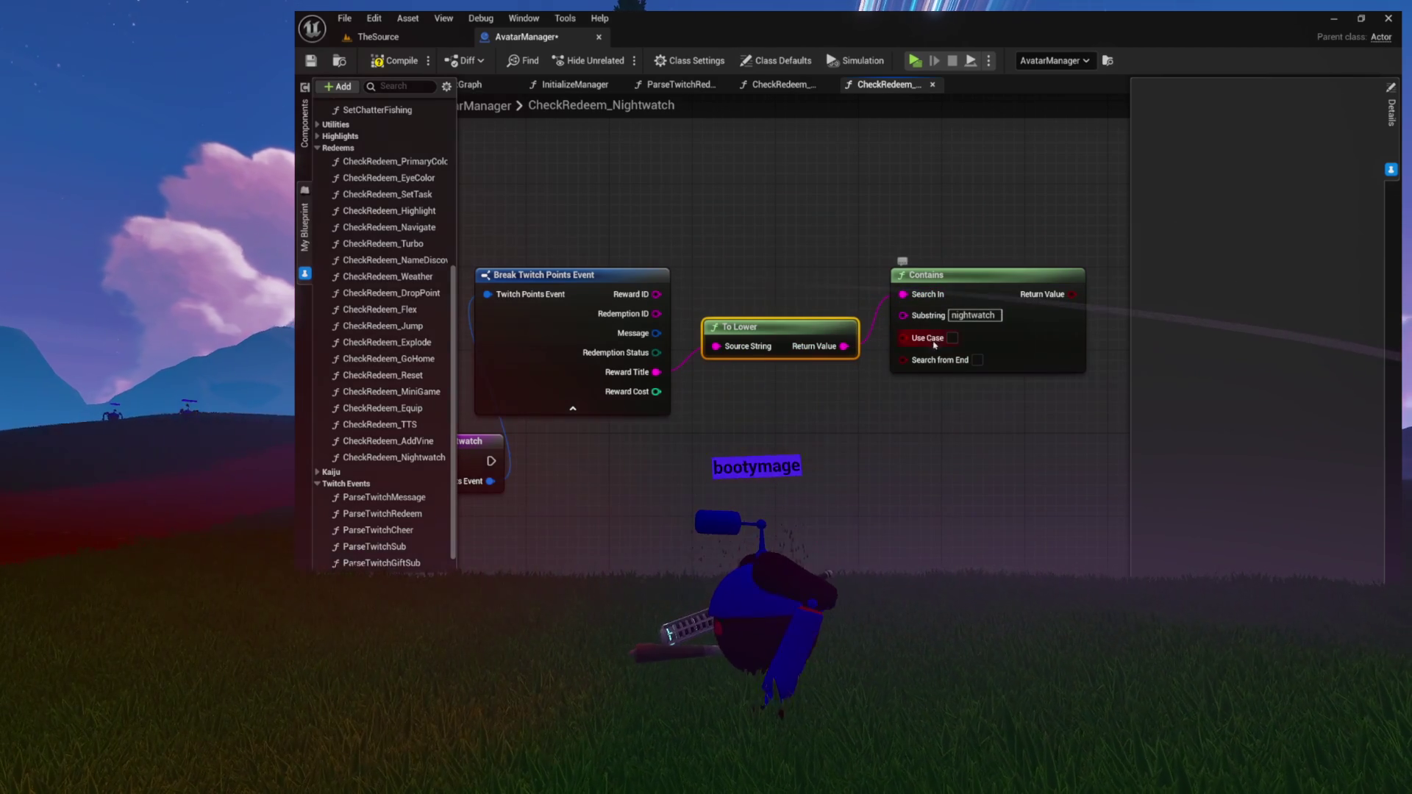
{"action": "left_click_drag", "start_coordinate": [653, 371], "coordinate": [904, 294]}
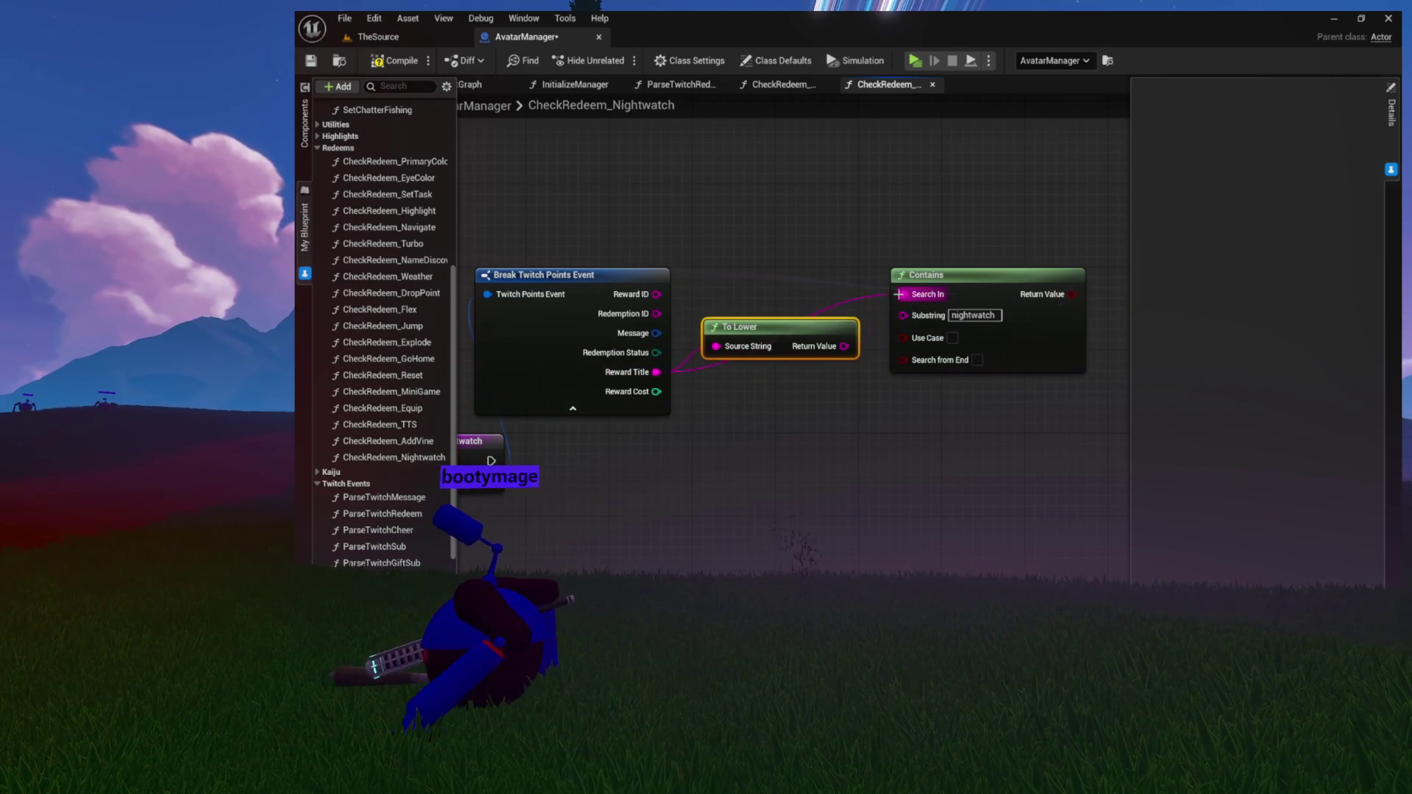
{"action": "key", "text": "Delete"}
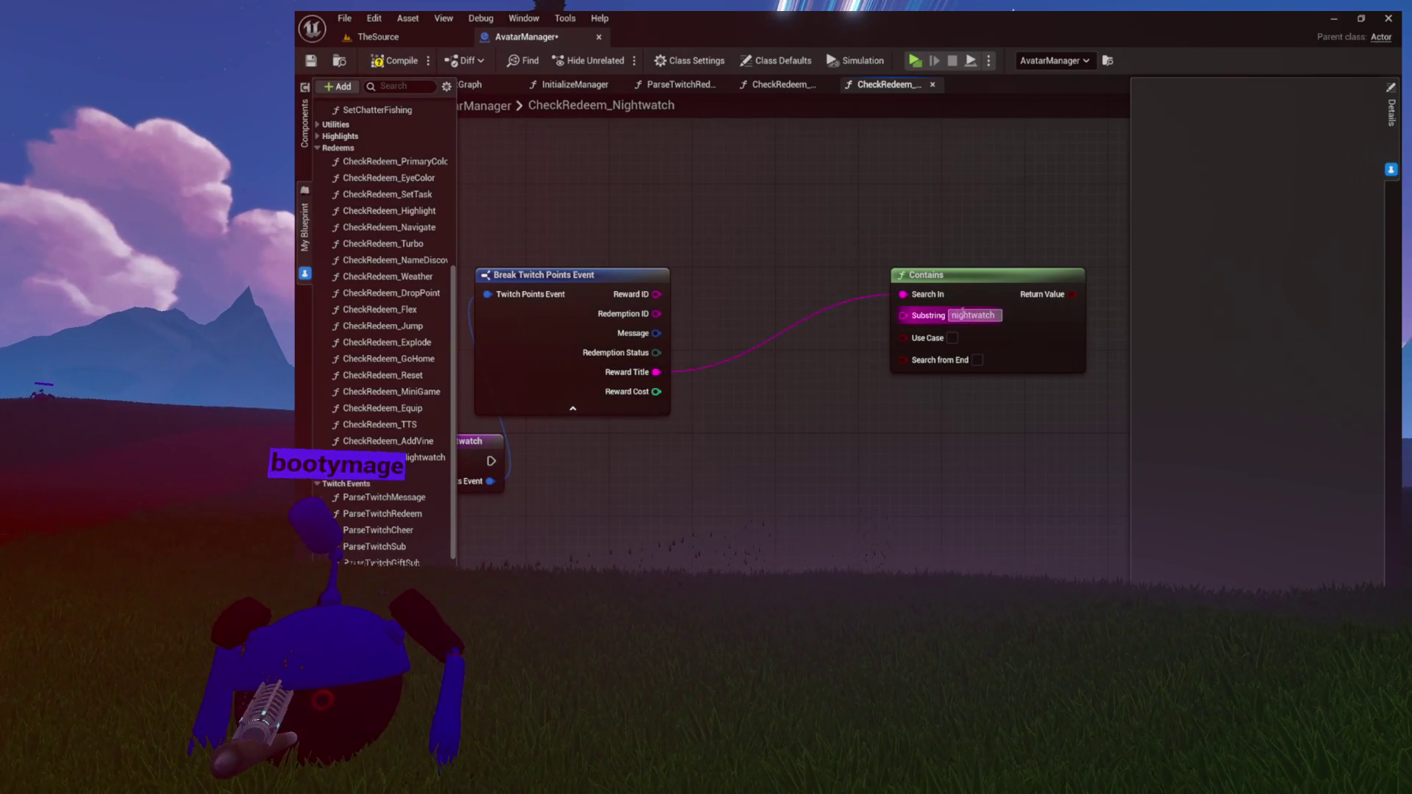
{"action": "mouse_move", "coordinate": [1023, 284]}
{"action": "left_mouse_down"}
{"action": "mouse_move", "coordinate": [1003, 312]}
{"action": "mouse_move", "coordinate": [928, 273]}
{"action": "mouse_move", "coordinate": [927, 404]}
{"action": "mouse_move", "coordinate": [890, 413]}
{"action": "left_mouse_up"}
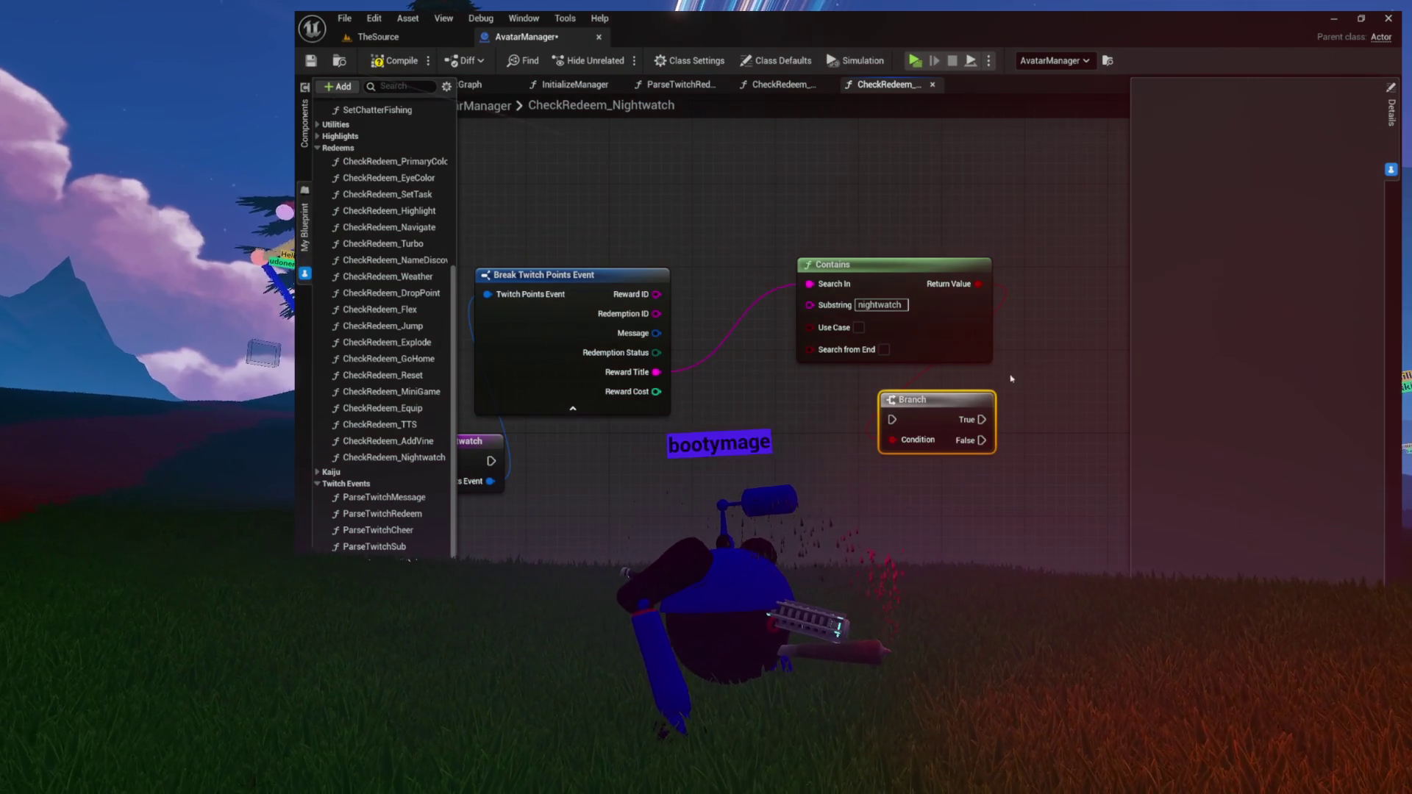
Arrange the Break Twitch Points Event, Contains and Branch nodes into a tidy layout
{"action": "mouse_move", "coordinate": [652, 534]}
{"action": "left_mouse_down"}
{"action": "mouse_move", "coordinate": [665, 513]}
{"action": "mouse_move", "coordinate": [794, 461]}
{"action": "left_mouse_up"}
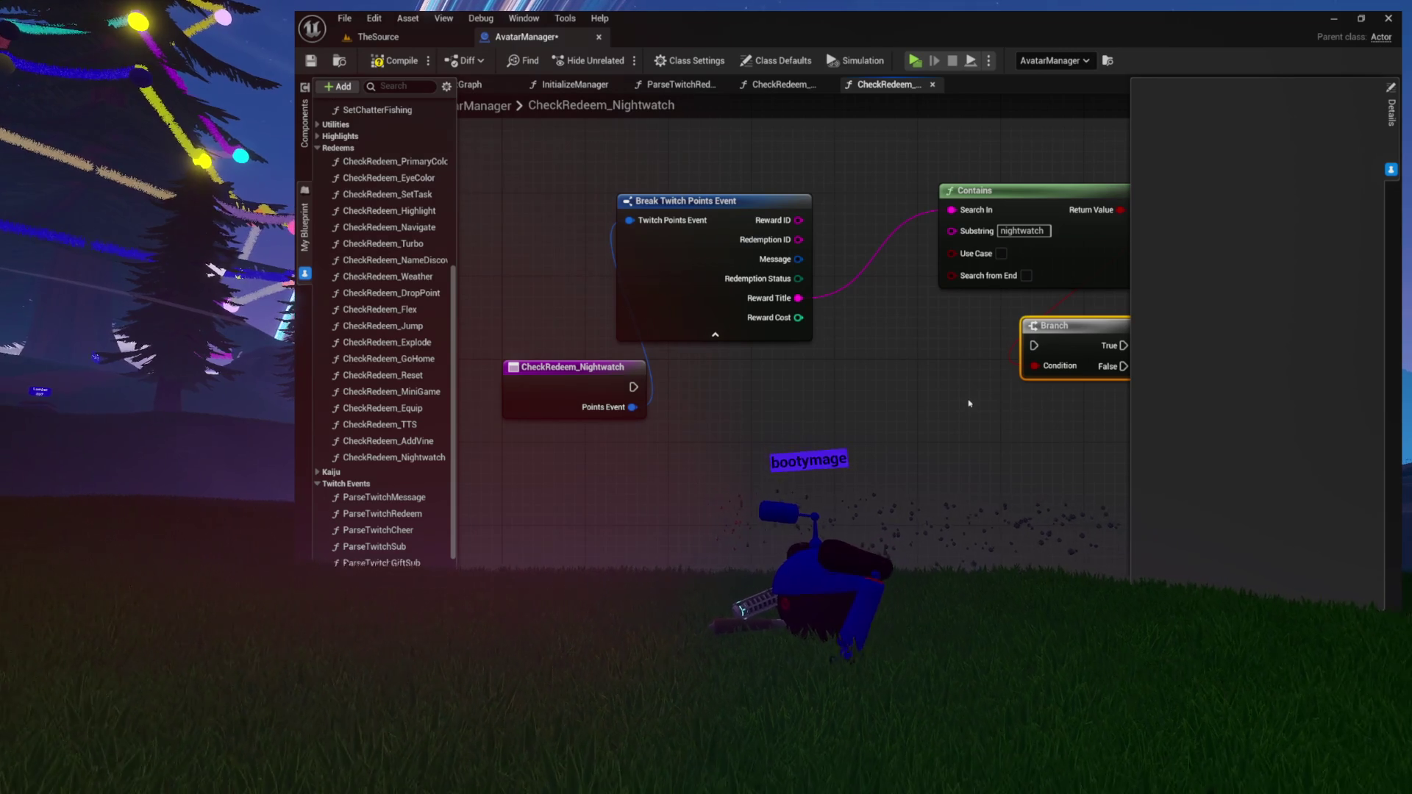
{"action": "mouse_move", "coordinate": [894, 376]}
{"action": "left_mouse_down"}
{"action": "mouse_move", "coordinate": [757, 381]}
{"action": "mouse_move", "coordinate": [898, 388]}
{"action": "left_mouse_up"}
{"action": "mouse_move", "coordinate": [800, 225]}
{"action": "left_mouse_down"}
{"action": "mouse_move", "coordinate": [851, 380]}
{"action": "mouse_move", "coordinate": [722, 544]}
{"action": "mouse_move", "coordinate": [683, 472]}
{"action": "left_mouse_up"}
{"action": "left_click_drag", "start_coordinate": [973, 400], "coordinate": [769, 403]}
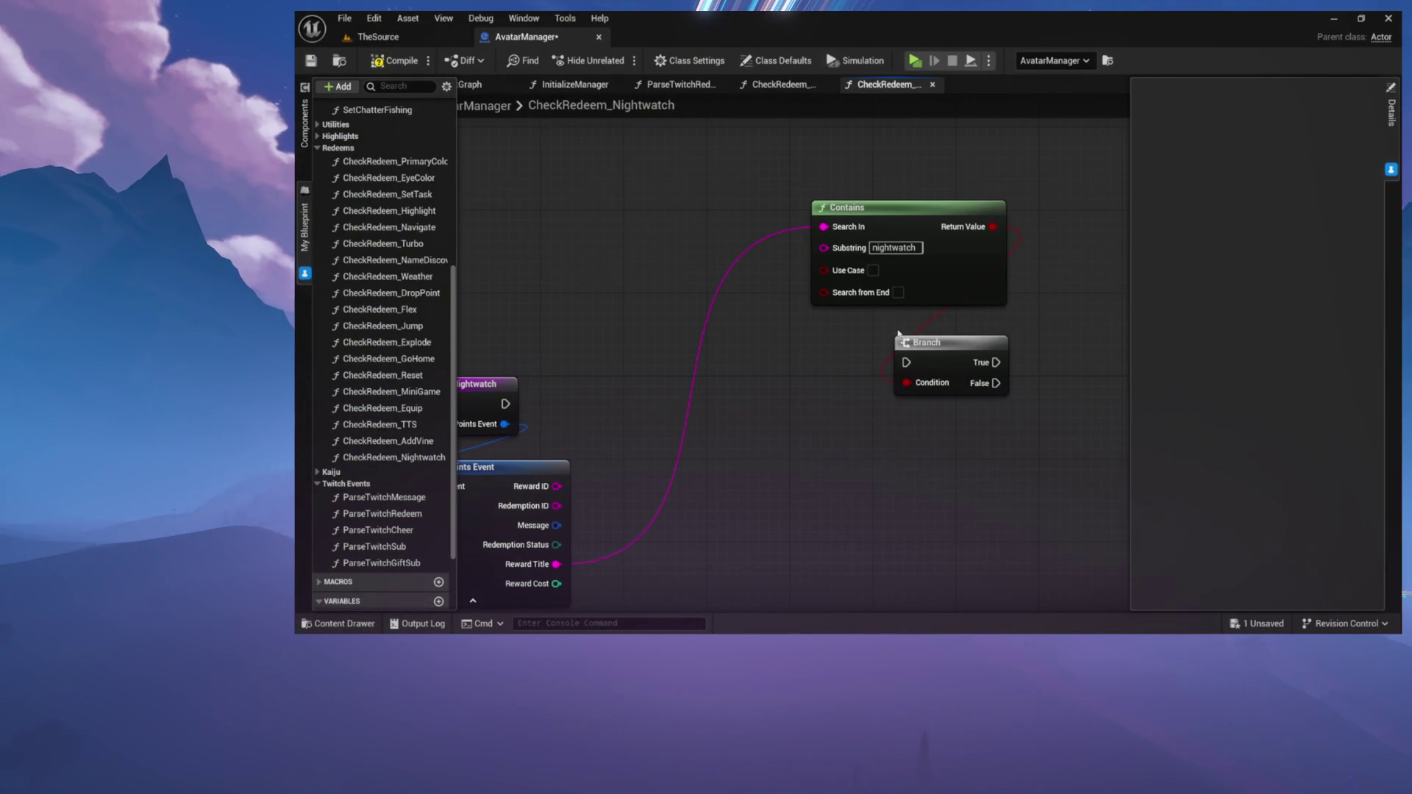
{"action": "mouse_move", "coordinate": [947, 353]}
{"action": "left_mouse_down"}
{"action": "mouse_move", "coordinate": [747, 404]}
{"action": "mouse_move", "coordinate": [771, 395]}
{"action": "mouse_move", "coordinate": [759, 393]}
{"action": "left_mouse_up"}
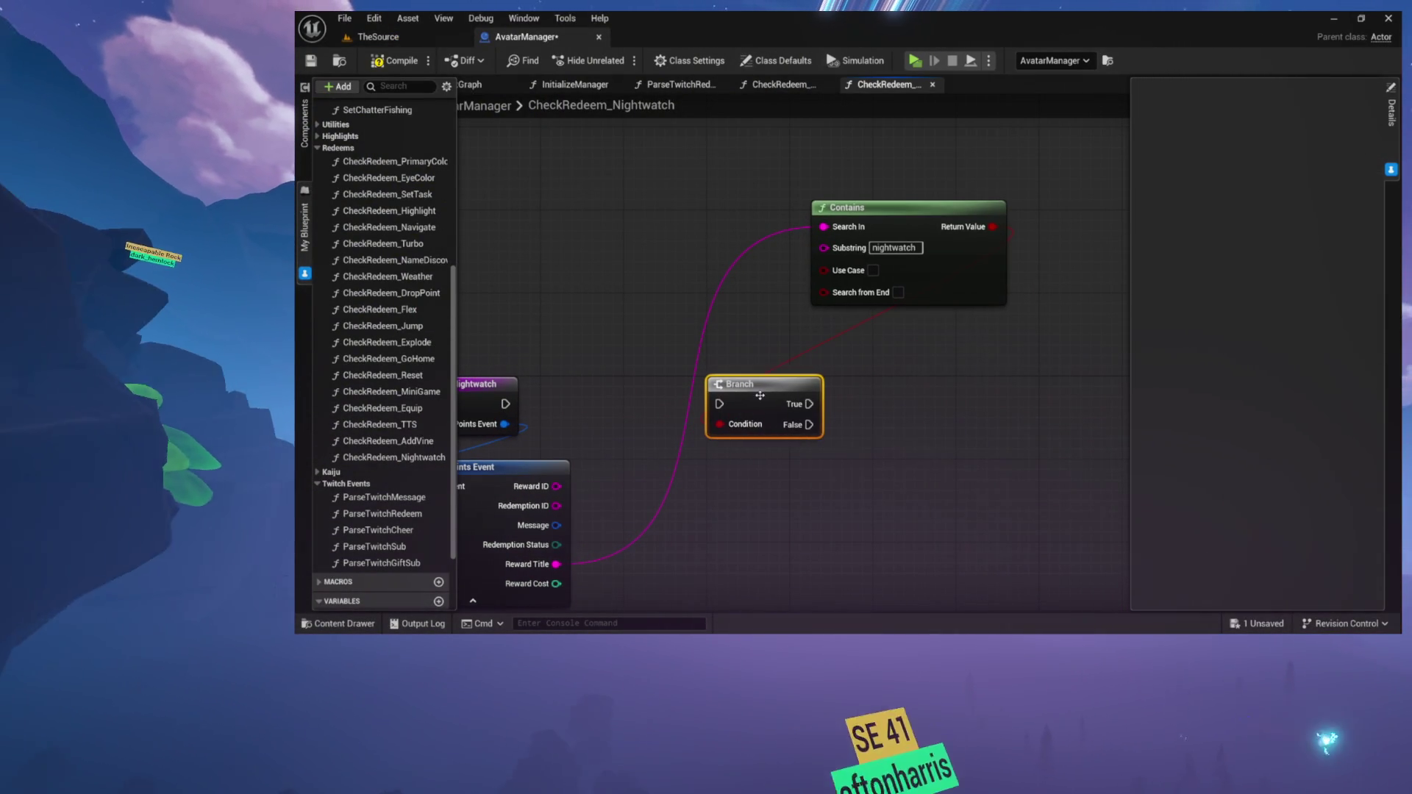
{"action": "mouse_move", "coordinate": [943, 219]}
{"action": "left_mouse_down"}
{"action": "mouse_move", "coordinate": [805, 270]}
{"action": "mouse_move", "coordinate": [795, 288]}
{"action": "mouse_move", "coordinate": [871, 209]}
{"action": "mouse_move", "coordinate": [930, 178]}
{"action": "left_mouse_up"}
Wire CheckRedeem_Nightwatch's execution output into the Branch node's input
{"action": "left_click_drag", "start_coordinate": [642, 296], "coordinate": [857, 297]}
{"action": "left_click_drag", "start_coordinate": [1061, 297], "coordinate": [913, 331]}
{"action": "left_click_drag", "start_coordinate": [929, 212], "coordinate": [607, 380]}
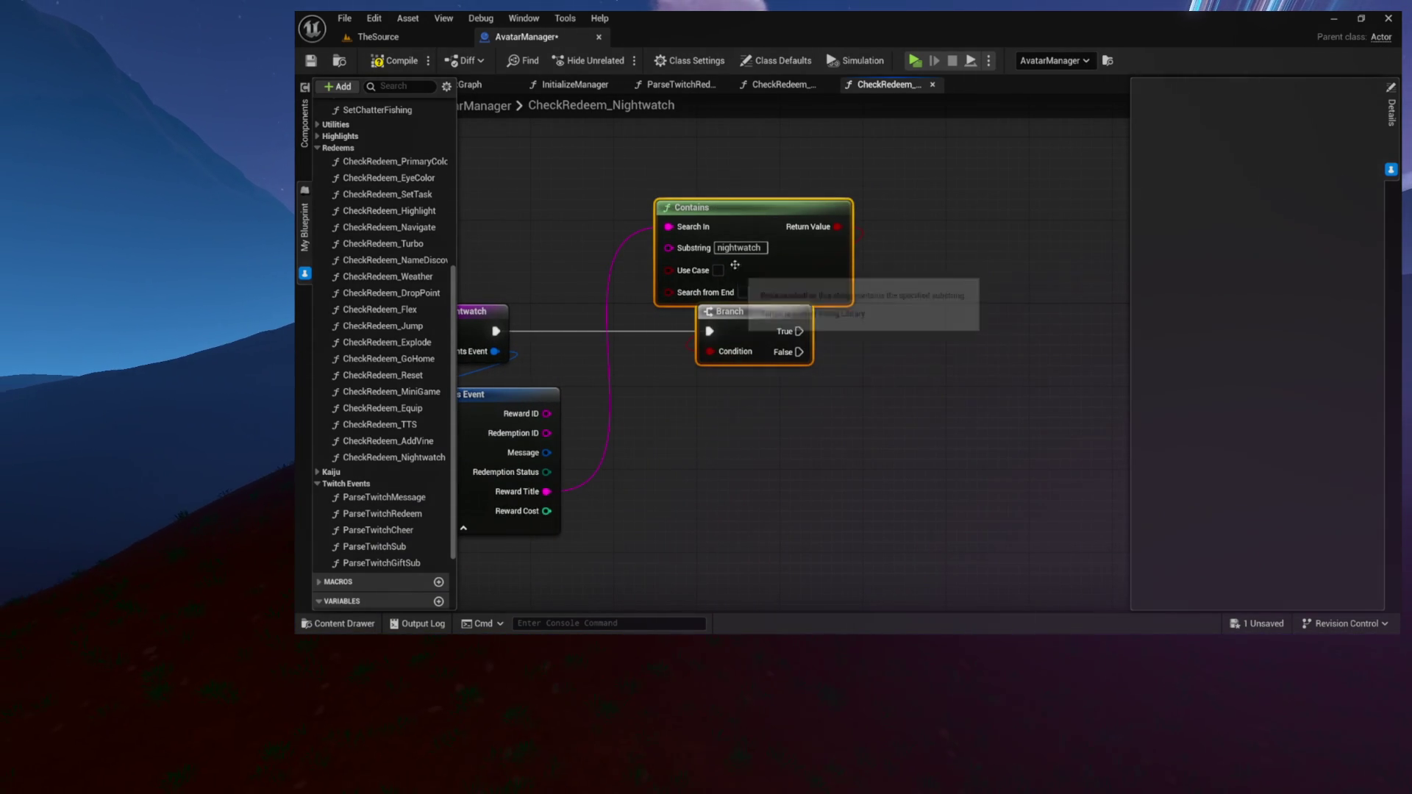
{"action": "left_click_drag", "start_coordinate": [874, 335], "coordinate": [695, 330]}
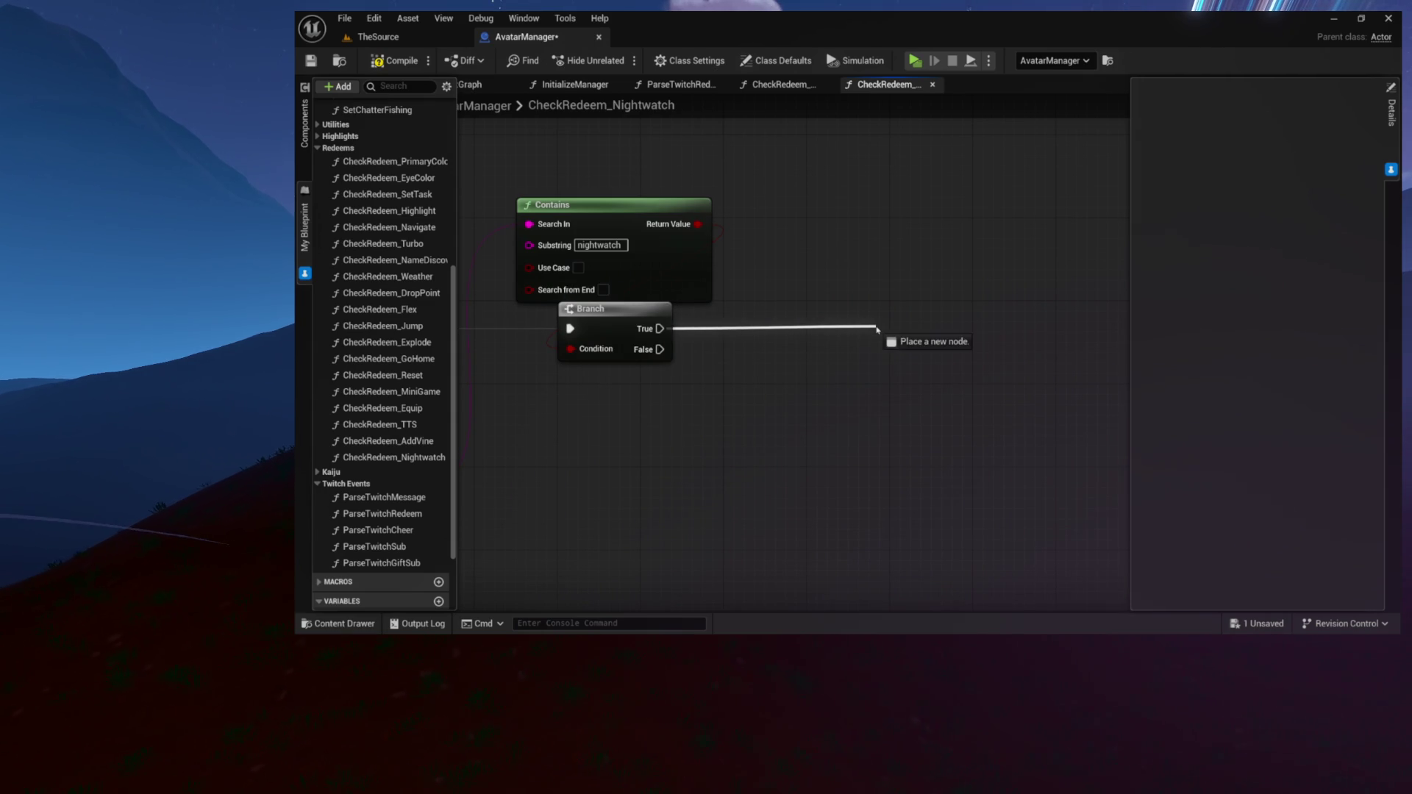
{"action": "left_click_drag", "start_coordinate": [876, 330], "coordinate": [876, 331]}
{"action": "mouse_move", "coordinate": [700, 372]}
{"action": "left_mouse_down"}
{"action": "mouse_move", "coordinate": [894, 358]}
{"action": "mouse_move", "coordinate": [817, 358]}
{"action": "left_mouse_up"}
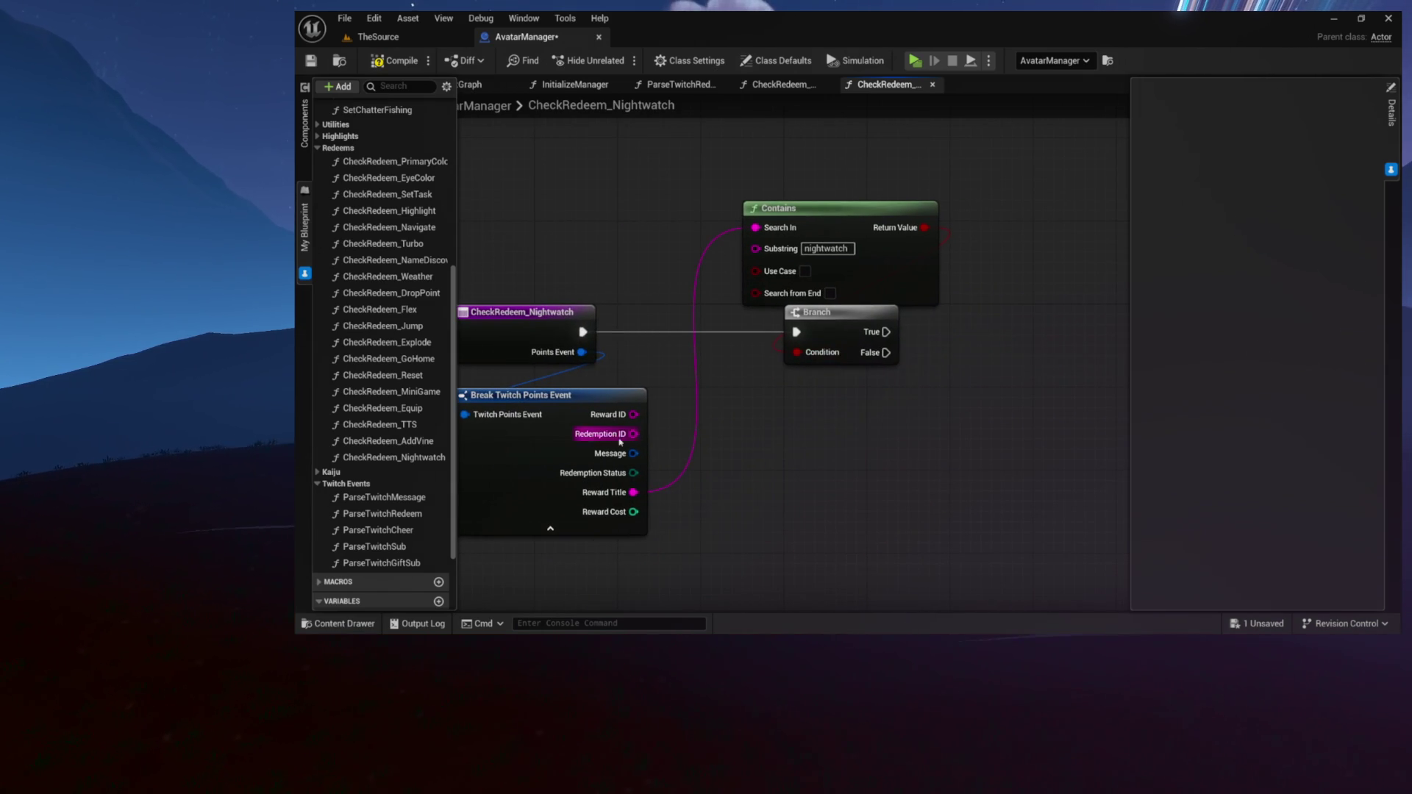
{"action": "left_click_drag", "start_coordinate": [735, 446], "coordinate": [622, 453]}
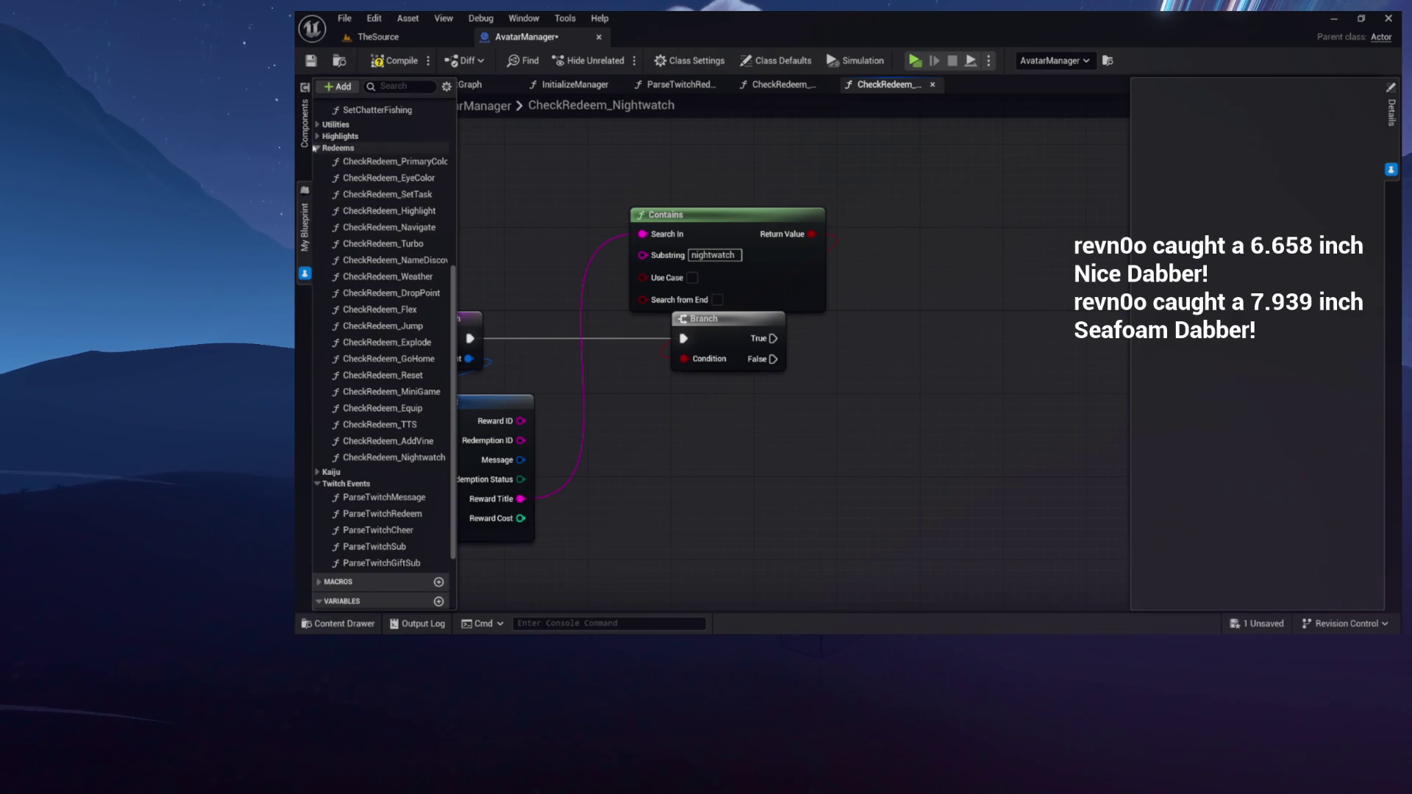
Open the CheckNormieCommands function graph and scroll through it
{"action": "left_click", "coordinate": [366, 149]}
{"action": "scroll", "coordinate": [366, 150], "scroll_direction": "up", "scroll_amount": 3}
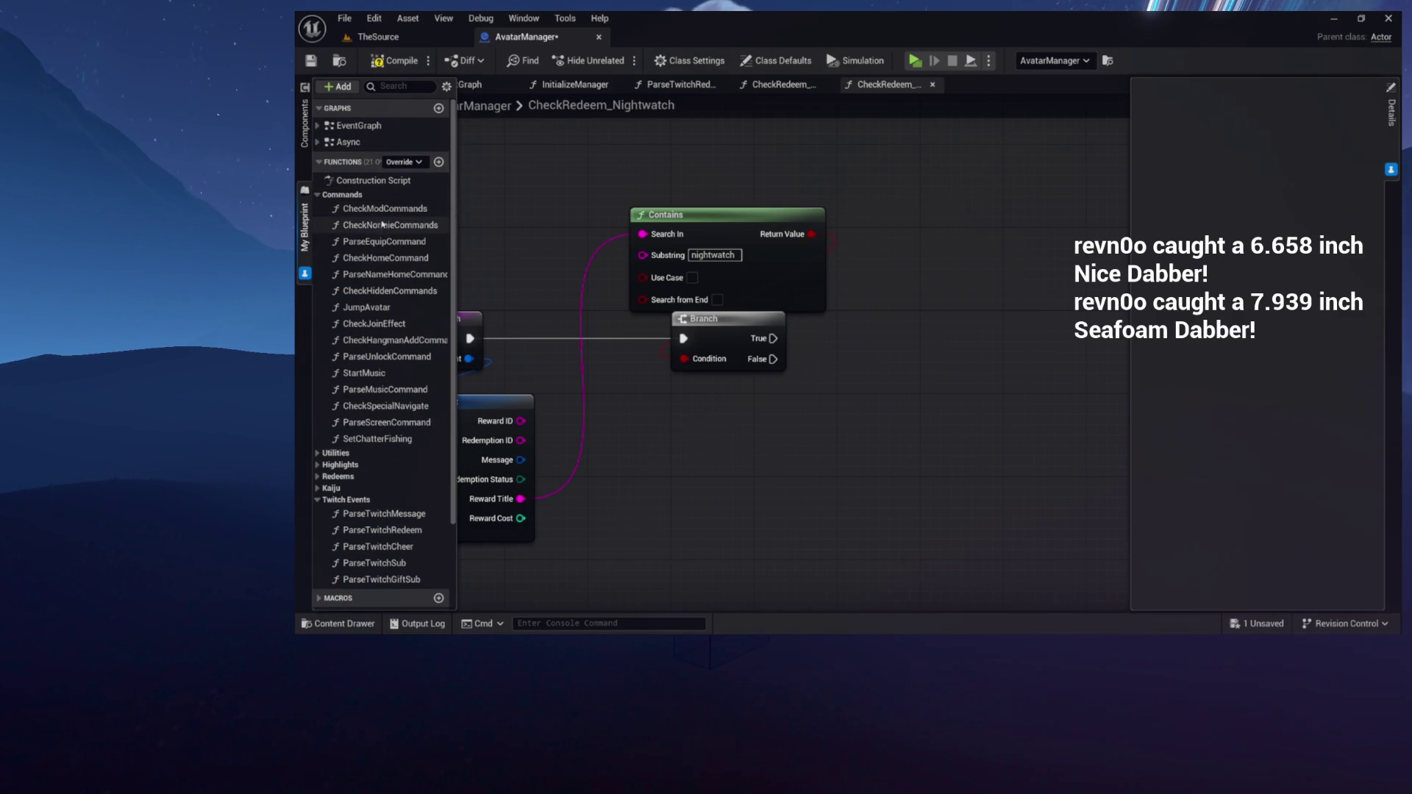
{"action": "double_click", "coordinate": [384, 225]}
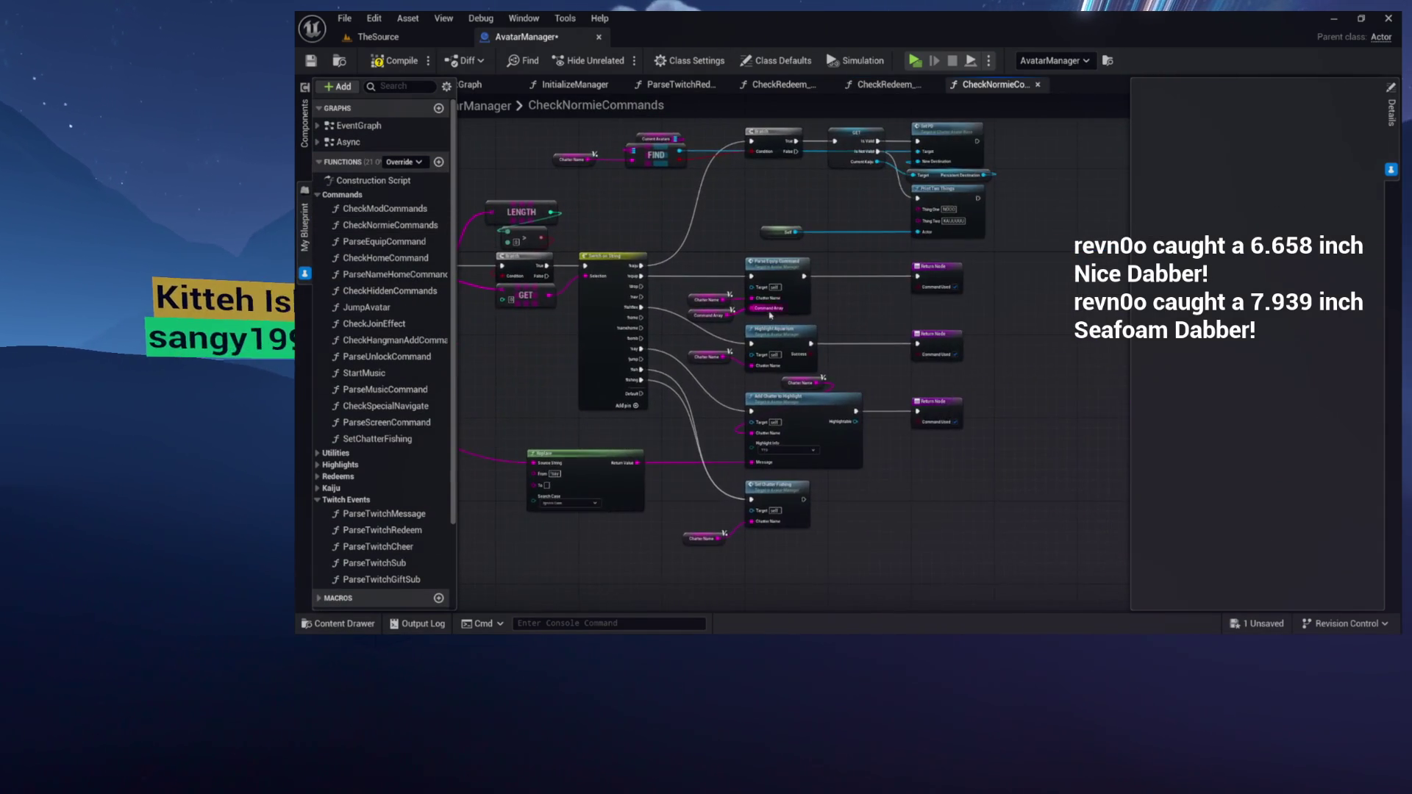
{"action": "scroll", "coordinate": [760, 319], "scroll_direction": "up", "scroll_amount": 3}
{"action": "scroll", "coordinate": [920, 333], "scroll_direction": "down", "scroll_amount": 3}
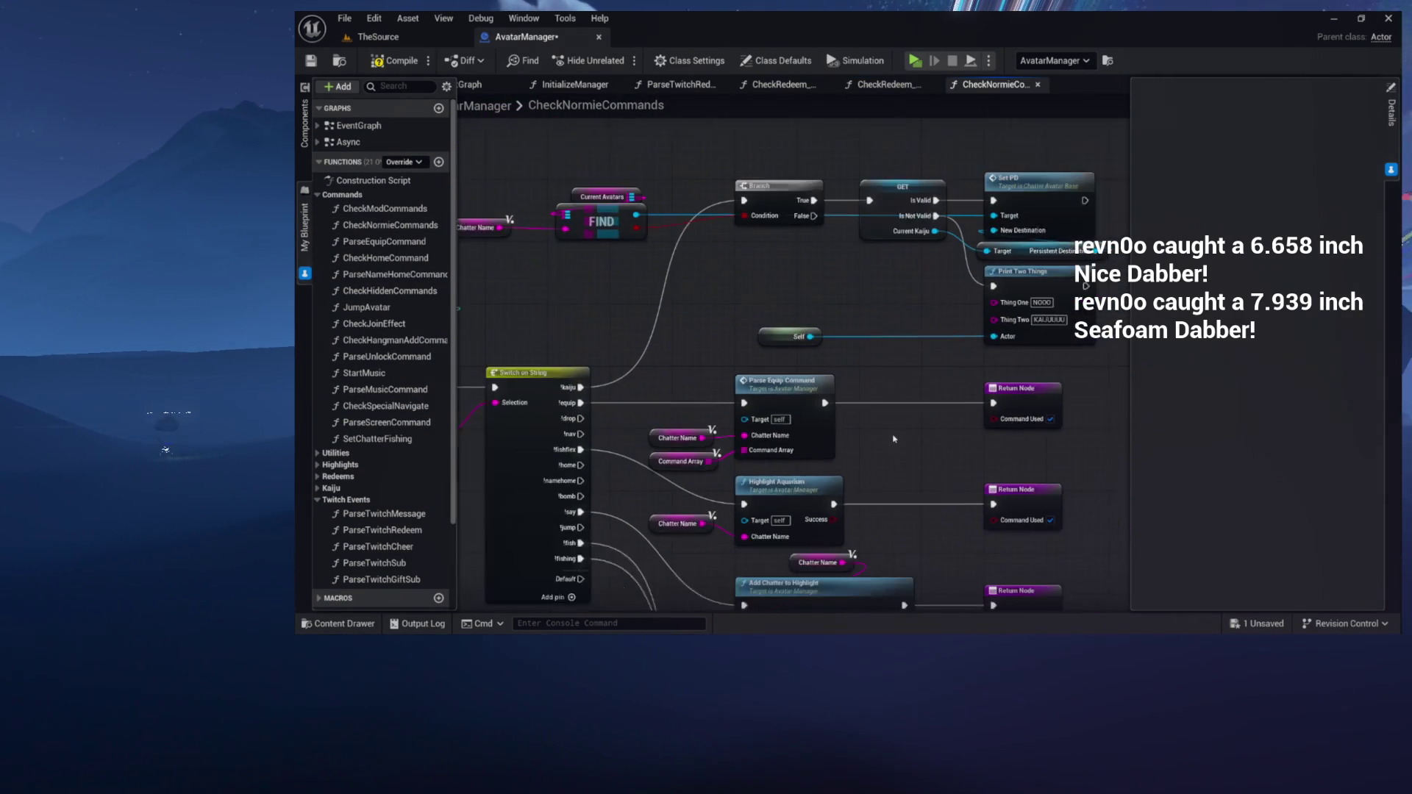
{"action": "scroll", "coordinate": [908, 355], "scroll_direction": "down", "scroll_amount": 3}
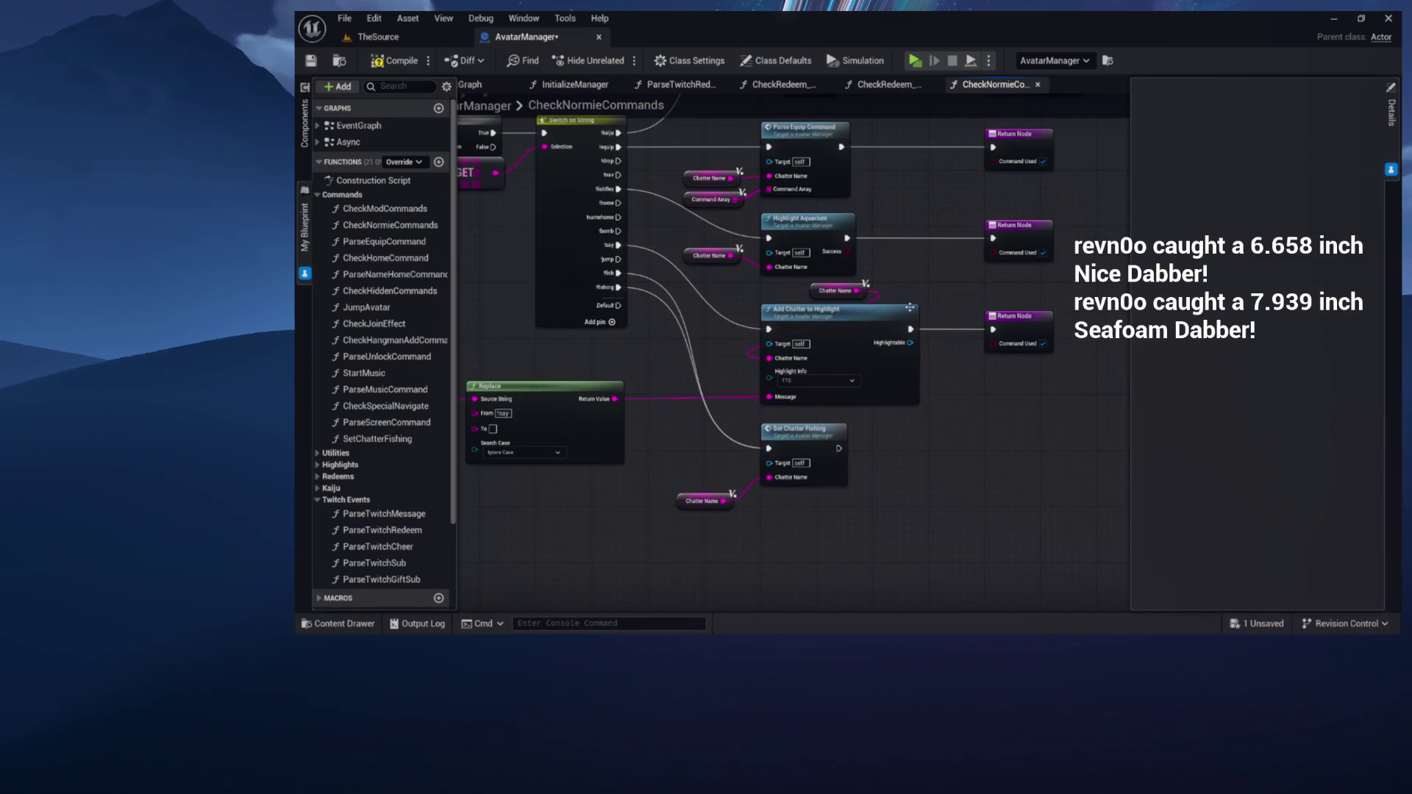
{"action": "scroll", "coordinate": [903, 293], "scroll_direction": "down", "scroll_amount": 3}
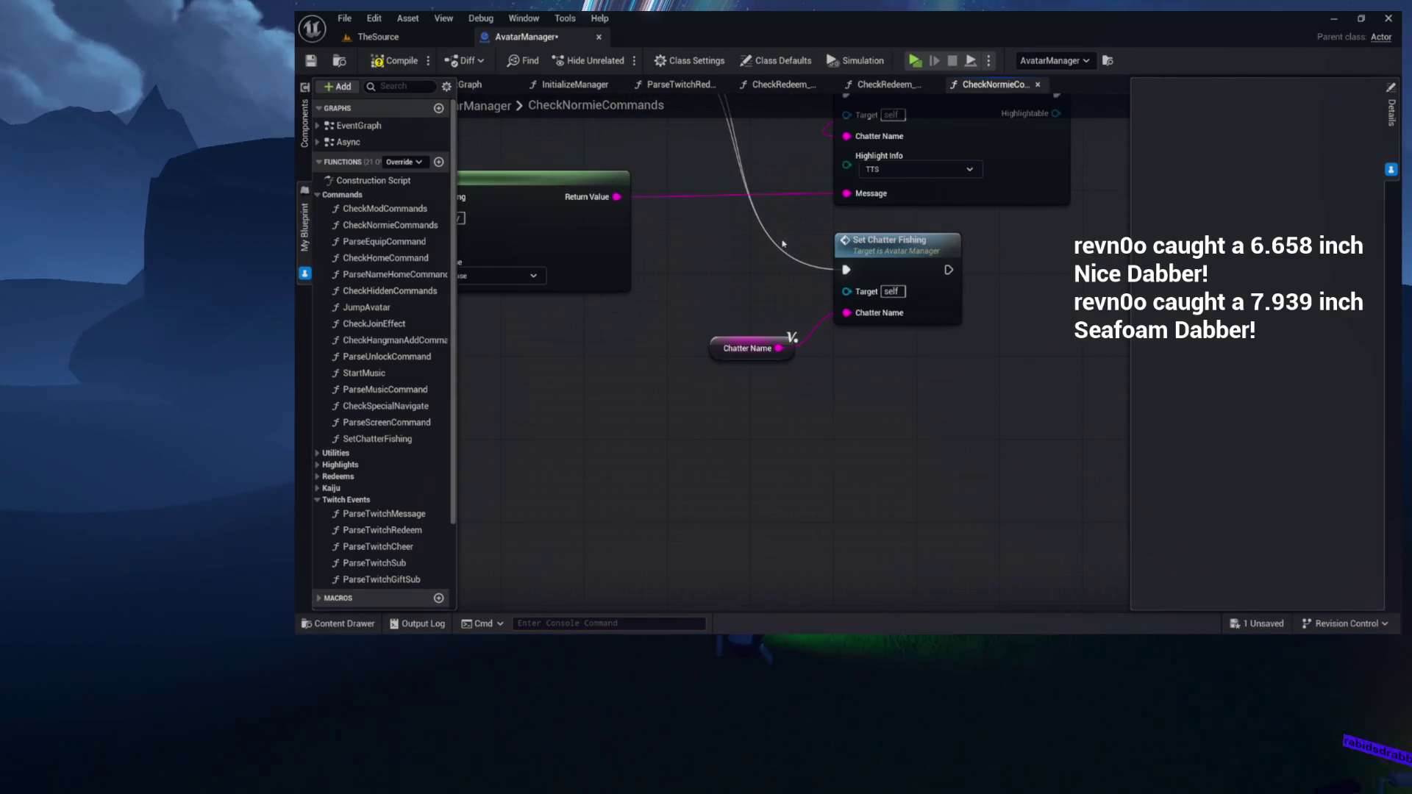
{"action": "scroll", "coordinate": [779, 467], "scroll_direction": "up", "scroll_amount": 2}
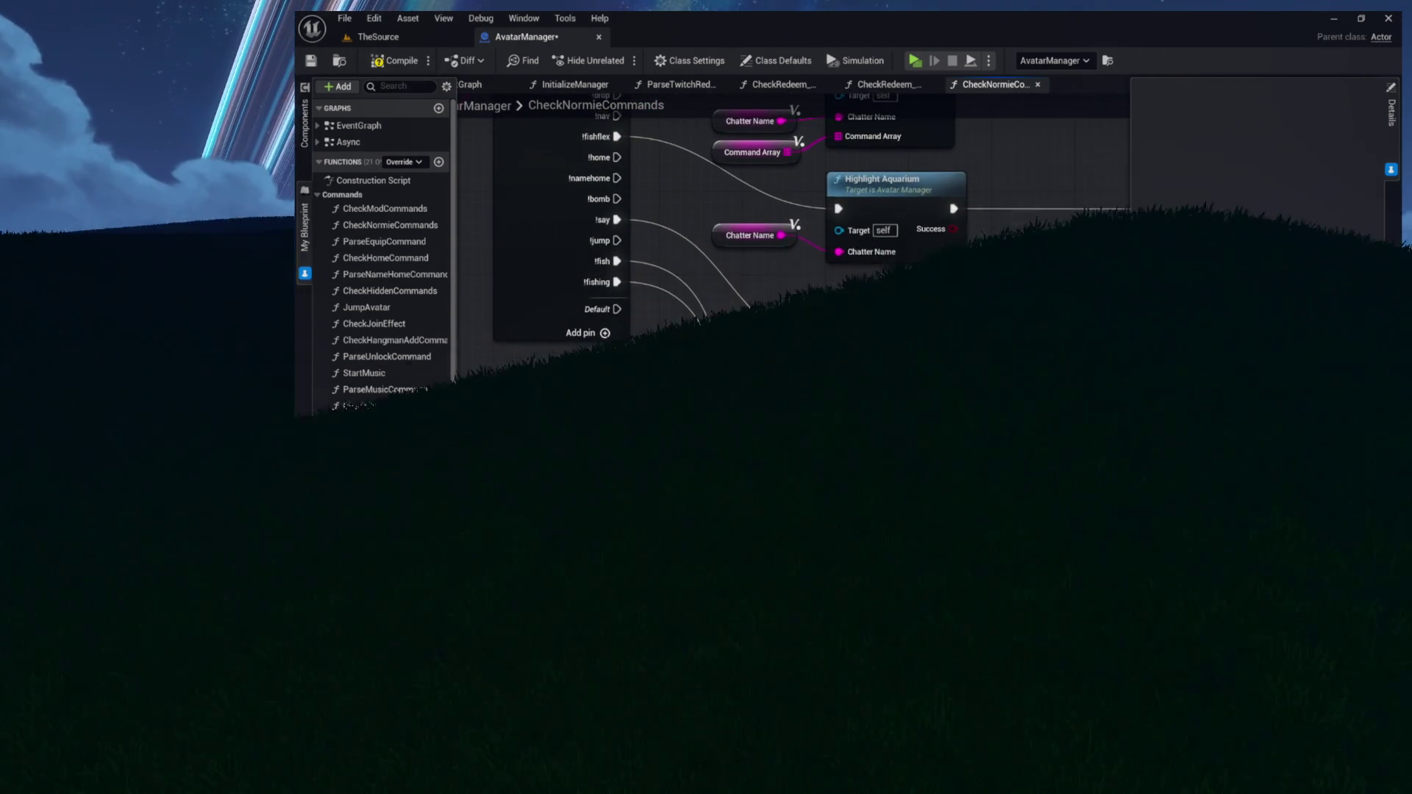
{"action": "scroll", "coordinate": [778, 463], "scroll_direction": "up", "scroll_amount": 3}
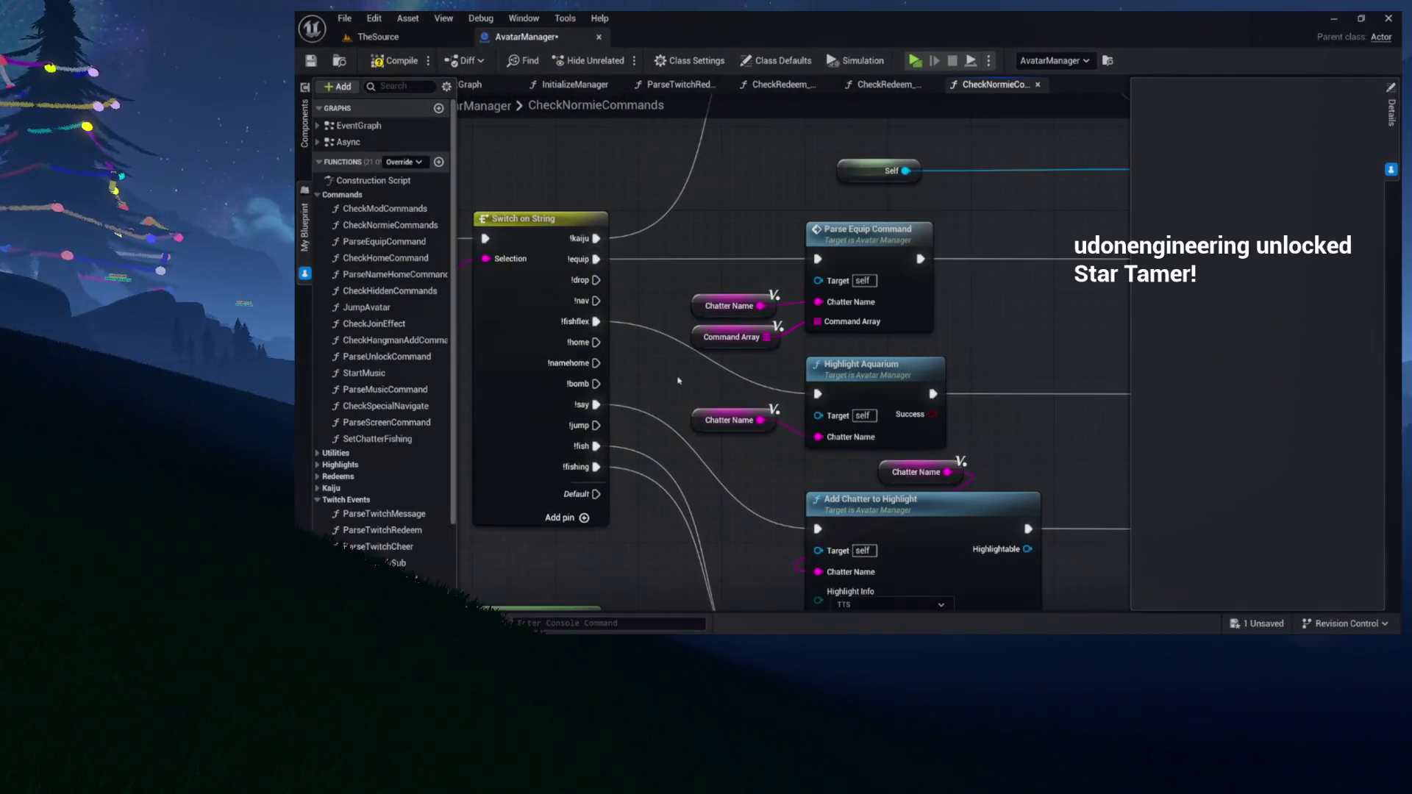
Review its Branch, GET, FIND and Switch on String nodes, compile AvatarManager, and return to TheSource
{"action": "left_click_drag", "start_coordinate": [680, 375], "coordinate": [622, 361]}
{"action": "mouse_move", "coordinate": [802, 284]}
{"action": "left_mouse_down"}
{"action": "mouse_move", "coordinate": [741, 309]}
{"action": "mouse_move", "coordinate": [905, 558]}
{"action": "mouse_move", "coordinate": [919, 463]}
{"action": "mouse_move", "coordinate": [845, 309]}
{"action": "mouse_move", "coordinate": [602, 231]}
{"action": "left_mouse_up"}
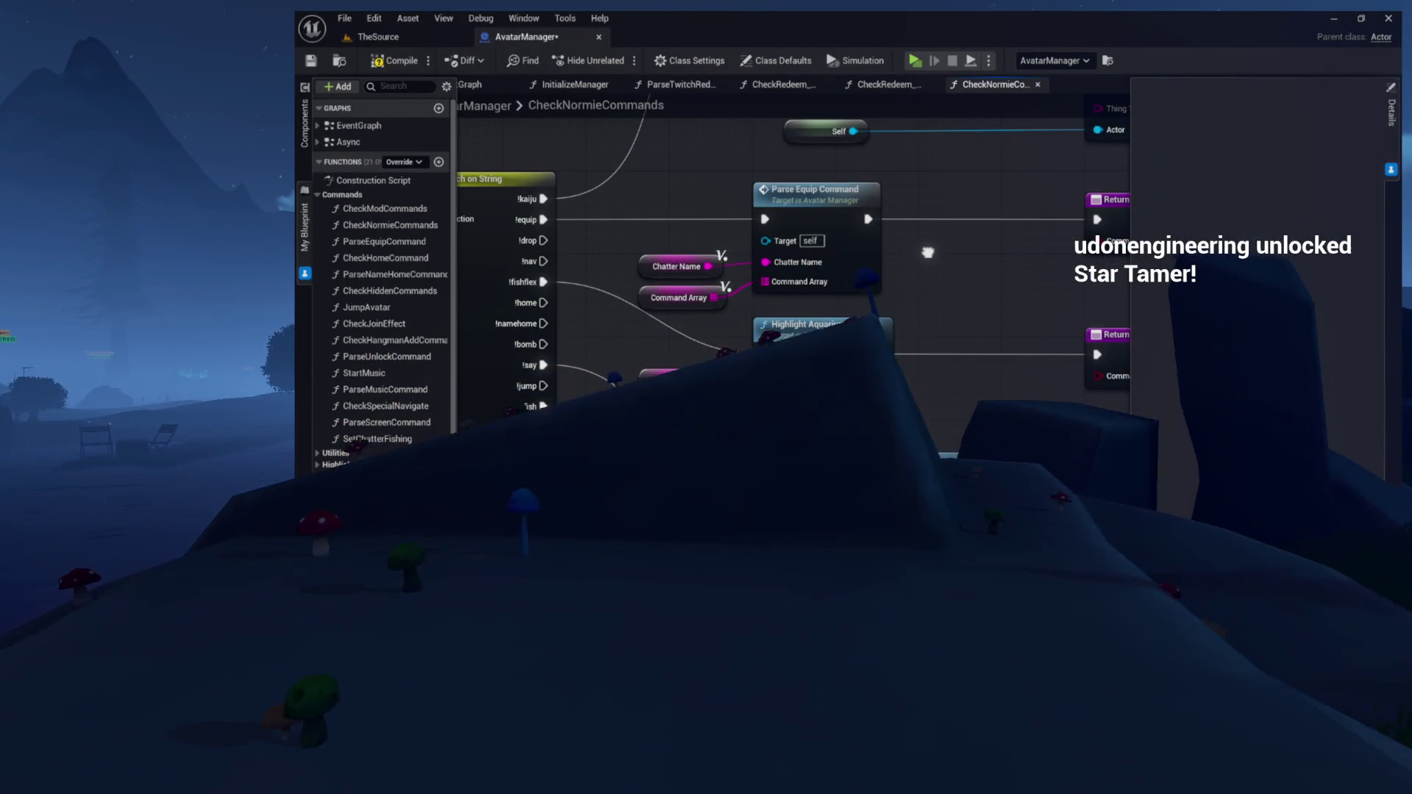
{"action": "mouse_move", "coordinate": [928, 252]}
{"action": "left_mouse_down"}
{"action": "mouse_move", "coordinate": [672, 290]}
{"action": "mouse_move", "coordinate": [1072, 265]}
{"action": "left_mouse_up"}
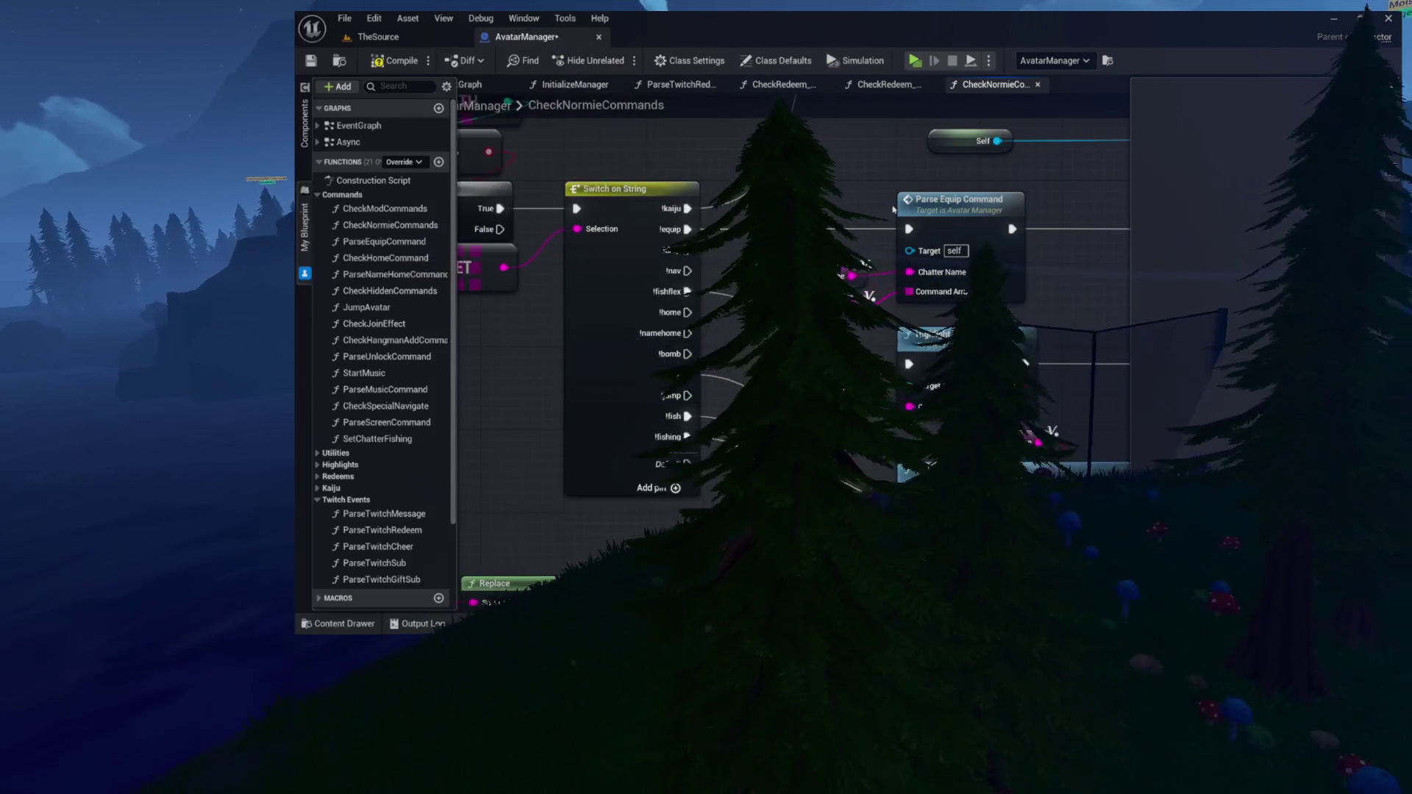
{"action": "left_click", "coordinate": [390, 62]}
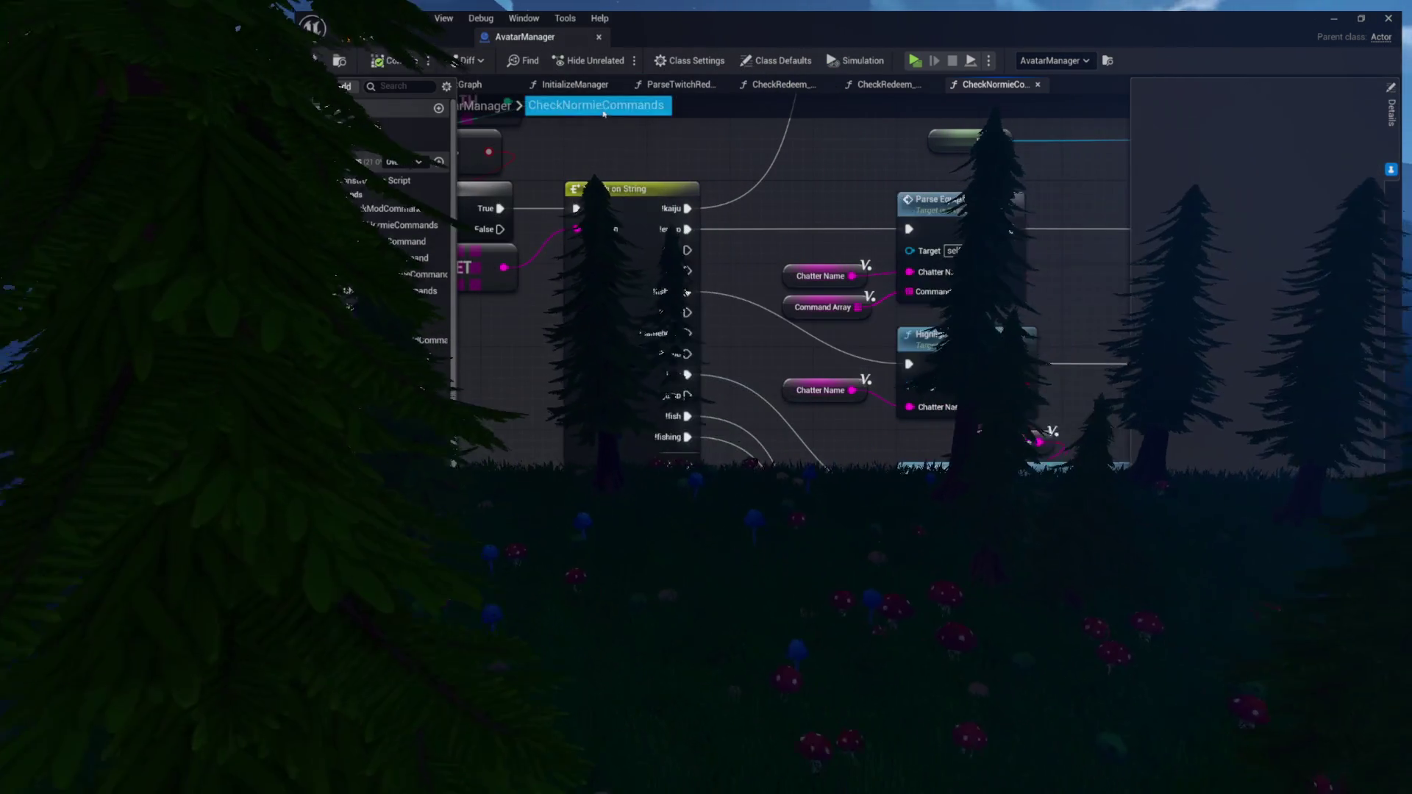
{"action": "left_click", "coordinate": [404, 46]}
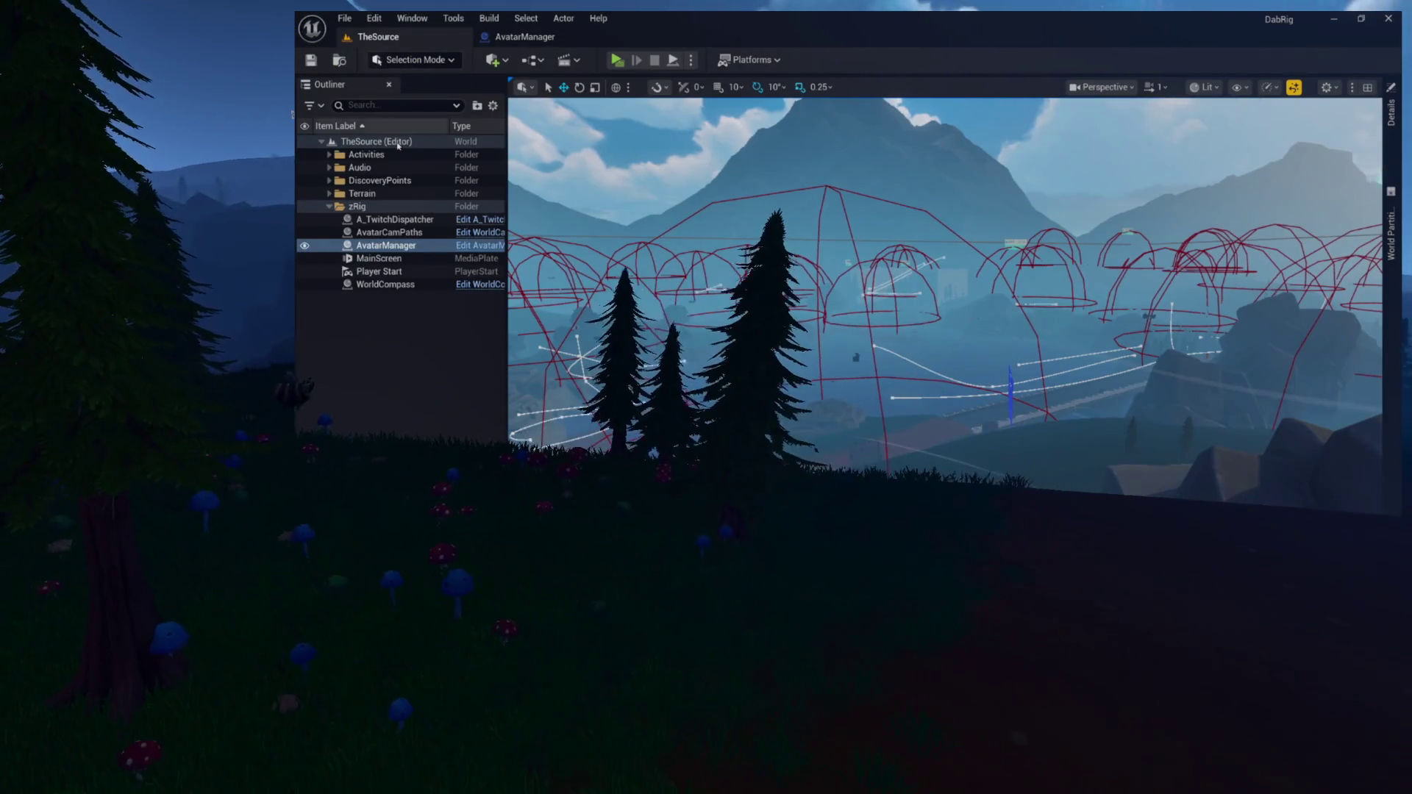
Open the Observatory blueprint from the Activities folder and drill down to its CheckMessage function
{"action": "left_click", "coordinate": [329, 155]}
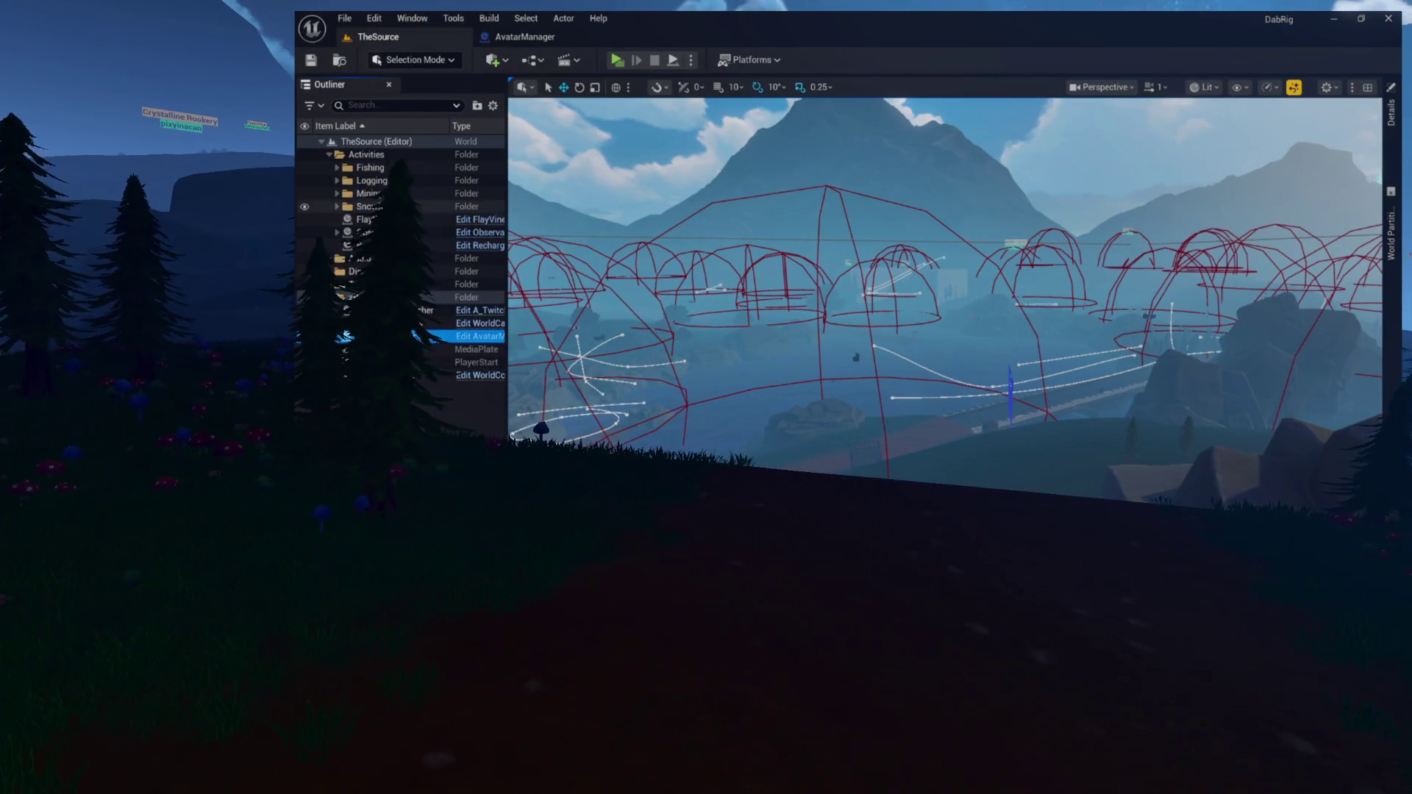
{"action": "left_click", "coordinate": [467, 234]}
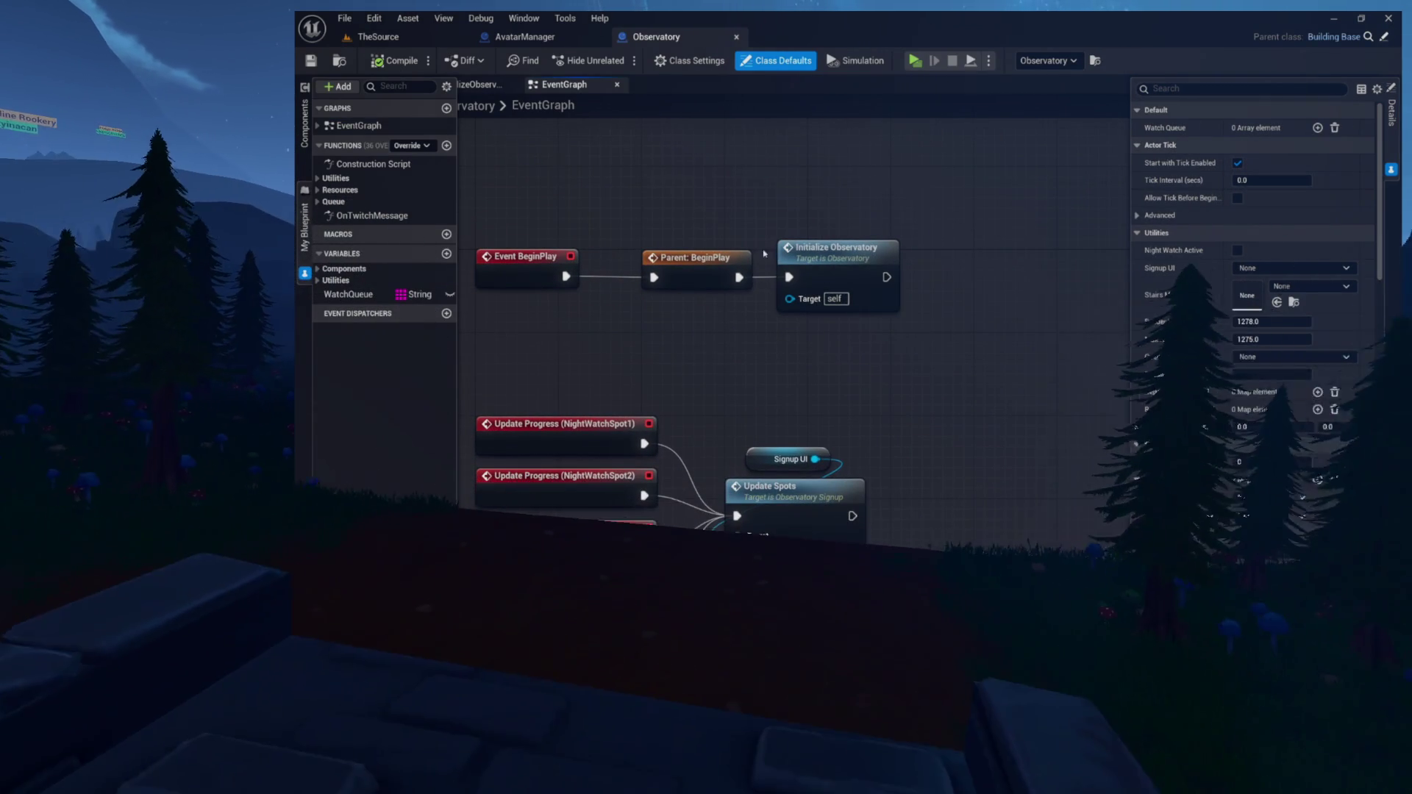
{"action": "double_click", "coordinate": [822, 252]}
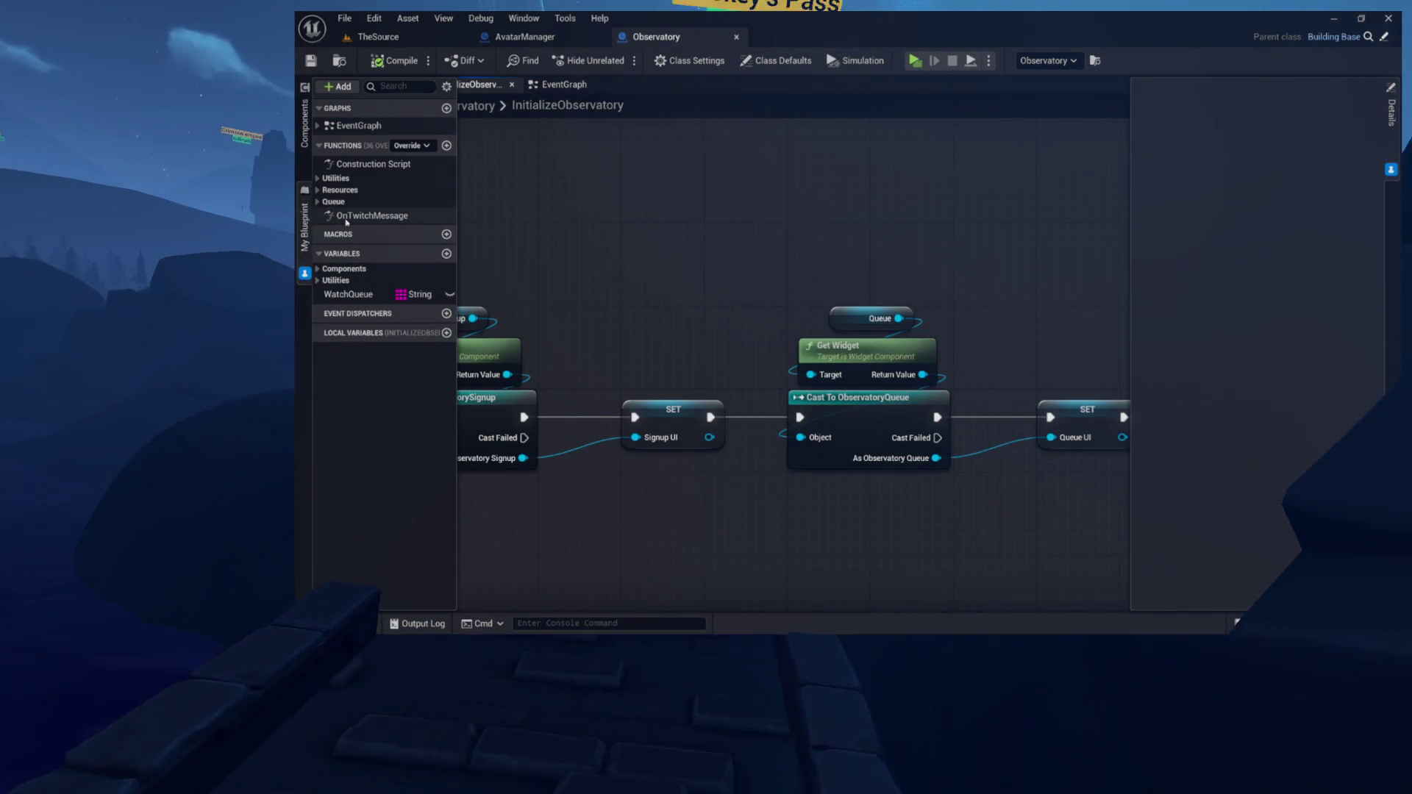
{"action": "double_click", "coordinate": [344, 220]}
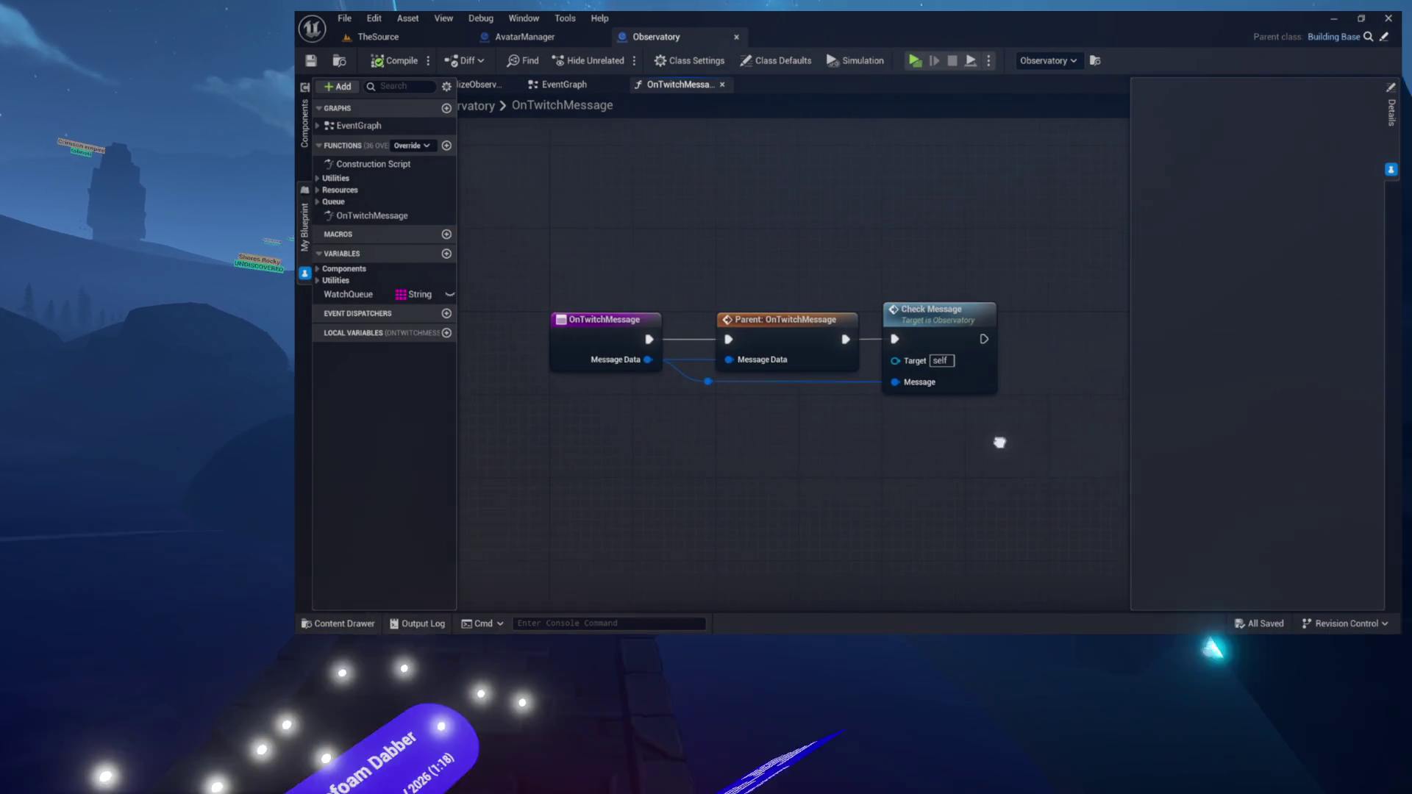
{"action": "double_click", "coordinate": [853, 312]}
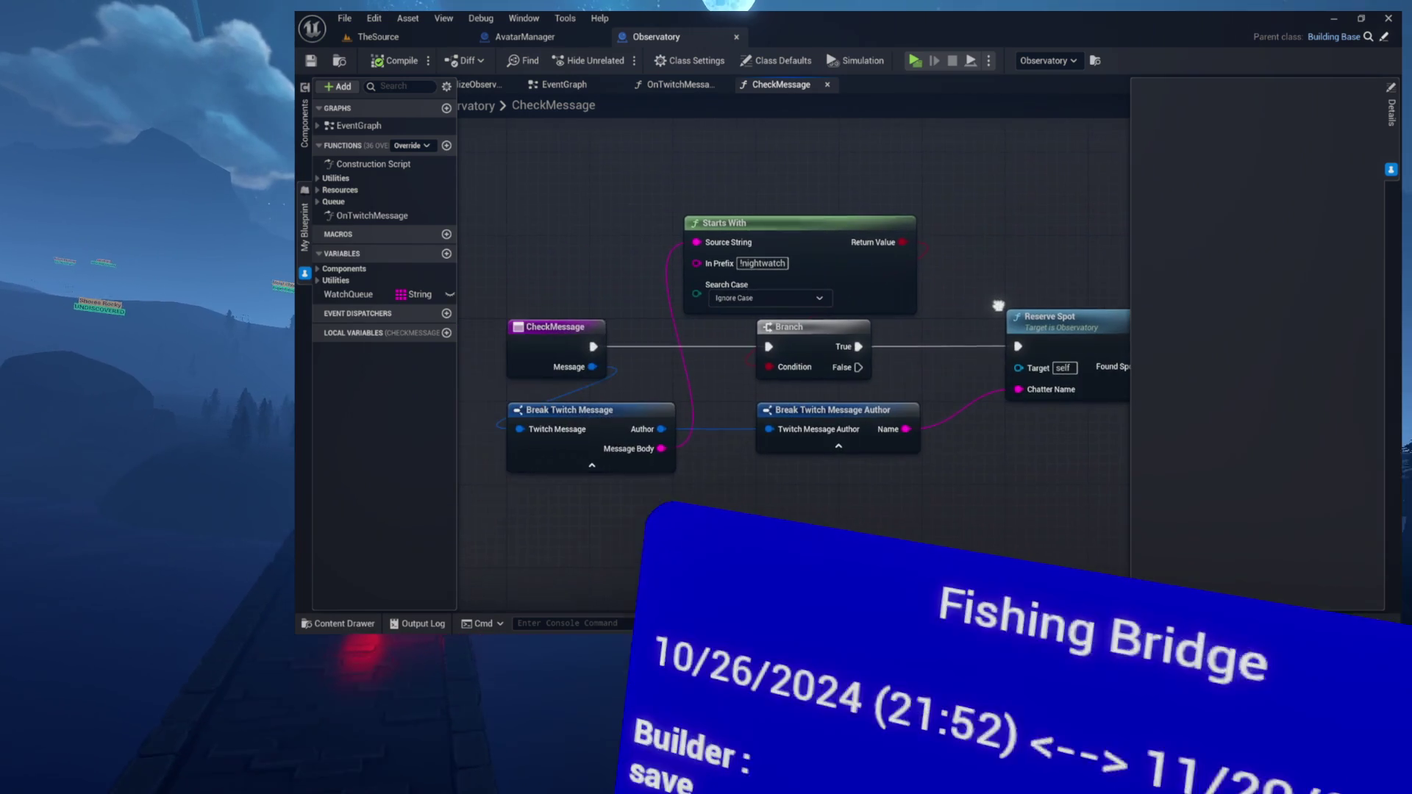
Check Reserve Spot's ChatterName input and FoundSpot output in Details, then go back to TheSource
{"action": "left_click", "coordinate": [922, 280]}
{"action": "left_click", "coordinate": [904, 227]}
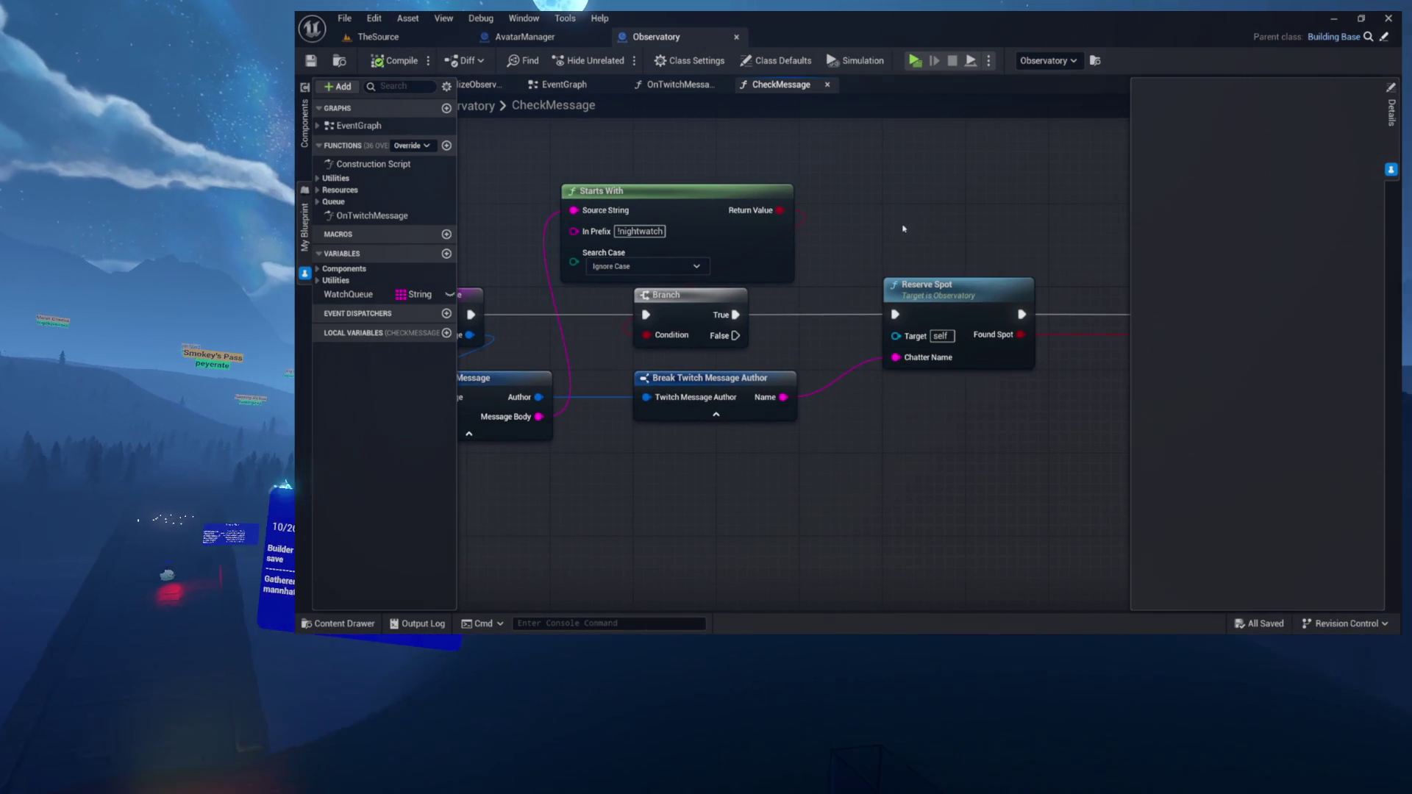
{"action": "mouse_move", "coordinate": [778, 367]}
{"action": "left_mouse_down"}
{"action": "mouse_move", "coordinate": [833, 354]}
{"action": "mouse_move", "coordinate": [728, 360]}
{"action": "left_mouse_up"}
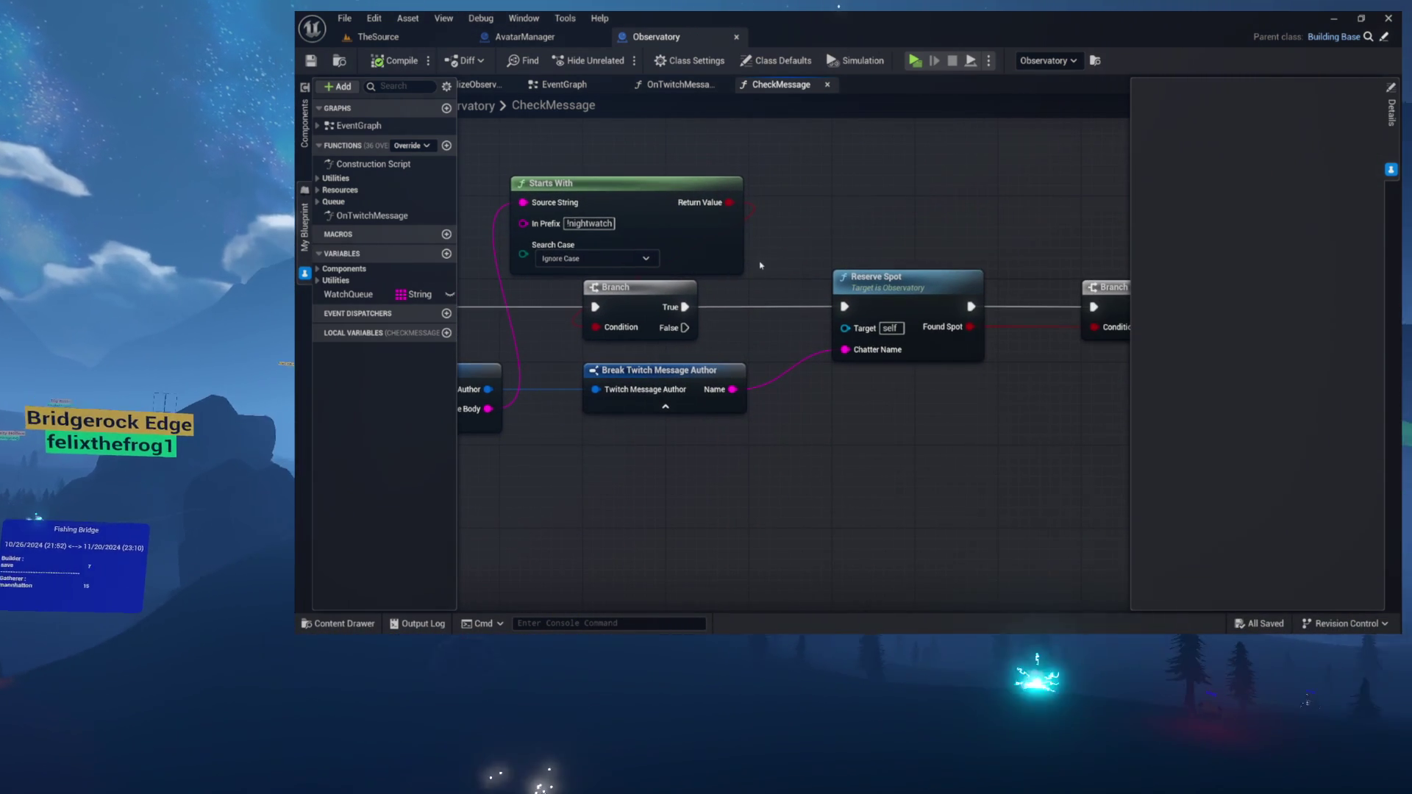
{"action": "left_click", "coordinate": [882, 329]}
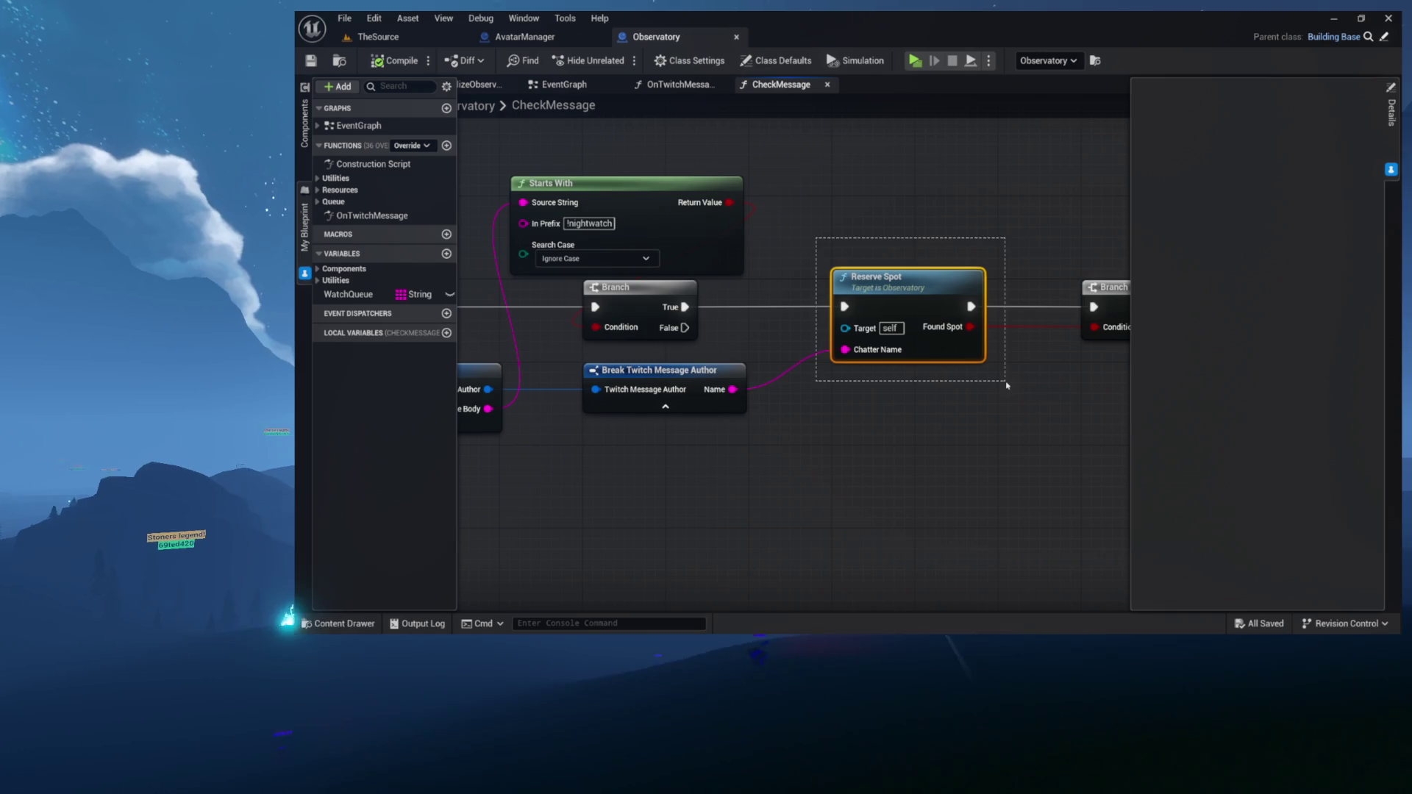
{"action": "left_click_drag", "start_coordinate": [1007, 385], "coordinate": [1007, 384]}
{"action": "scroll", "coordinate": [1007, 384], "scroll_direction": "up", "scroll_amount": 4}
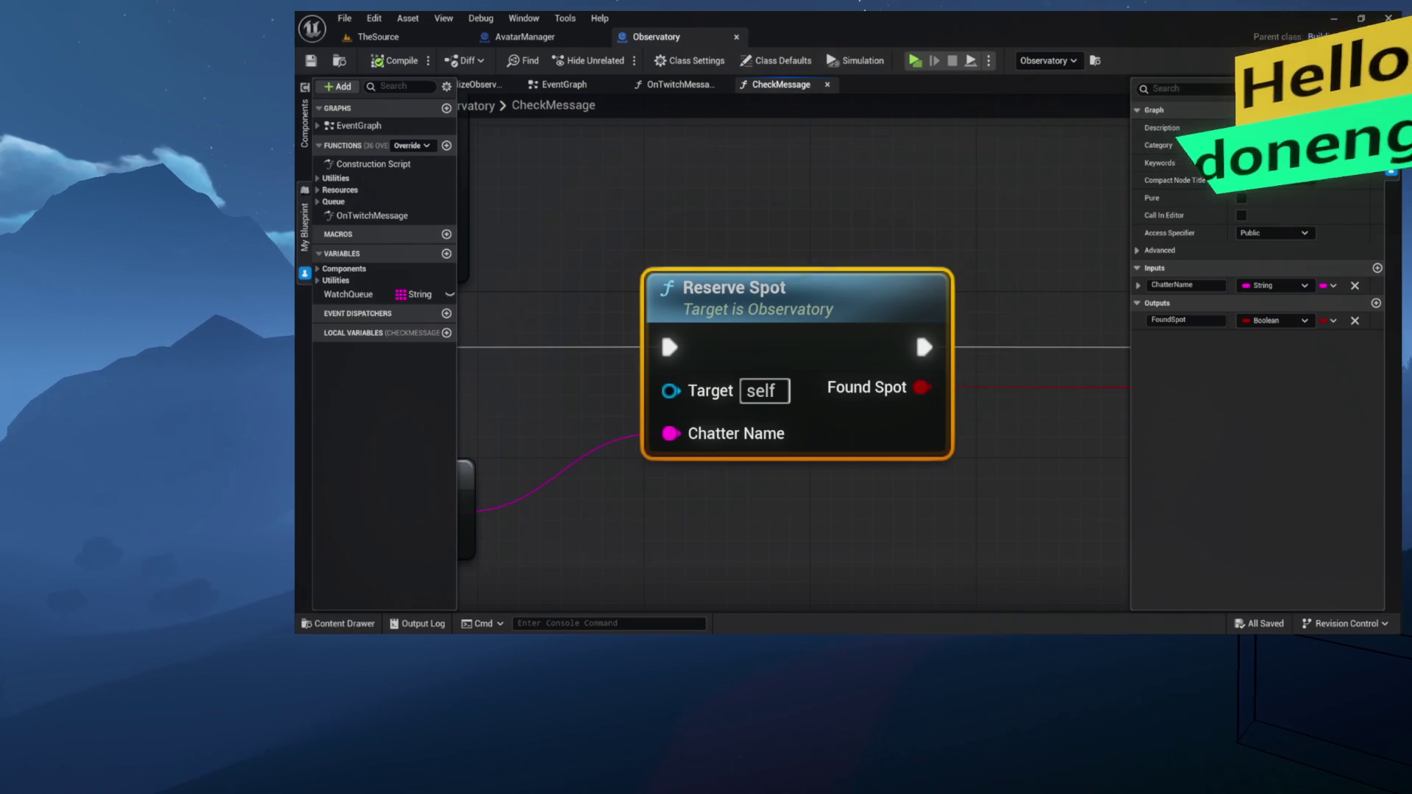
{"action": "left_click", "coordinate": [583, 400]}
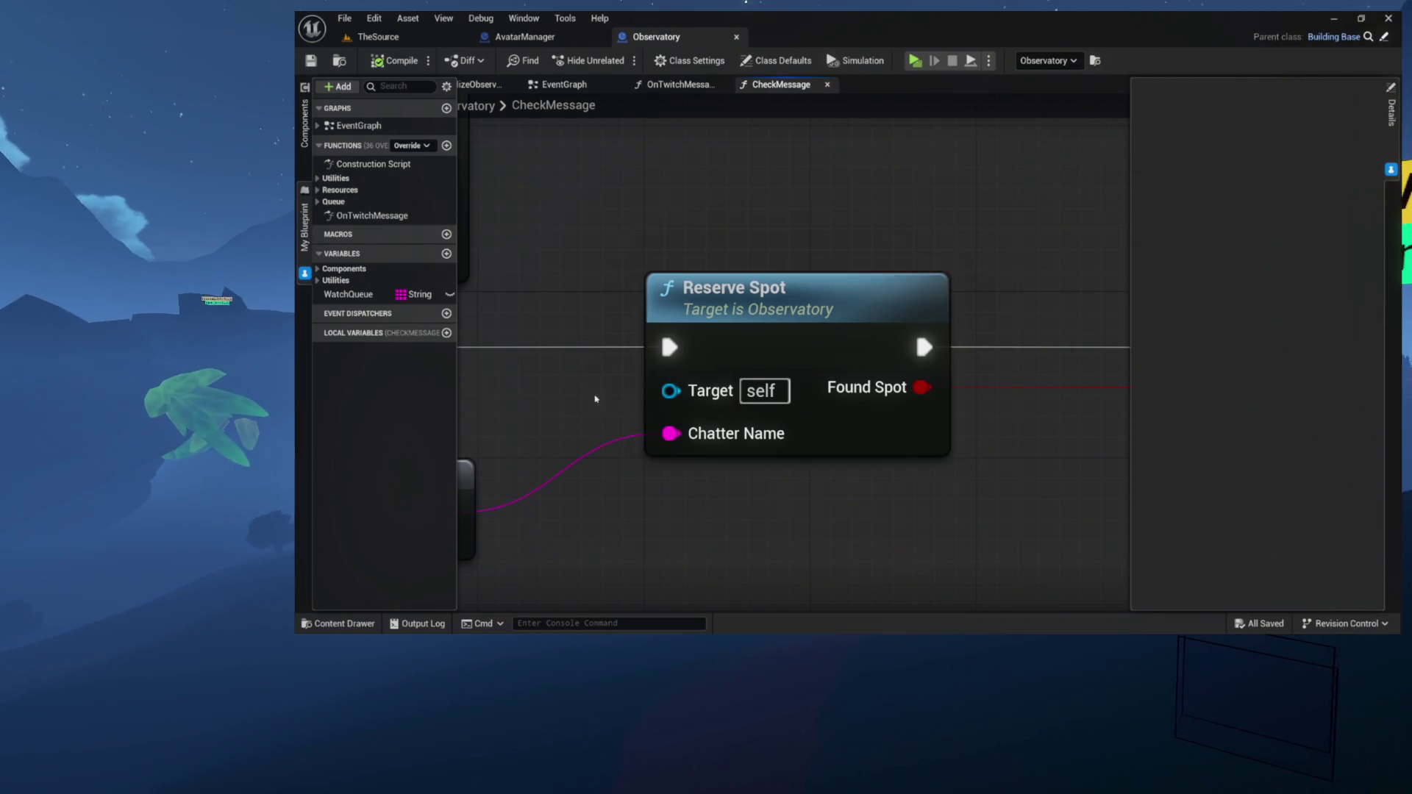
{"action": "scroll", "coordinate": [684, 403], "scroll_direction": "down", "scroll_amount": 2}
{"action": "mouse_move", "coordinate": [683, 403]}
{"action": "left_mouse_down"}
{"action": "mouse_move", "coordinate": [772, 400]}
{"action": "mouse_move", "coordinate": [956, 326]}
{"action": "left_mouse_up"}
{"action": "scroll", "coordinate": [772, 400], "scroll_direction": "down", "scroll_amount": 2}
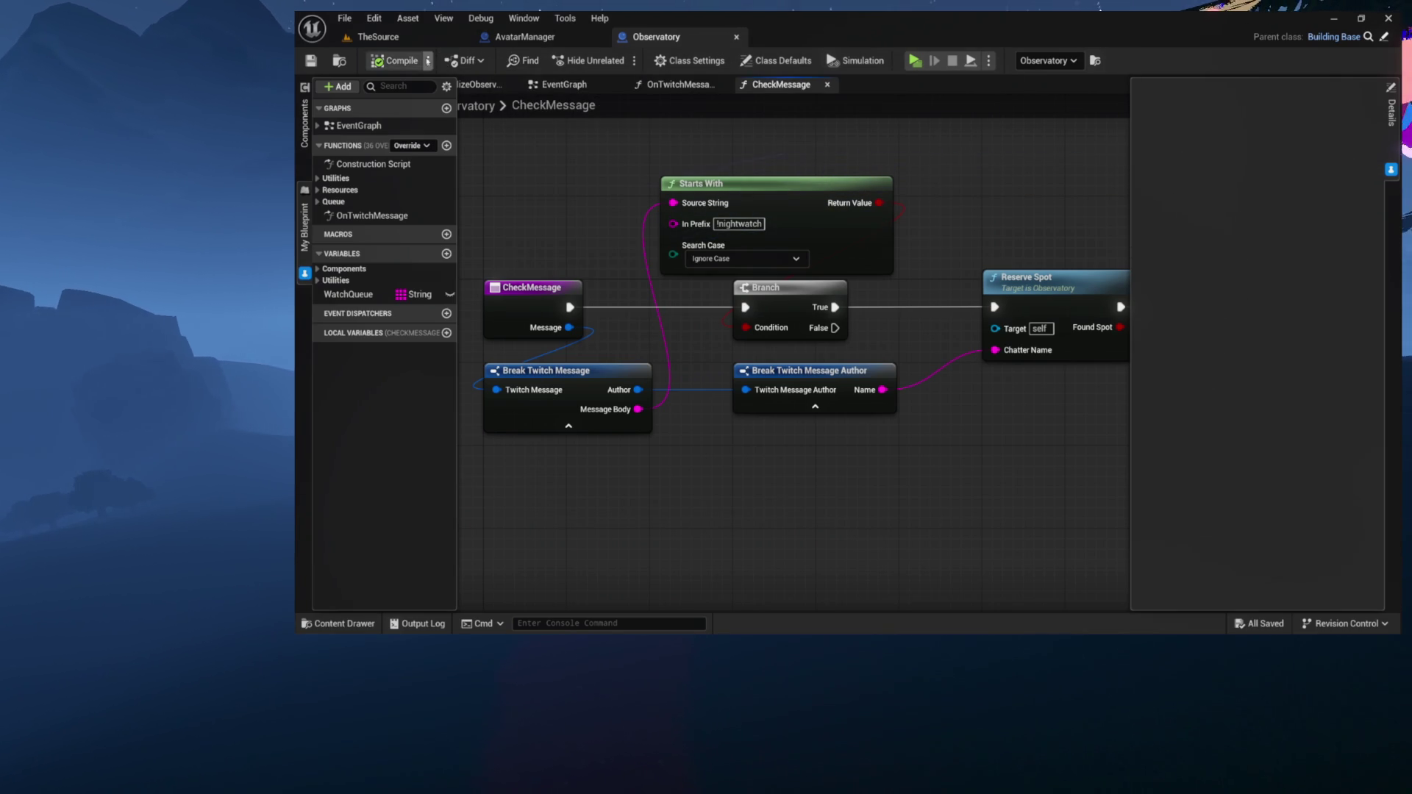
{"action": "left_click", "coordinate": [406, 40]}
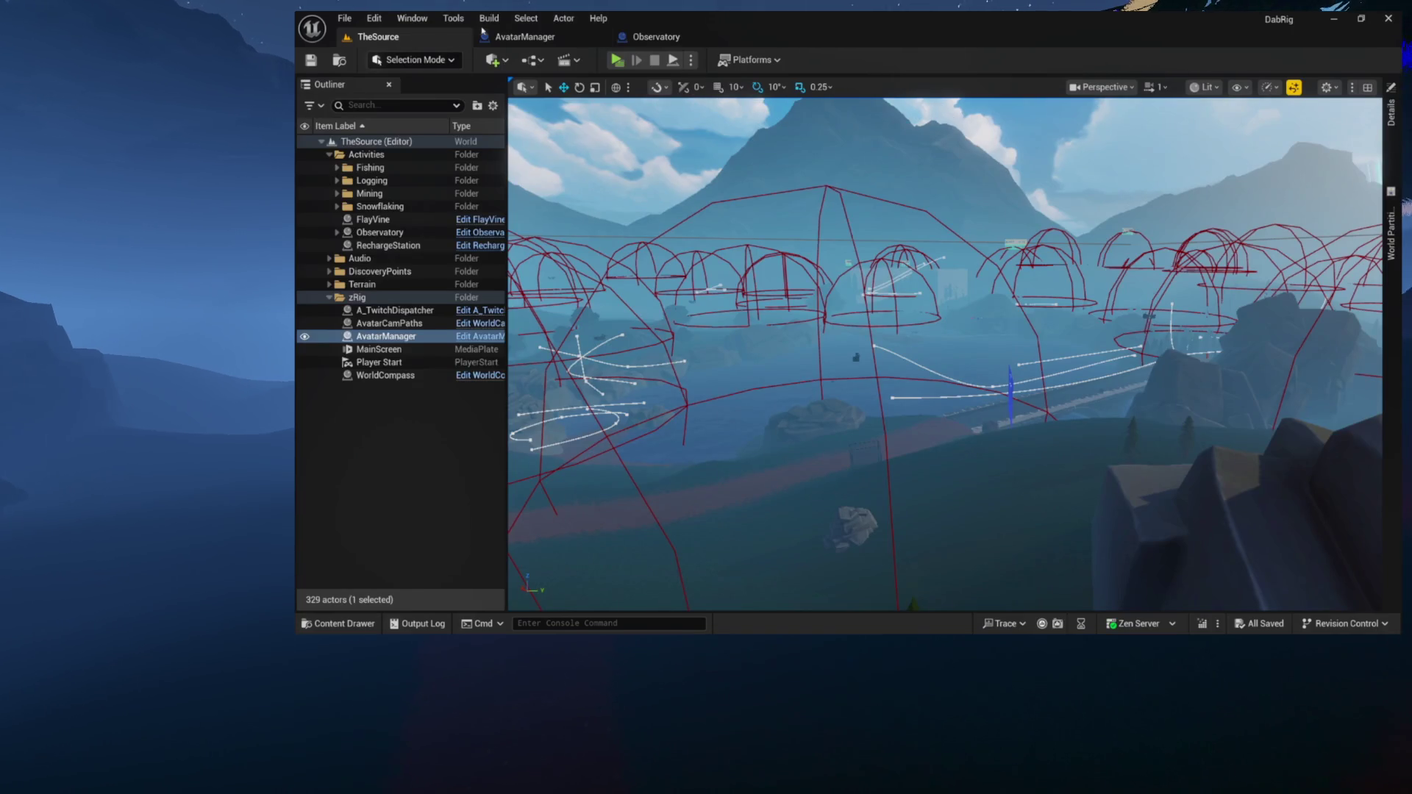
Open the AvatarManager Blueprint, collapse the Commands and Twitch Events categories and show Utilities variables
{"action": "left_click", "coordinate": [524, 37]}
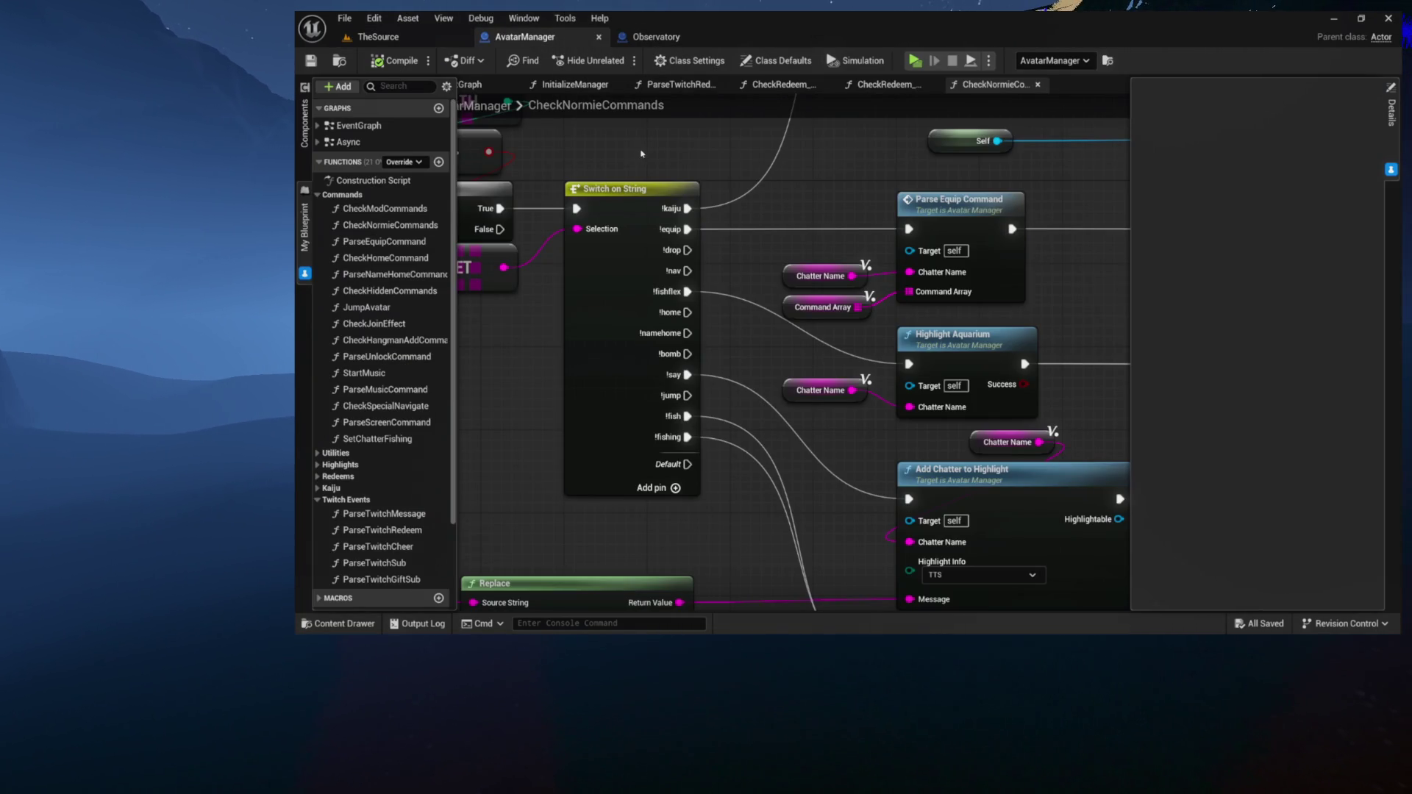
{"action": "scroll", "coordinate": [641, 154], "scroll_direction": "down", "scroll_amount": 5}
{"action": "right_click", "coordinate": [822, 302]}
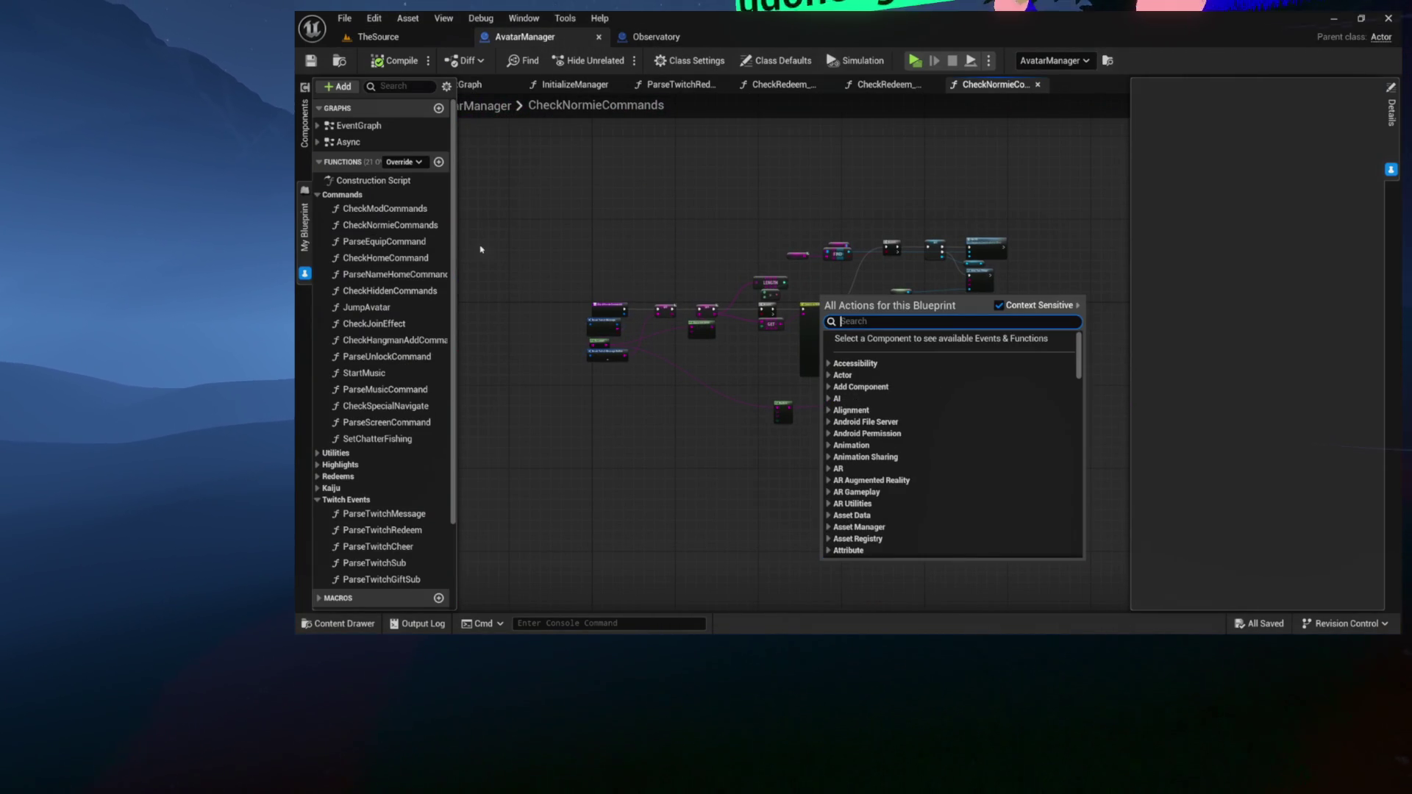
{"action": "left_click", "coordinate": [318, 195]}
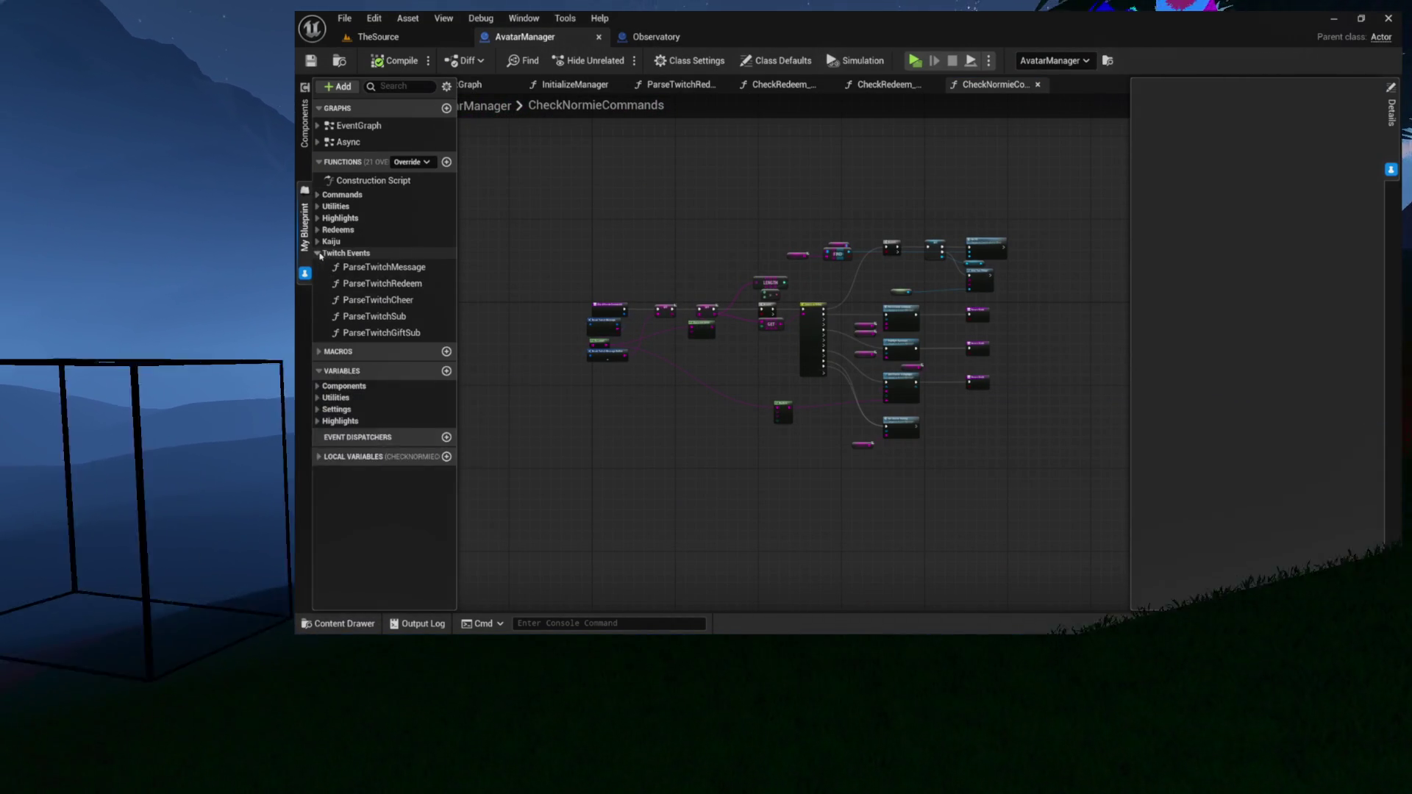
{"action": "left_click", "coordinate": [318, 253]}
{"action": "left_click", "coordinate": [318, 316]}
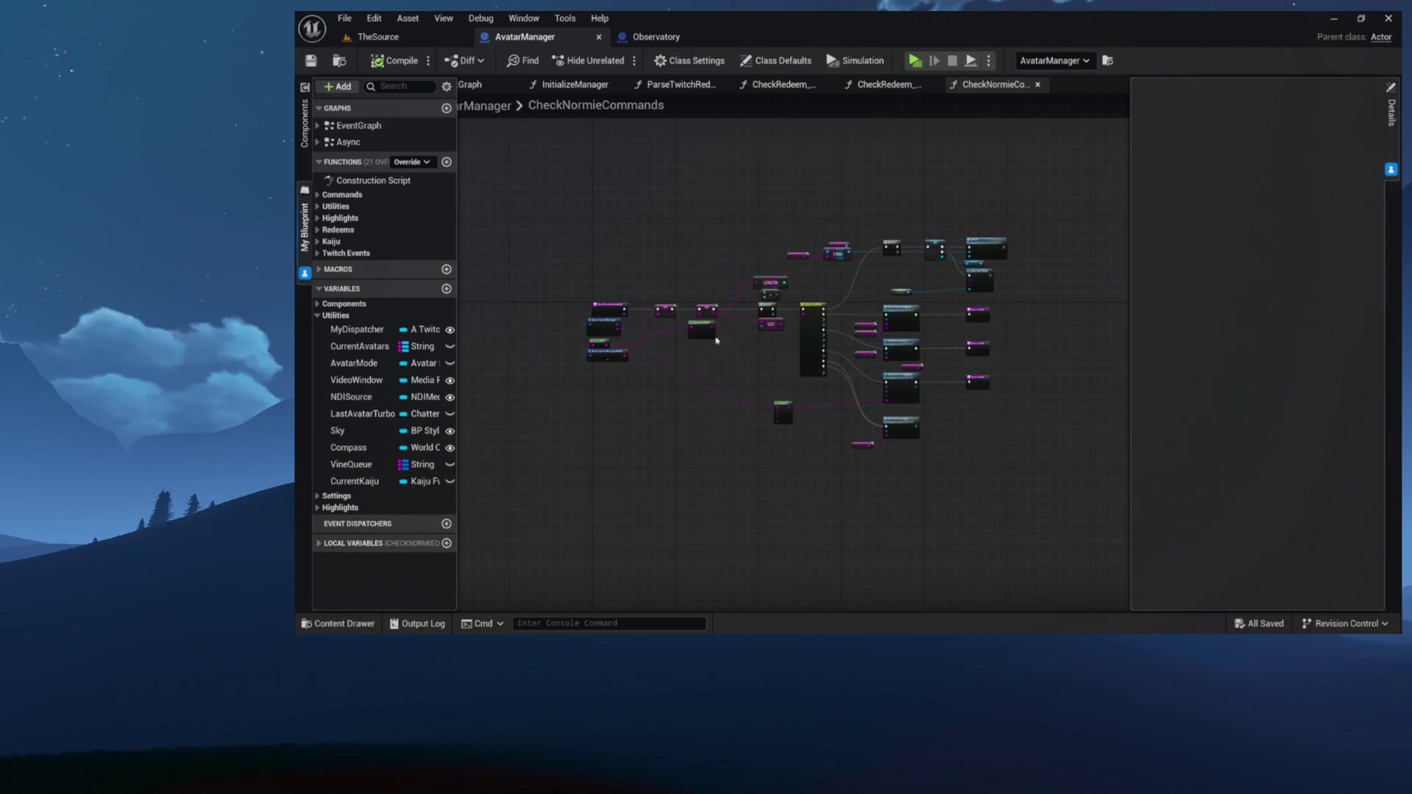
{"action": "scroll", "coordinate": [711, 316], "scroll_direction": "up", "scroll_amount": 5}
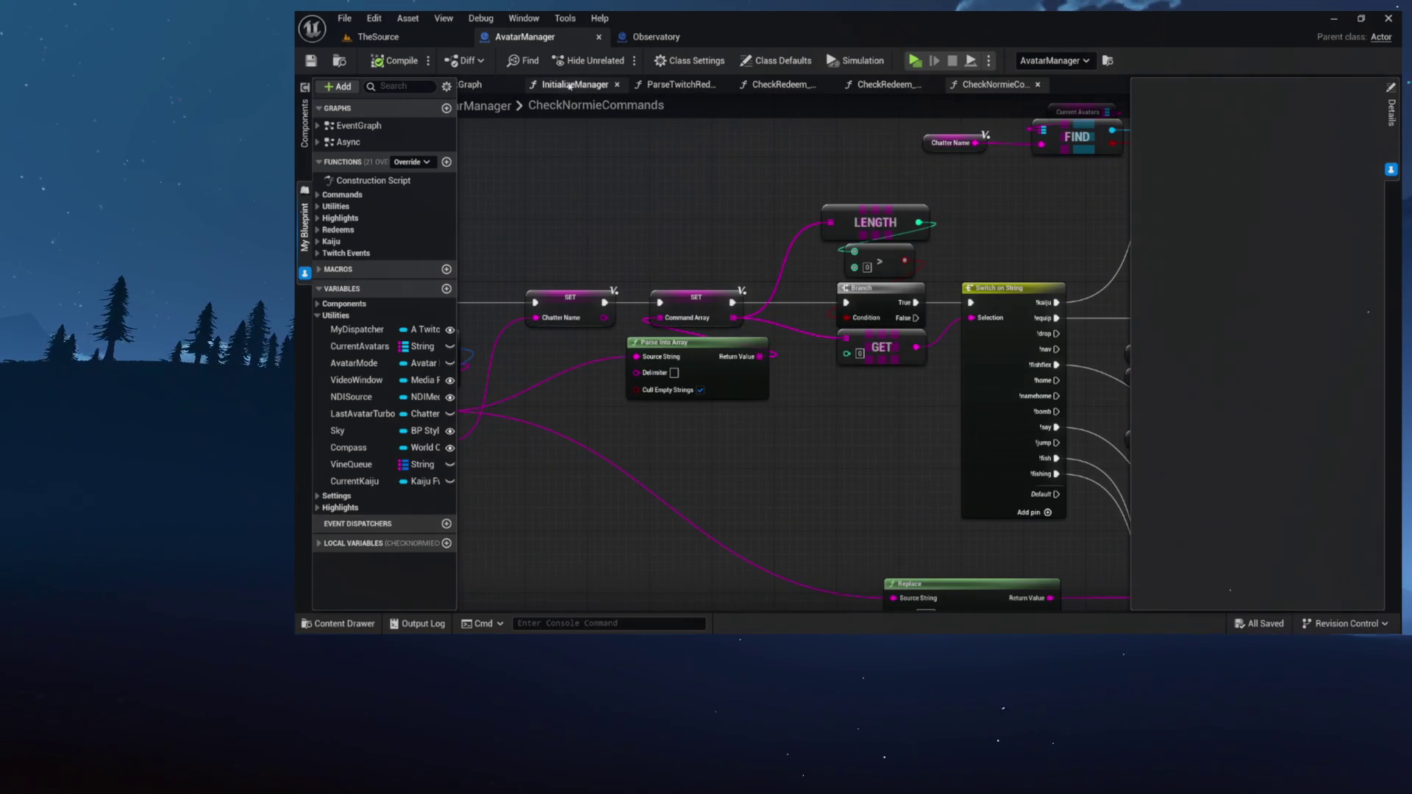
In InitializeManager, move the Bind Event and Create Event node groups further right
{"action": "left_click", "coordinate": [570, 85]}
{"action": "scroll", "coordinate": [743, 175], "scroll_direction": "down", "scroll_amount": 3}
{"action": "scroll", "coordinate": [982, 186], "scroll_direction": "down", "scroll_amount": 4}
{"action": "left_click_drag", "start_coordinate": [742, 321], "coordinate": [735, 483]}
{"action": "scroll", "coordinate": [743, 320], "scroll_direction": "up", "scroll_amount": 4}
{"action": "left_click_drag", "start_coordinate": [742, 337], "coordinate": [902, 343]}
{"action": "left_click", "coordinate": [852, 295]}
{"action": "scroll", "coordinate": [983, 284], "scroll_direction": "up", "scroll_amount": 3}
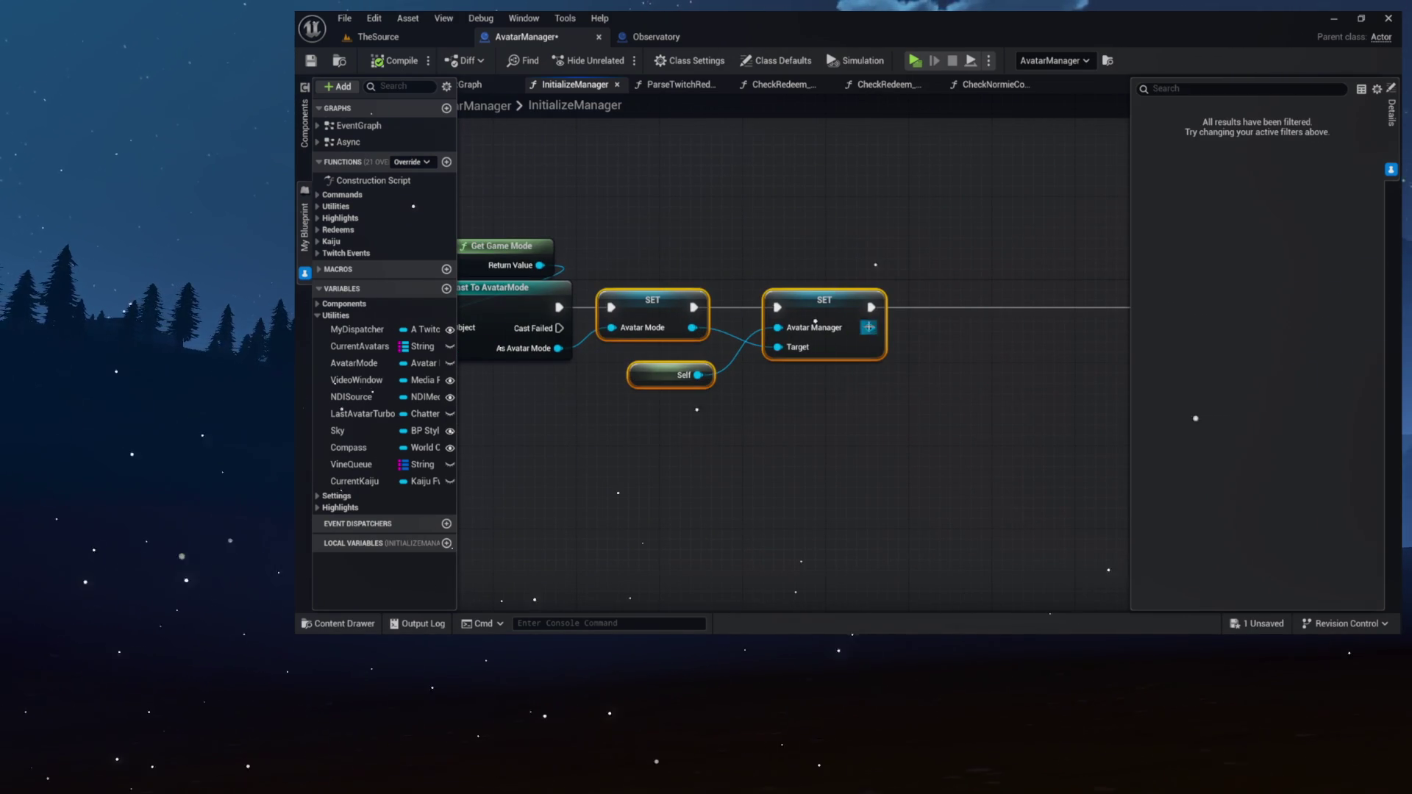
Add a Get Actor Of Class node after the SET node with Observatory as its class
{"action": "left_click_drag", "start_coordinate": [869, 327], "coordinate": [892, 309]}
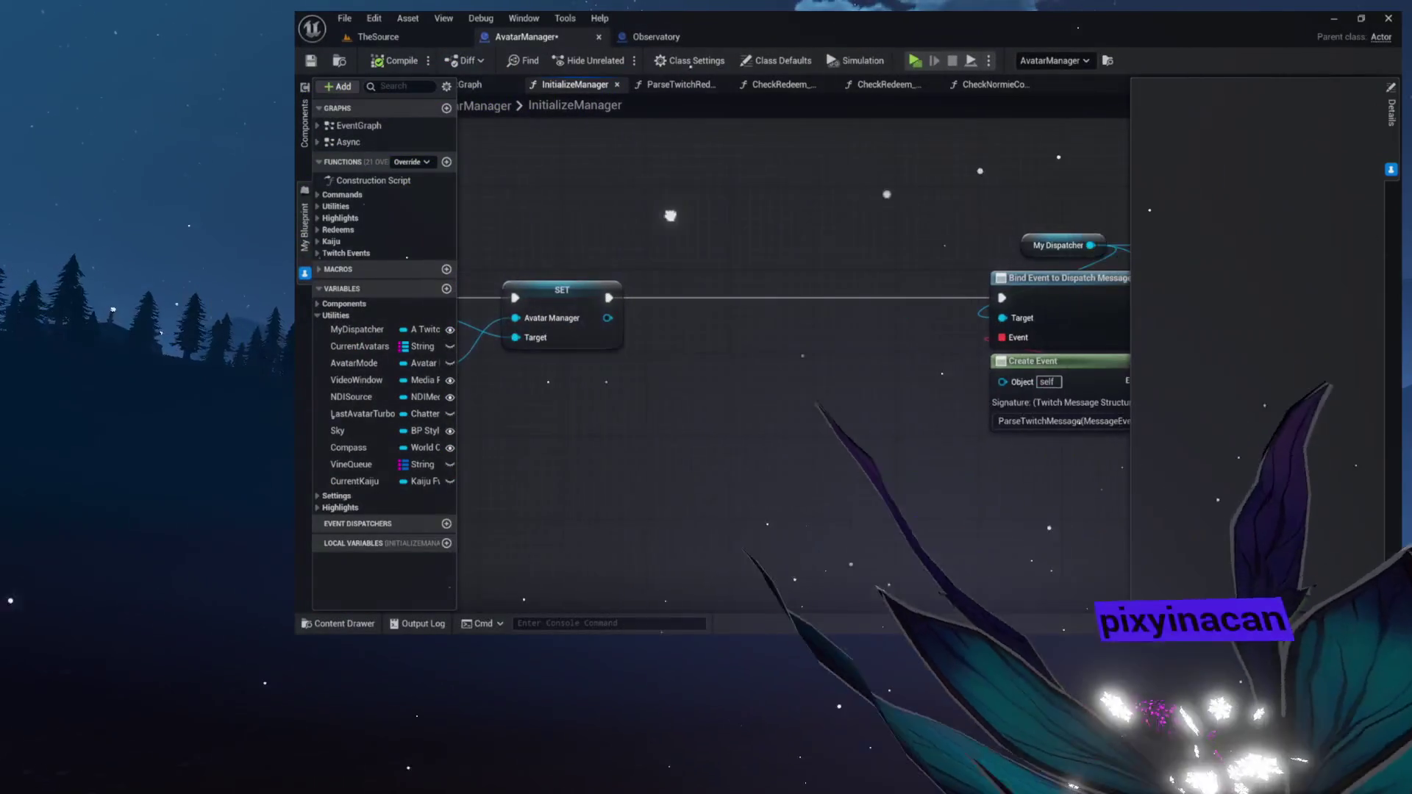
{"action": "scroll", "coordinate": [606, 199], "scroll_direction": "down", "scroll_amount": 6}
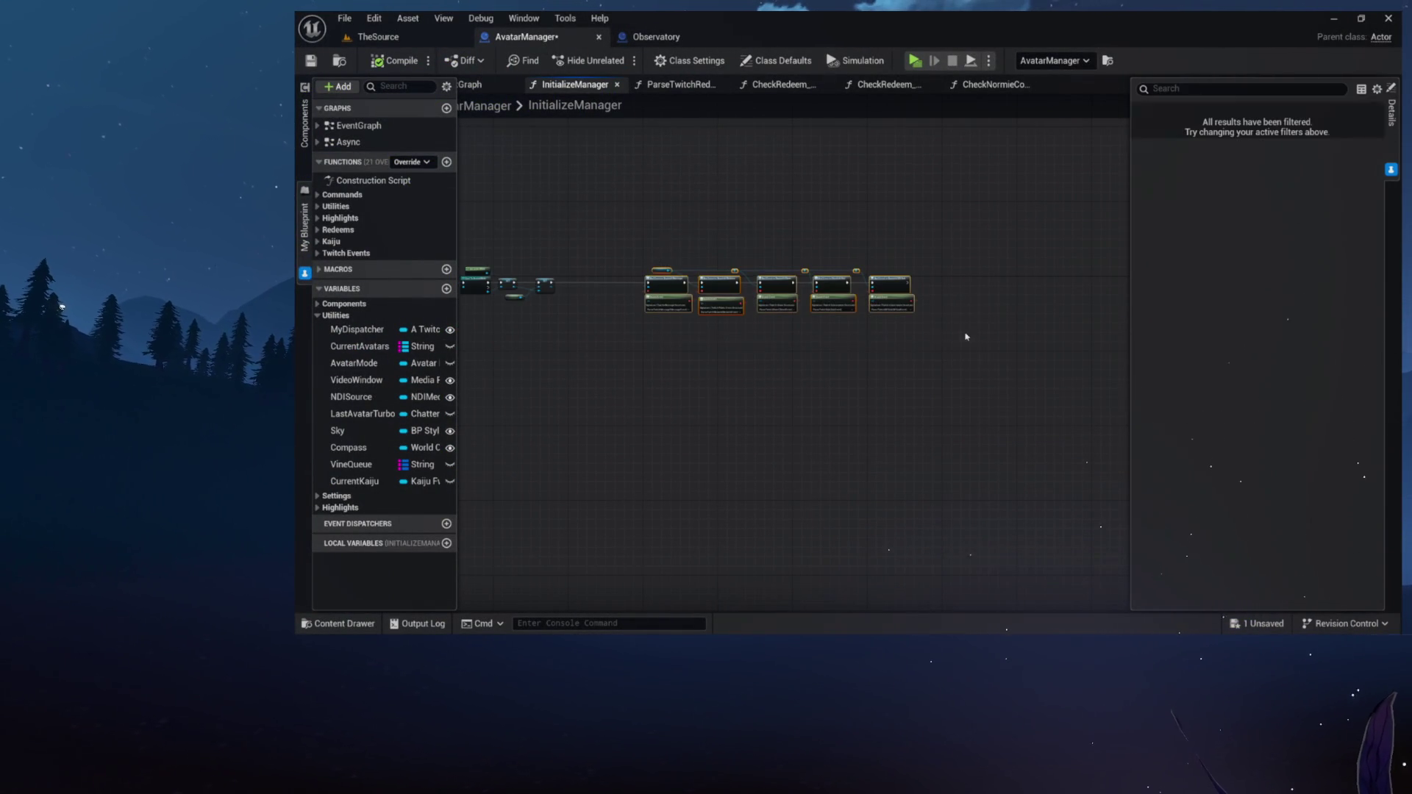
{"action": "scroll", "coordinate": [875, 318], "scroll_direction": "up", "scroll_amount": 6}
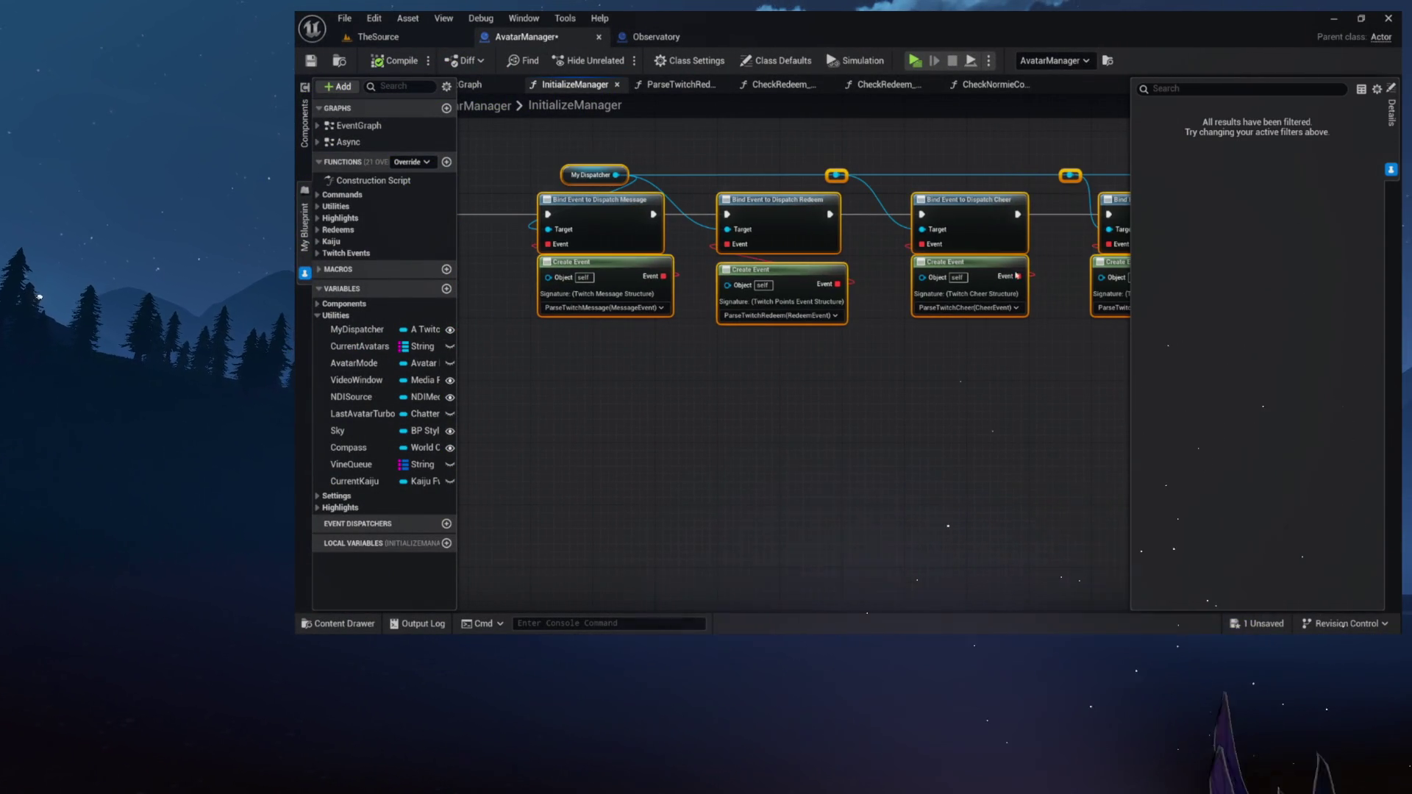
{"action": "mouse_move", "coordinate": [597, 217]}
{"action": "left_mouse_down"}
{"action": "mouse_move", "coordinate": [1070, 234]}
{"action": "mouse_move", "coordinate": [967, 332]}
{"action": "left_mouse_up"}
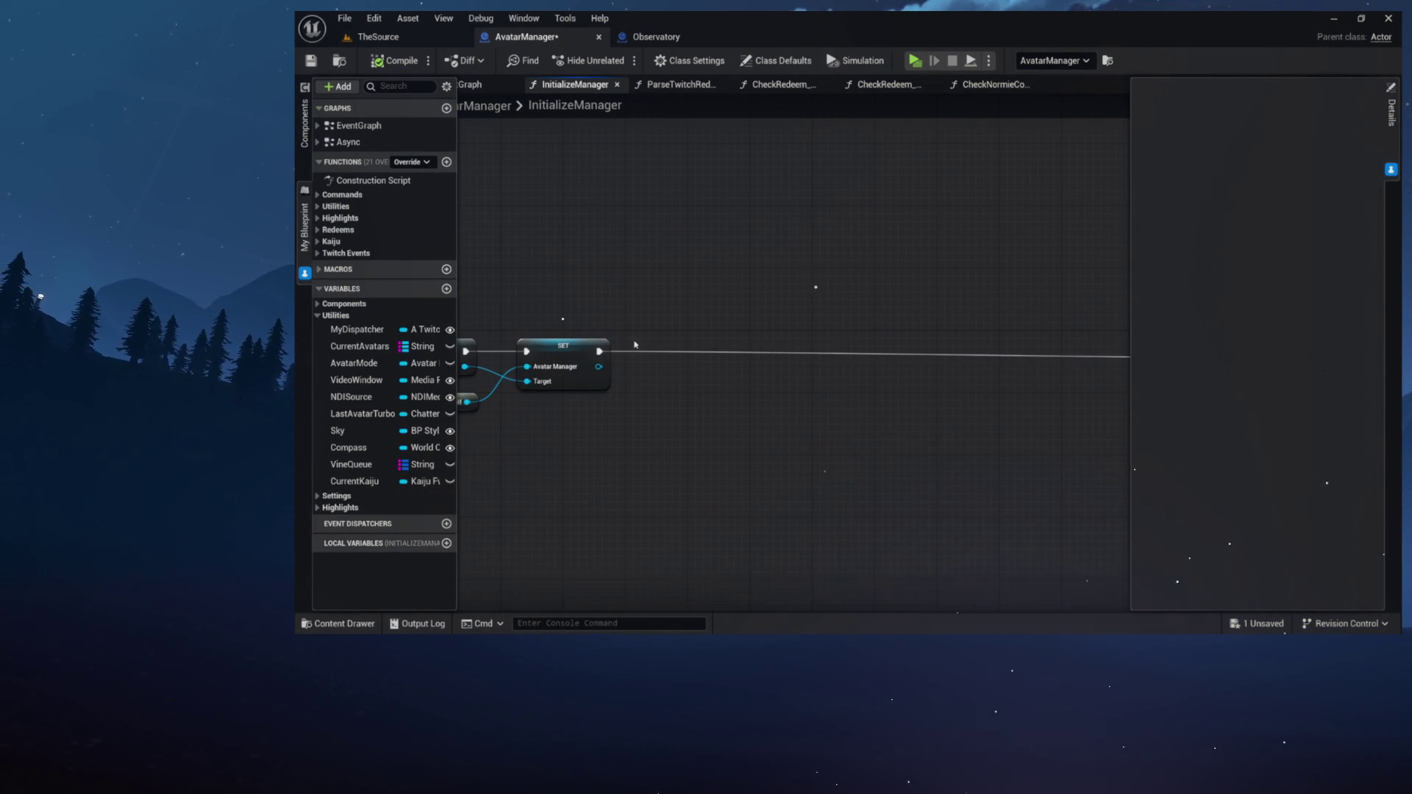
{"action": "left_click_drag", "start_coordinate": [1125, 356], "coordinate": [702, 346]}
{"action": "type", "text": "get acto"}
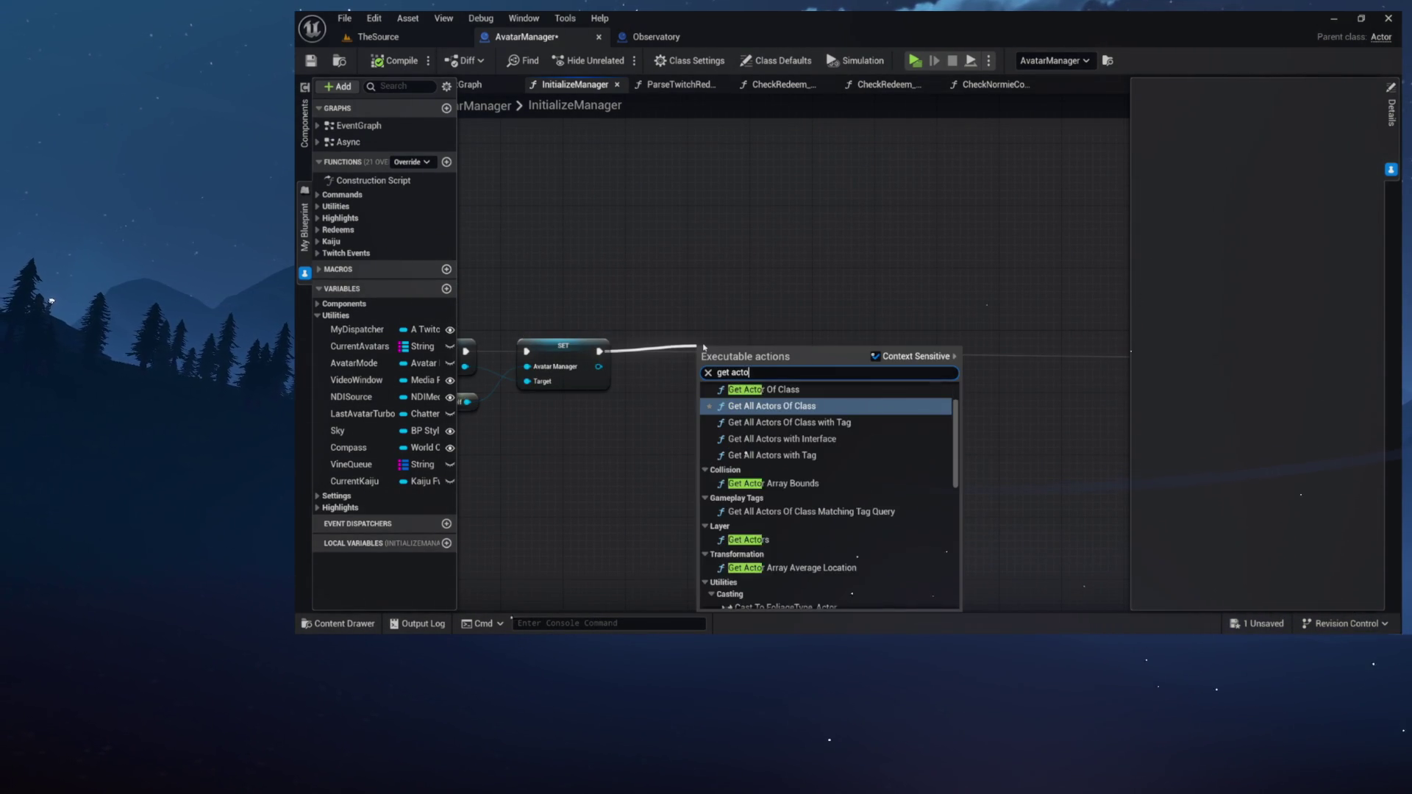
{"action": "type", "text": "r of class"}
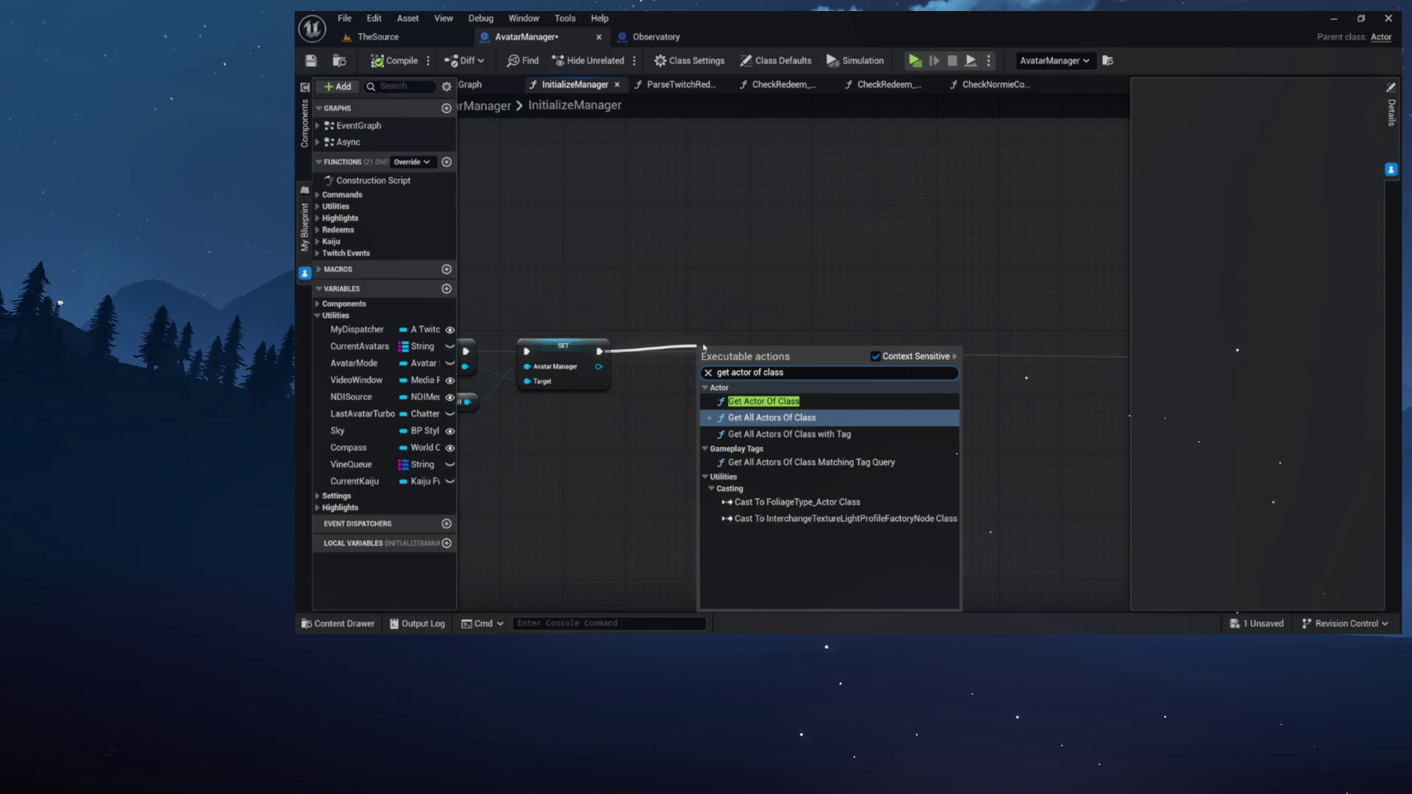
{"action": "left_click", "coordinate": [762, 401]}
{"action": "left_click_drag", "start_coordinate": [717, 340], "coordinate": [686, 339]}
{"action": "left_click", "coordinate": [661, 375]}
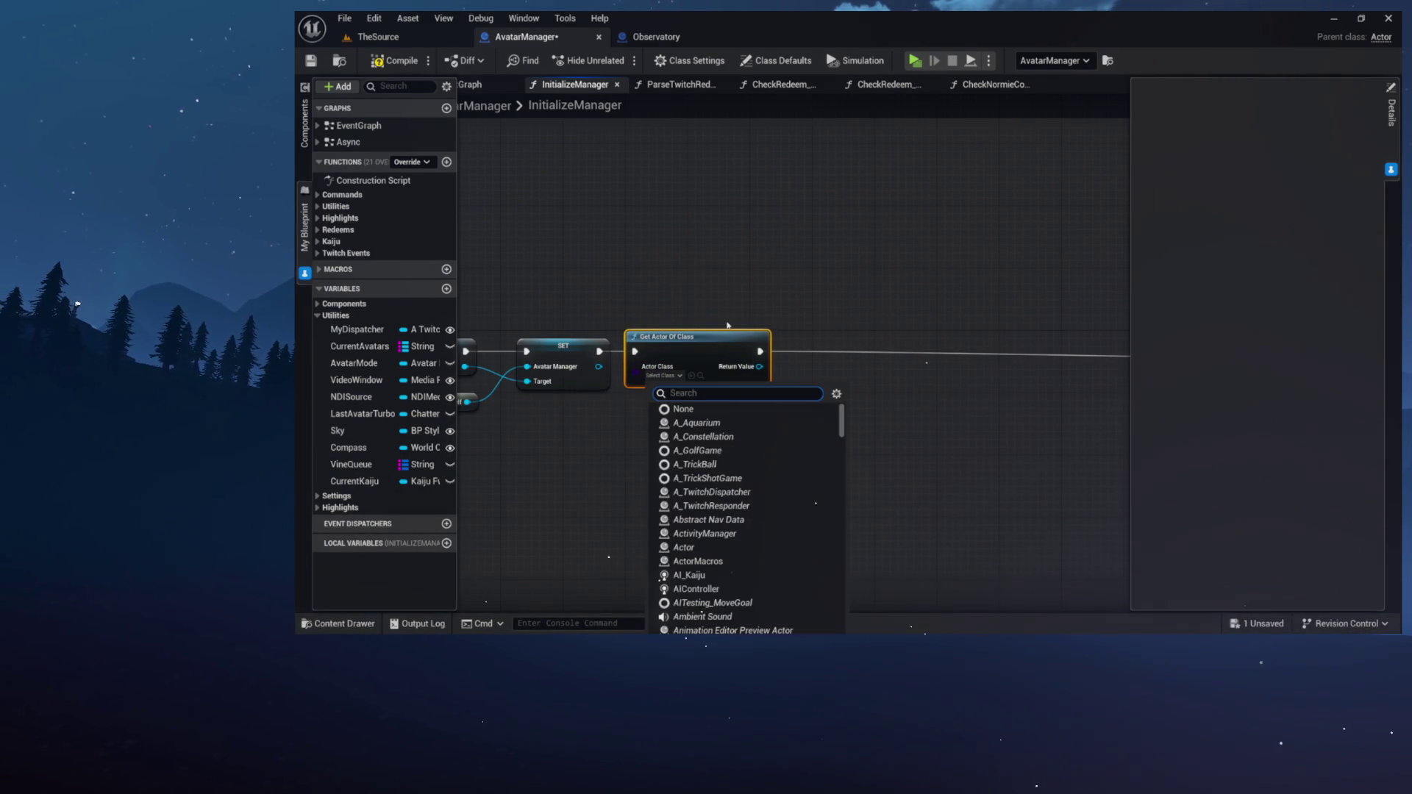
{"action": "type", "text": "observ"}
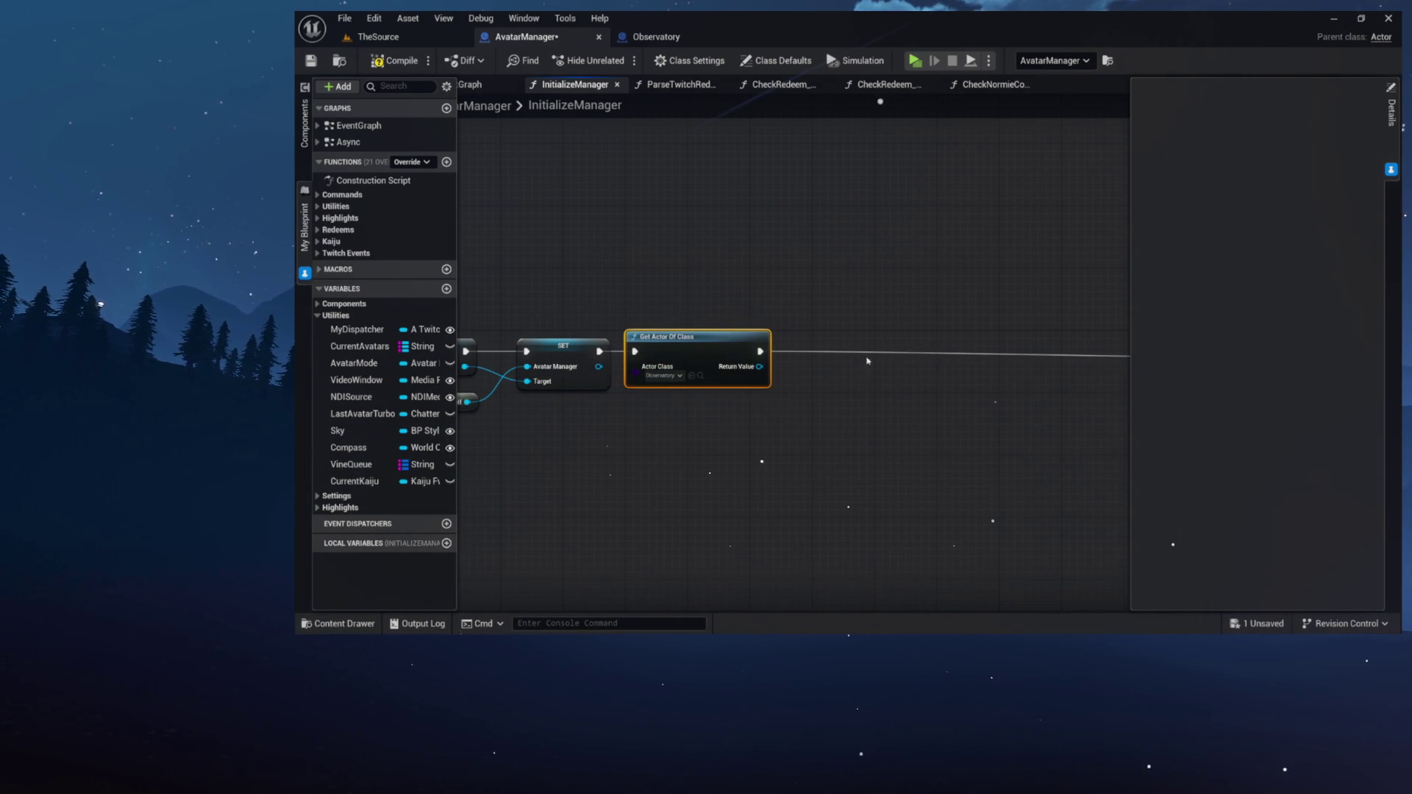
Promote the returned Observatory reference to a new variable named MyObservatory
{"action": "left_click_drag", "start_coordinate": [645, 386], "coordinate": [755, 380]}
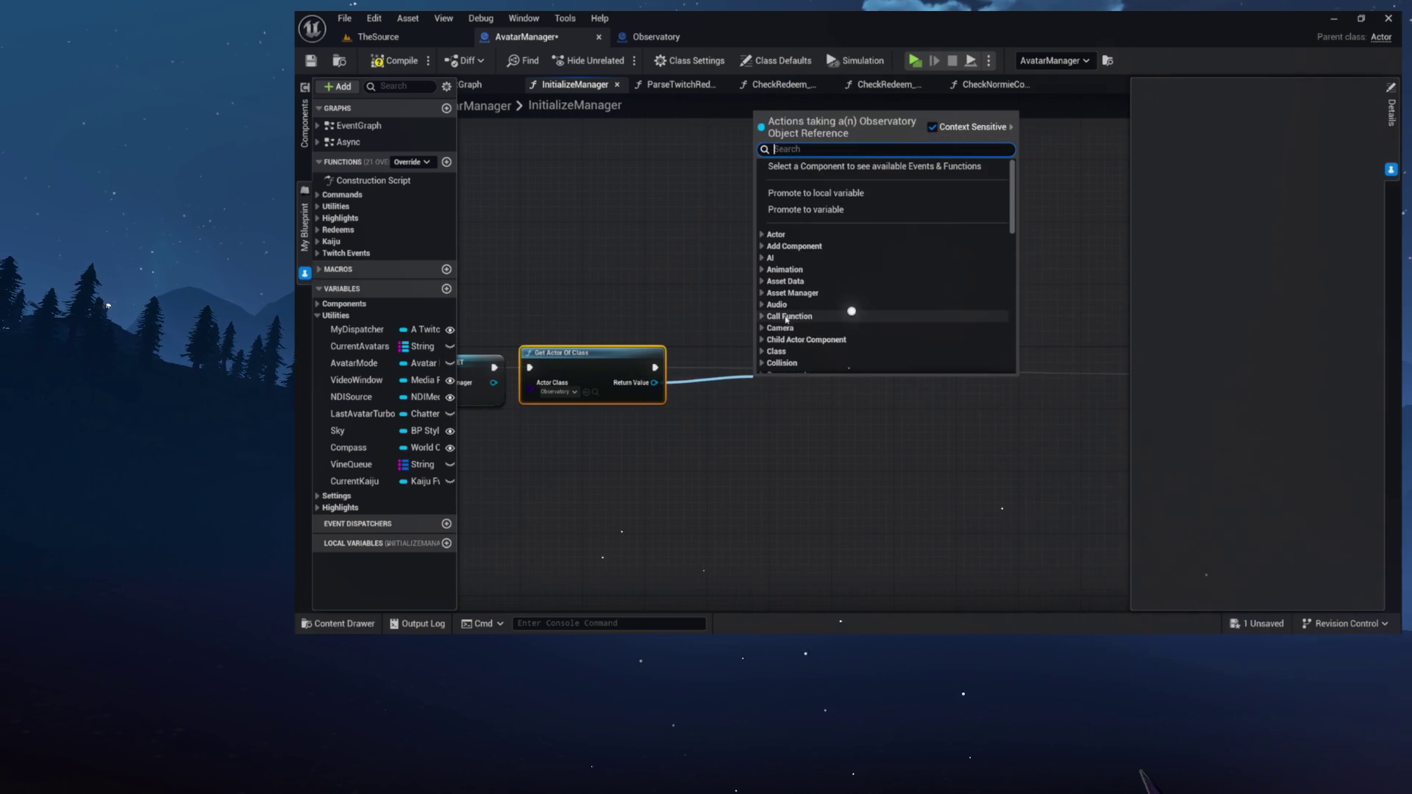
{"action": "left_click", "coordinate": [794, 210]}
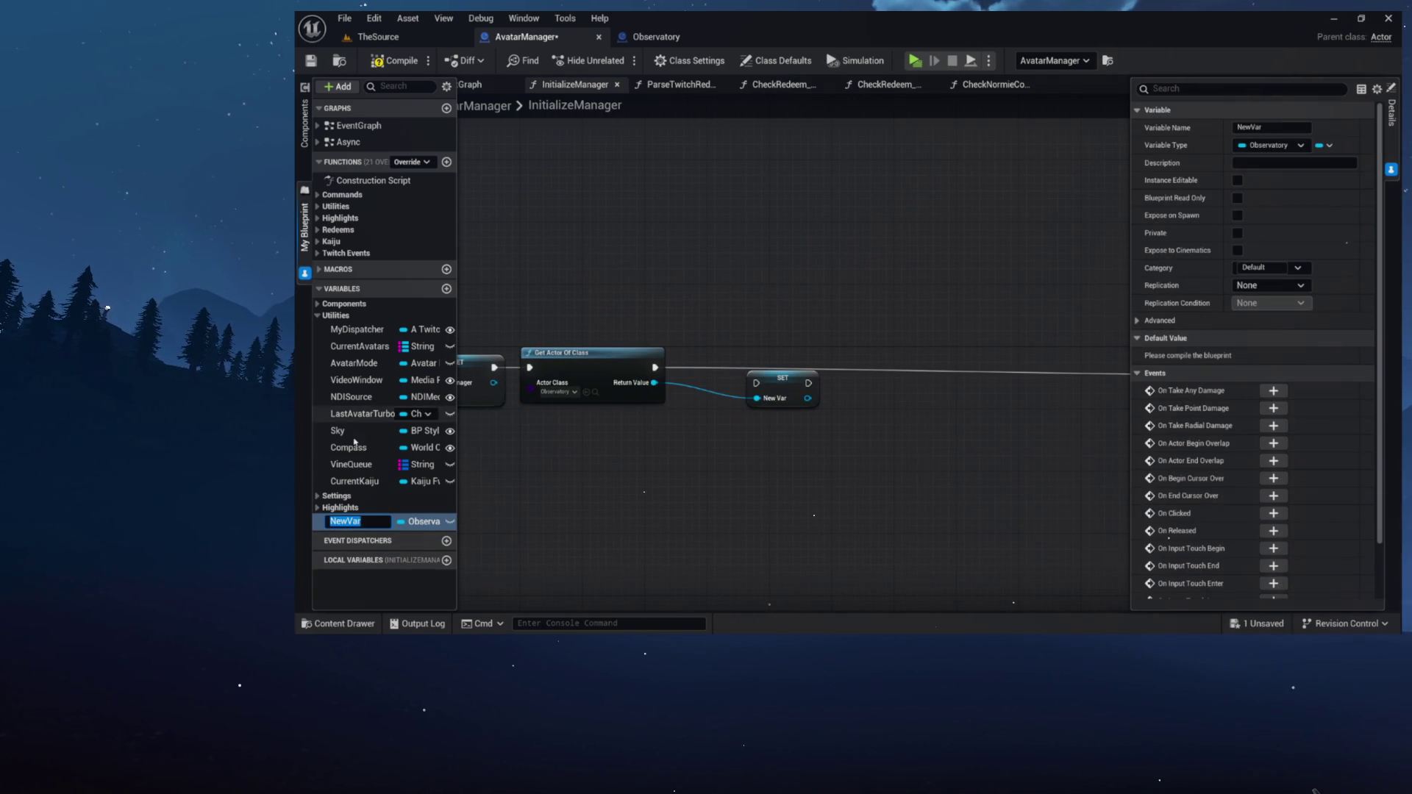
{"action": "type", "text": "MyObservatory"}
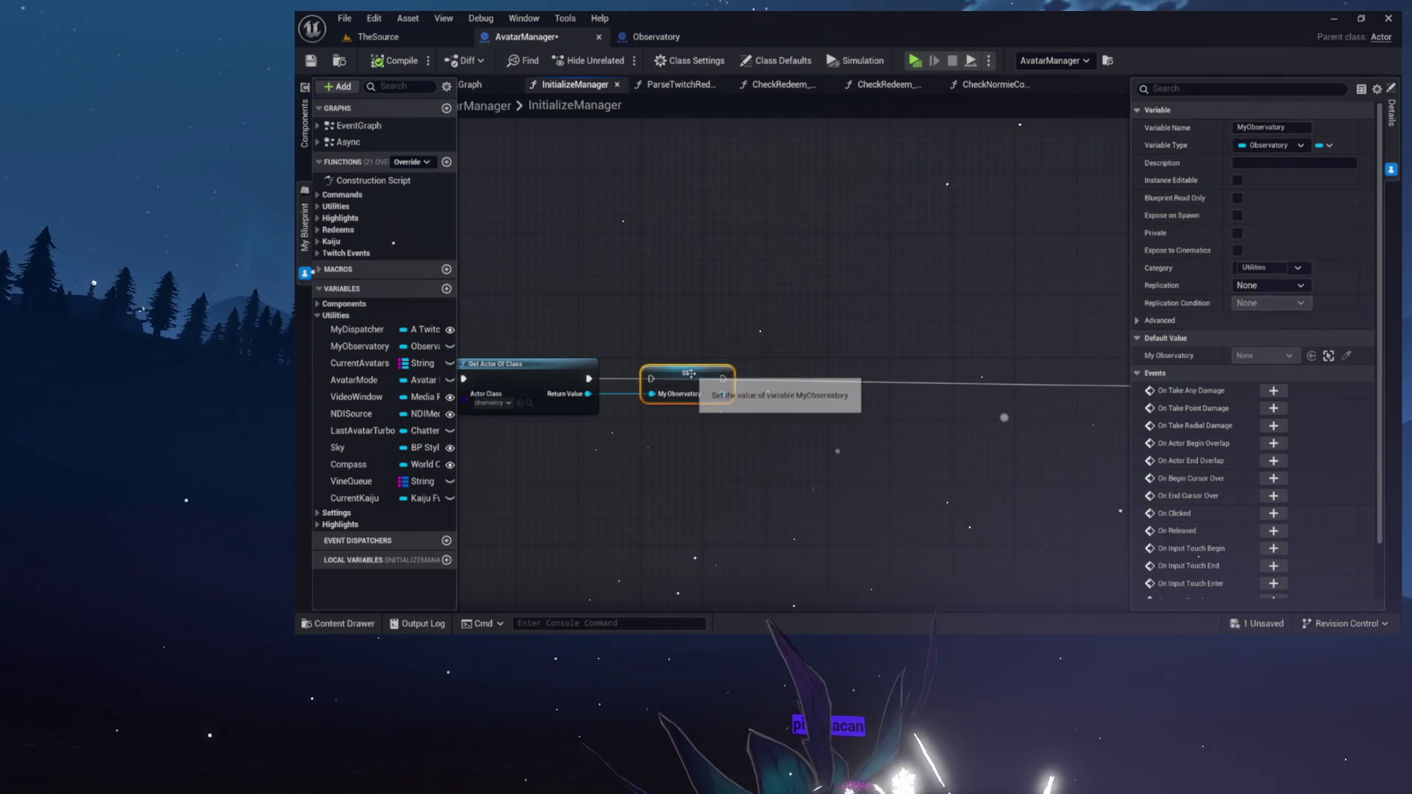
Wire the MyObservatory SET node into Bind Event and align it with Get Actor Of Class
{"action": "left_click", "coordinate": [552, 384]}
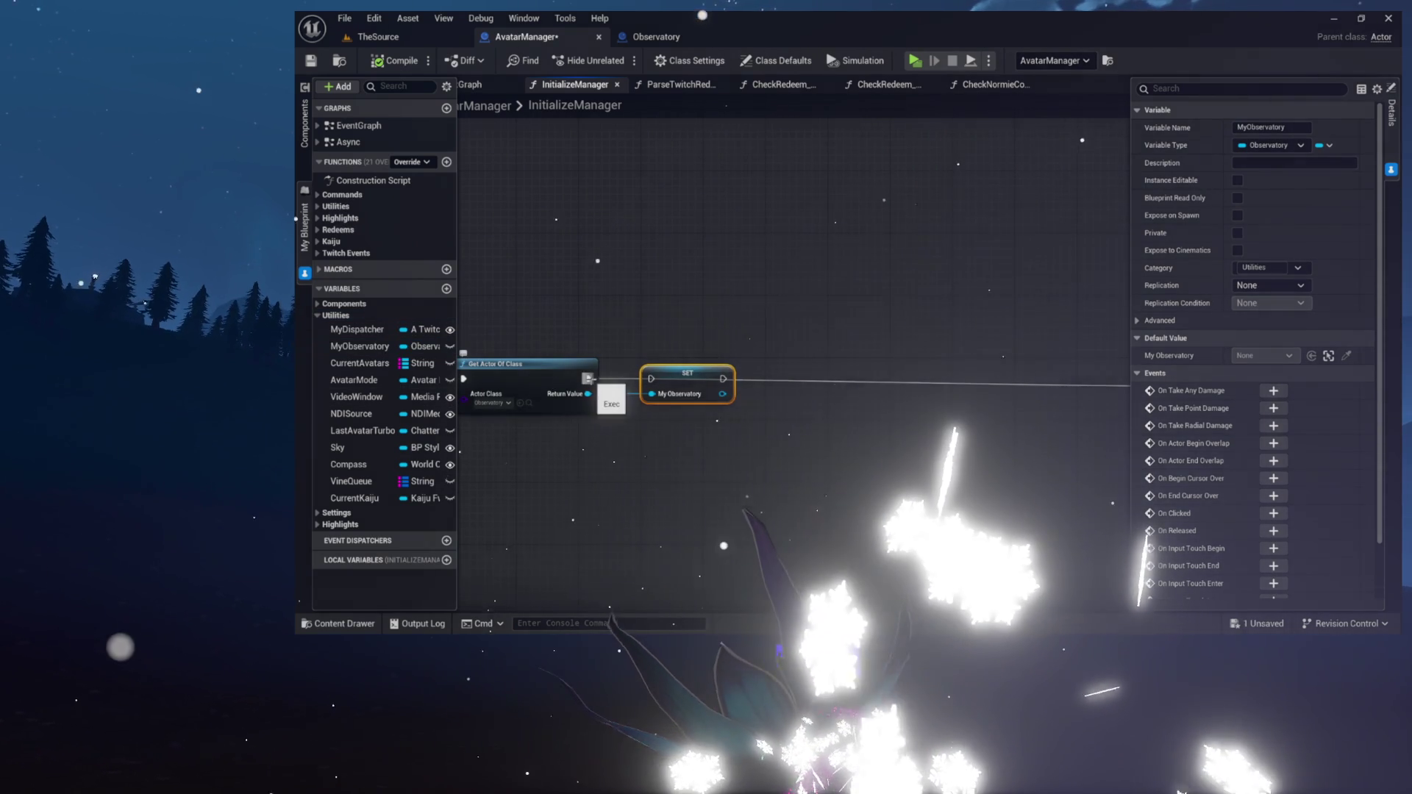
{"action": "scroll", "coordinate": [742, 351], "scroll_direction": "down", "scroll_amount": 5}
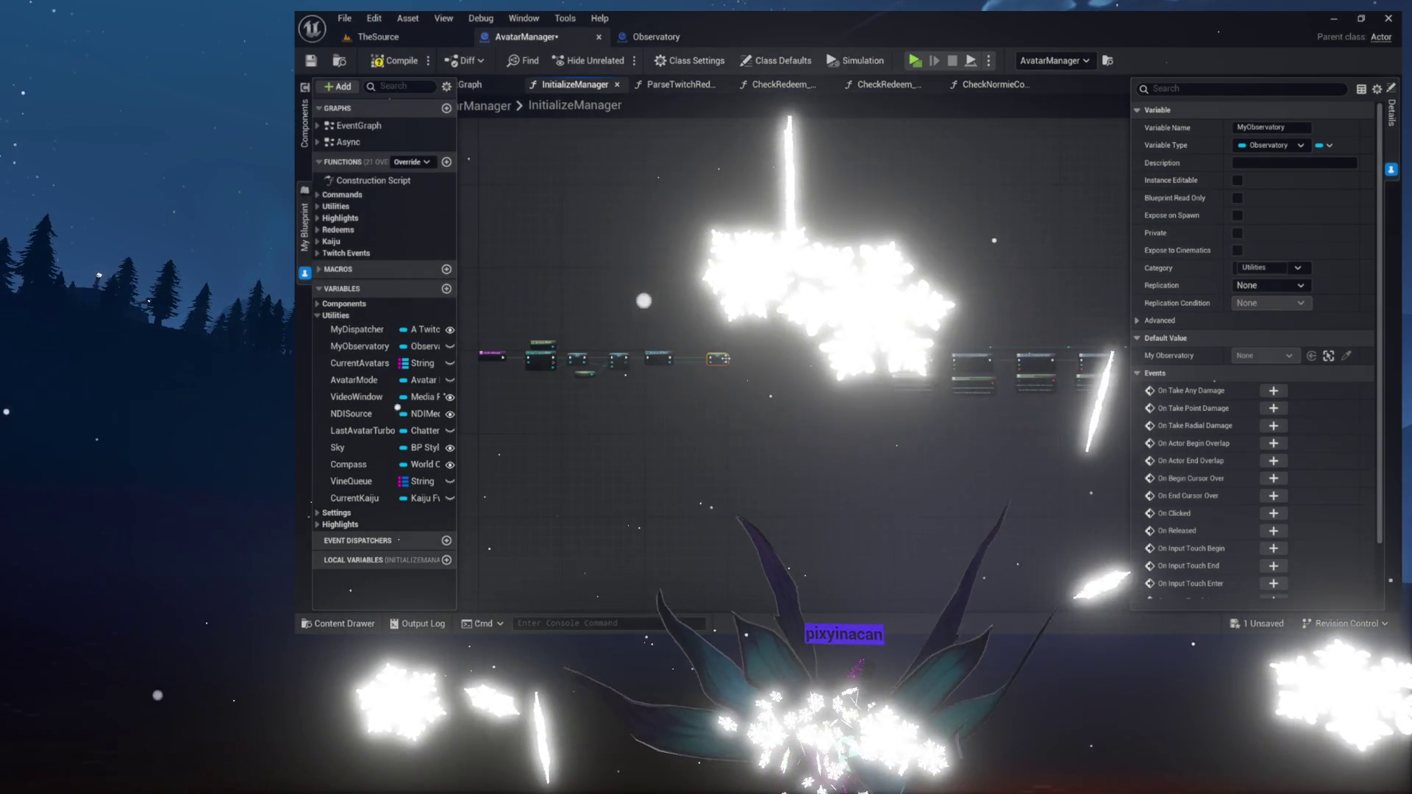
{"action": "scroll", "coordinate": [741, 360], "scroll_direction": "up", "scroll_amount": 5}
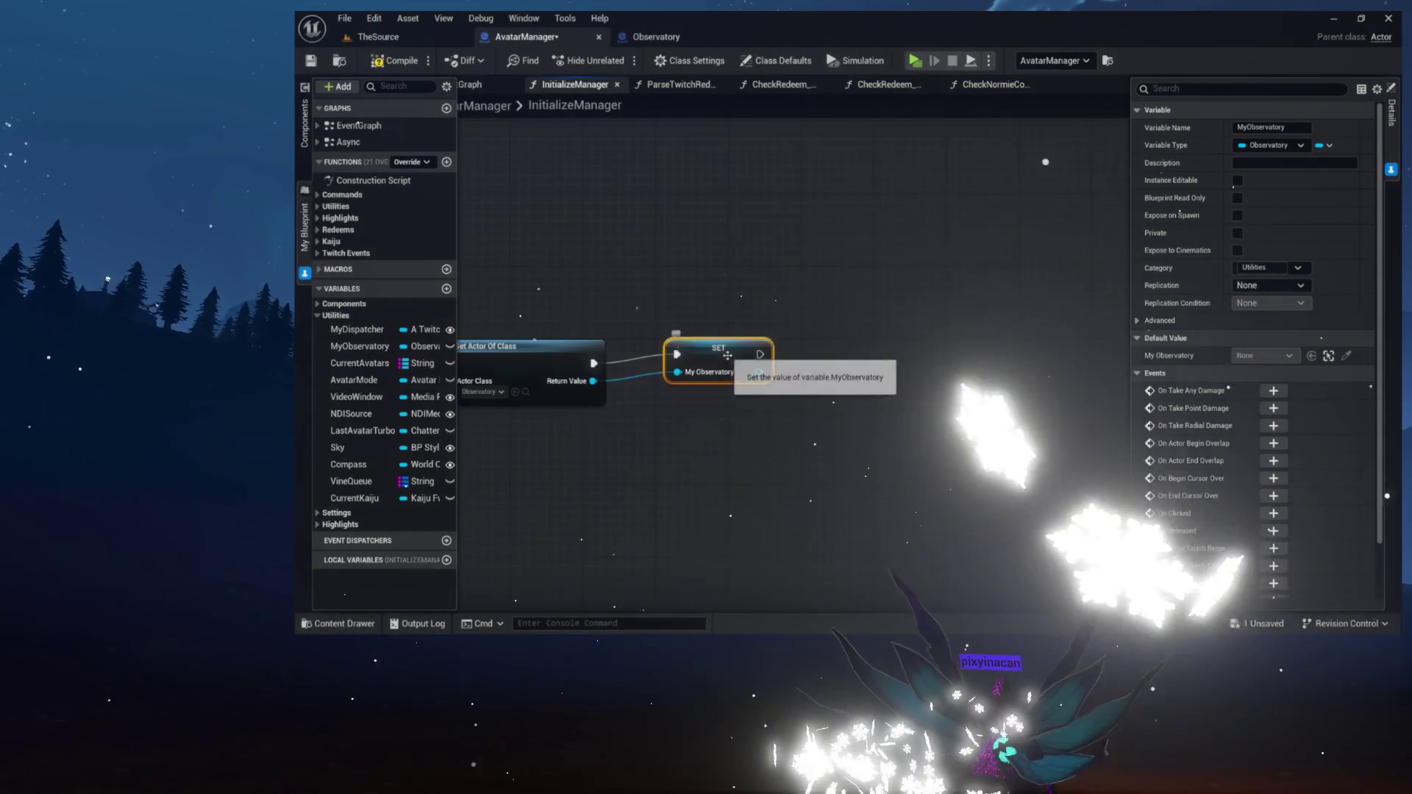
{"action": "mouse_move", "coordinate": [760, 354]}
{"action": "left_mouse_down"}
{"action": "mouse_move", "coordinate": [1355, 356]}
{"action": "mouse_move", "coordinate": [1101, 386]}
{"action": "left_mouse_up"}
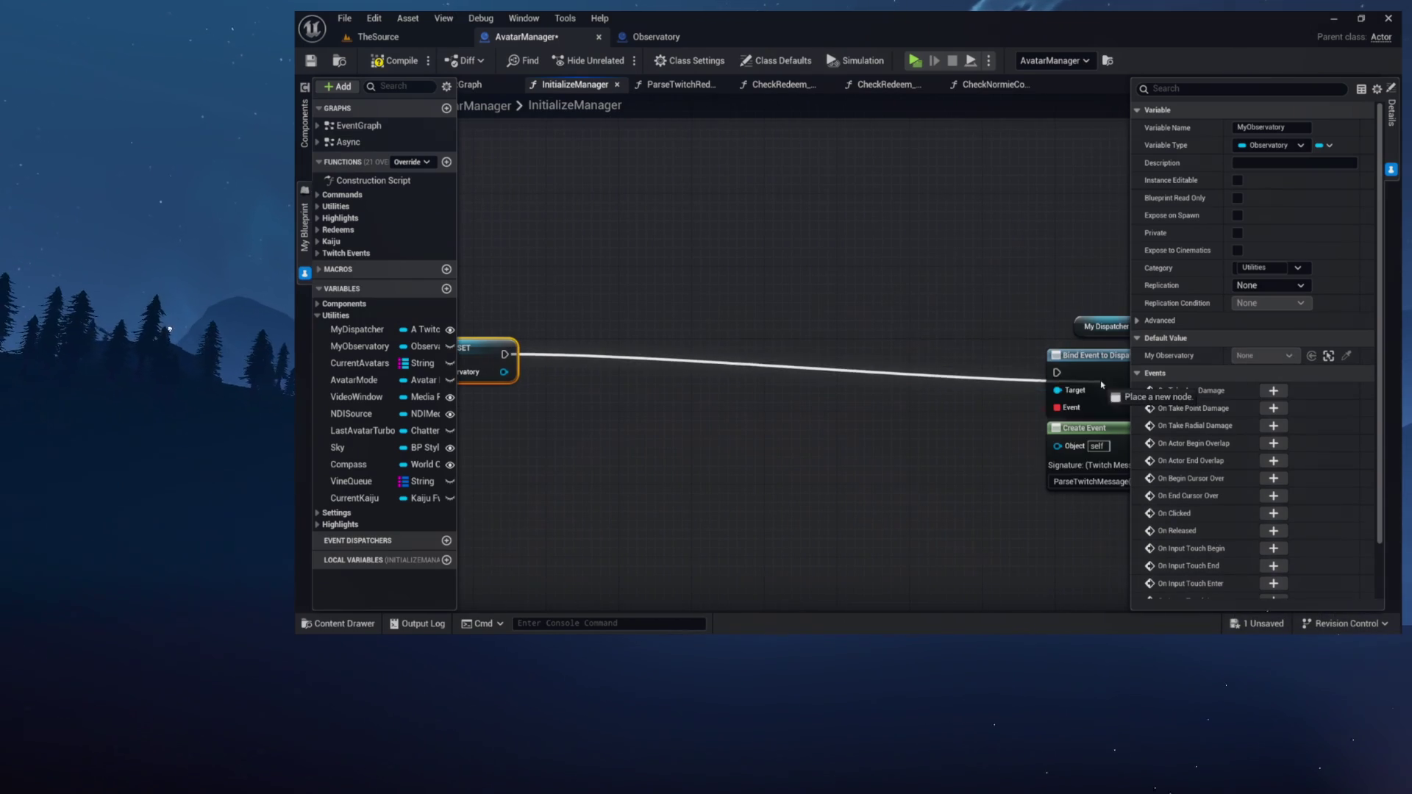
{"action": "scroll", "coordinate": [978, 353], "scroll_direction": "down", "scroll_amount": 5}
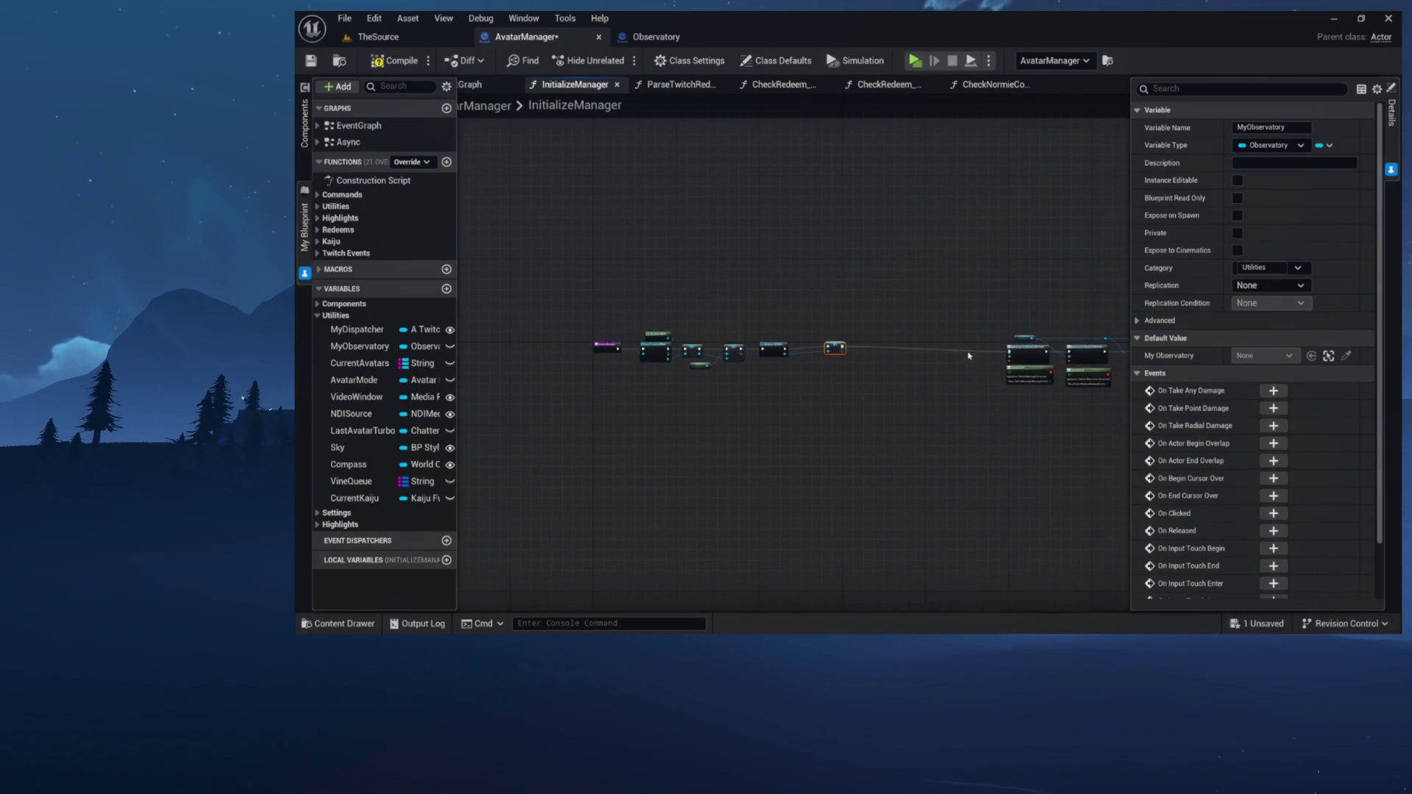
{"action": "scroll", "coordinate": [892, 338], "scroll_direction": "up", "scroll_amount": 5}
{"action": "key", "text": "q"}
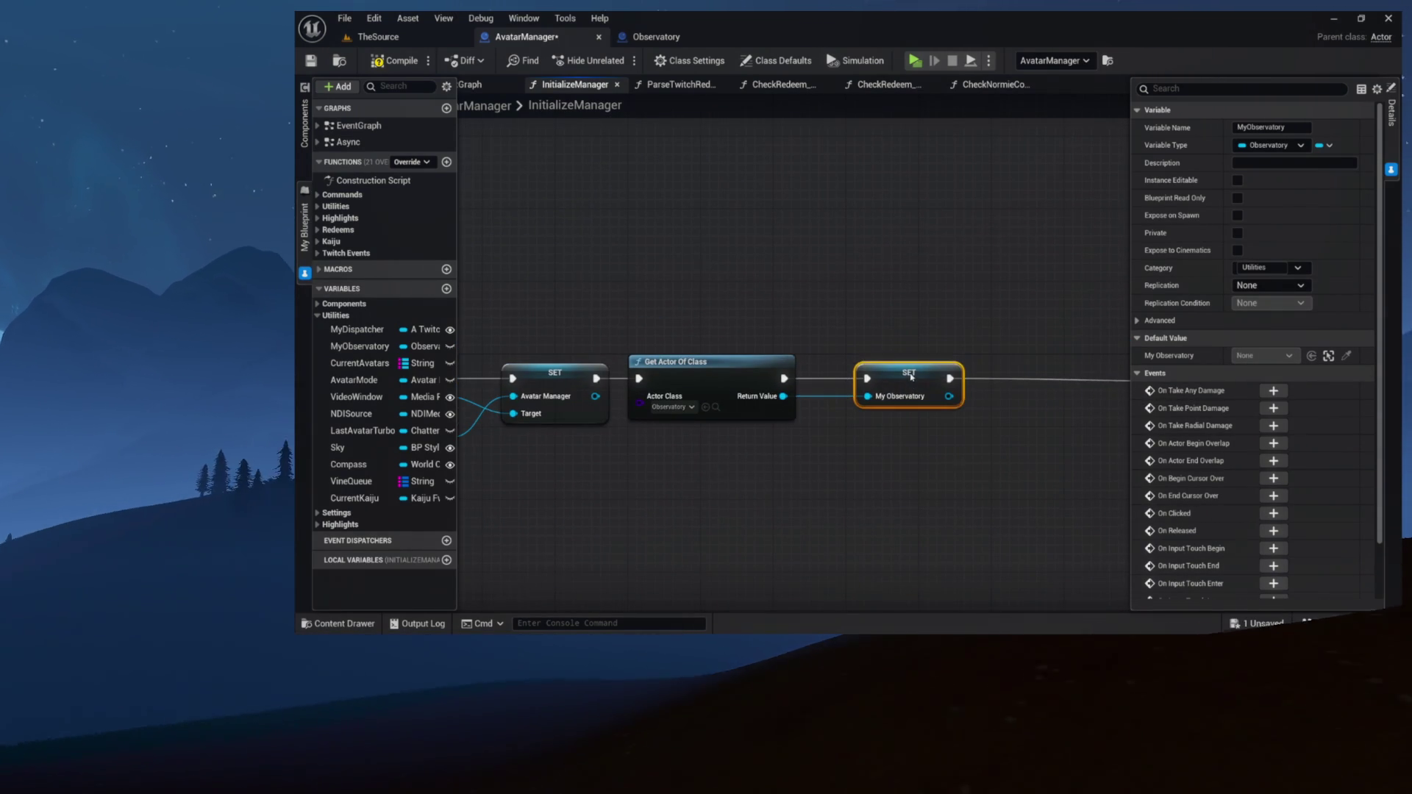
Pull the Bind and Create Event group closer to the chain, then open the CheckNormieCommands graph
{"action": "scroll", "coordinate": [904, 378], "scroll_direction": "down", "scroll_amount": 6}
{"action": "left_click_drag", "start_coordinate": [757, 351], "coordinate": [1035, 439]}
{"action": "mouse_move", "coordinate": [836, 377]}
{"action": "left_mouse_down"}
{"action": "mouse_move", "coordinate": [694, 373]}
{"action": "mouse_move", "coordinate": [760, 414]}
{"action": "left_mouse_up"}
{"action": "scroll", "coordinate": [694, 374], "scroll_direction": "up", "scroll_amount": 5}
{"action": "left_click", "coordinate": [719, 318]}
{"action": "left_click_drag", "start_coordinate": [719, 318], "coordinate": [832, 287]}
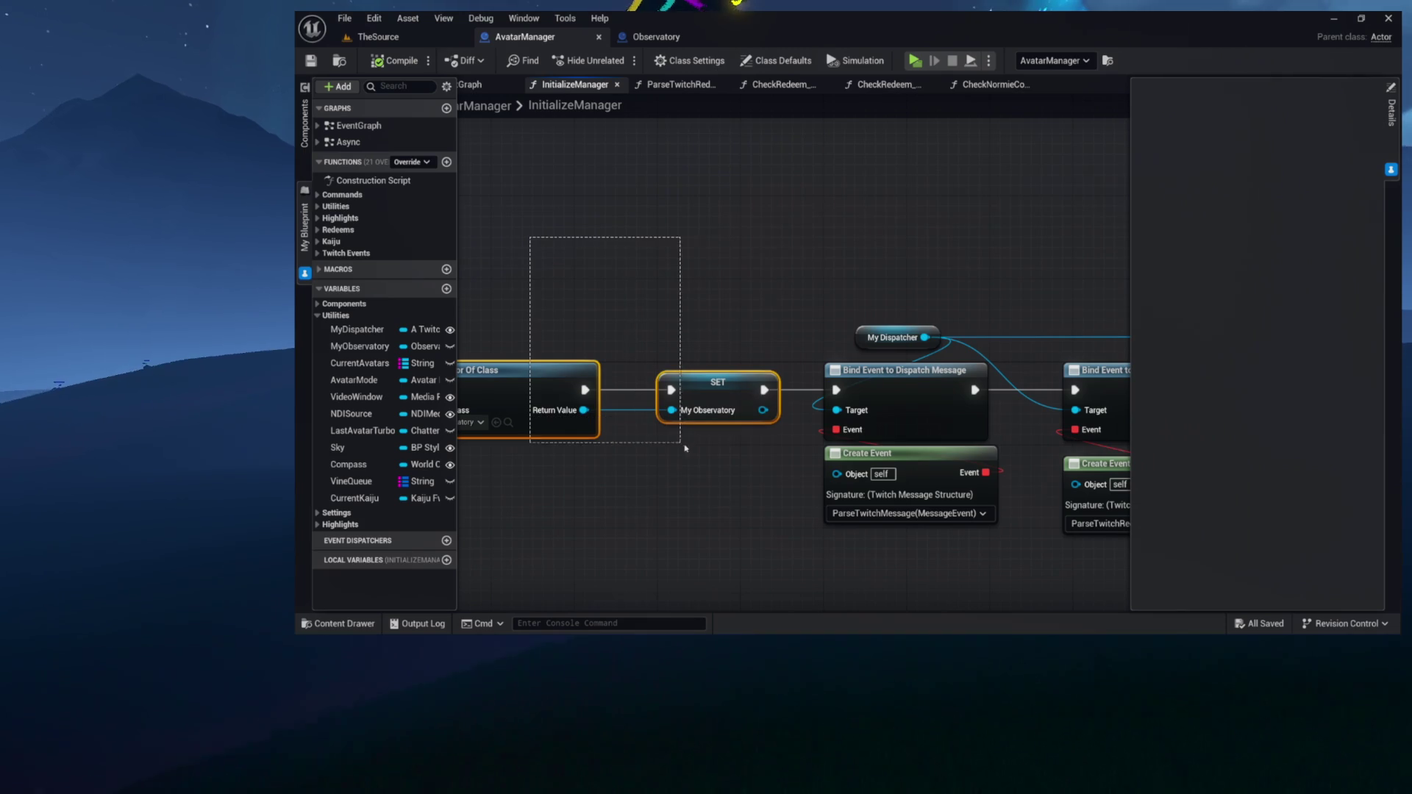
{"action": "left_click_drag", "start_coordinate": [680, 445], "coordinate": [684, 446]}
{"action": "left_click", "coordinate": [823, 248]}
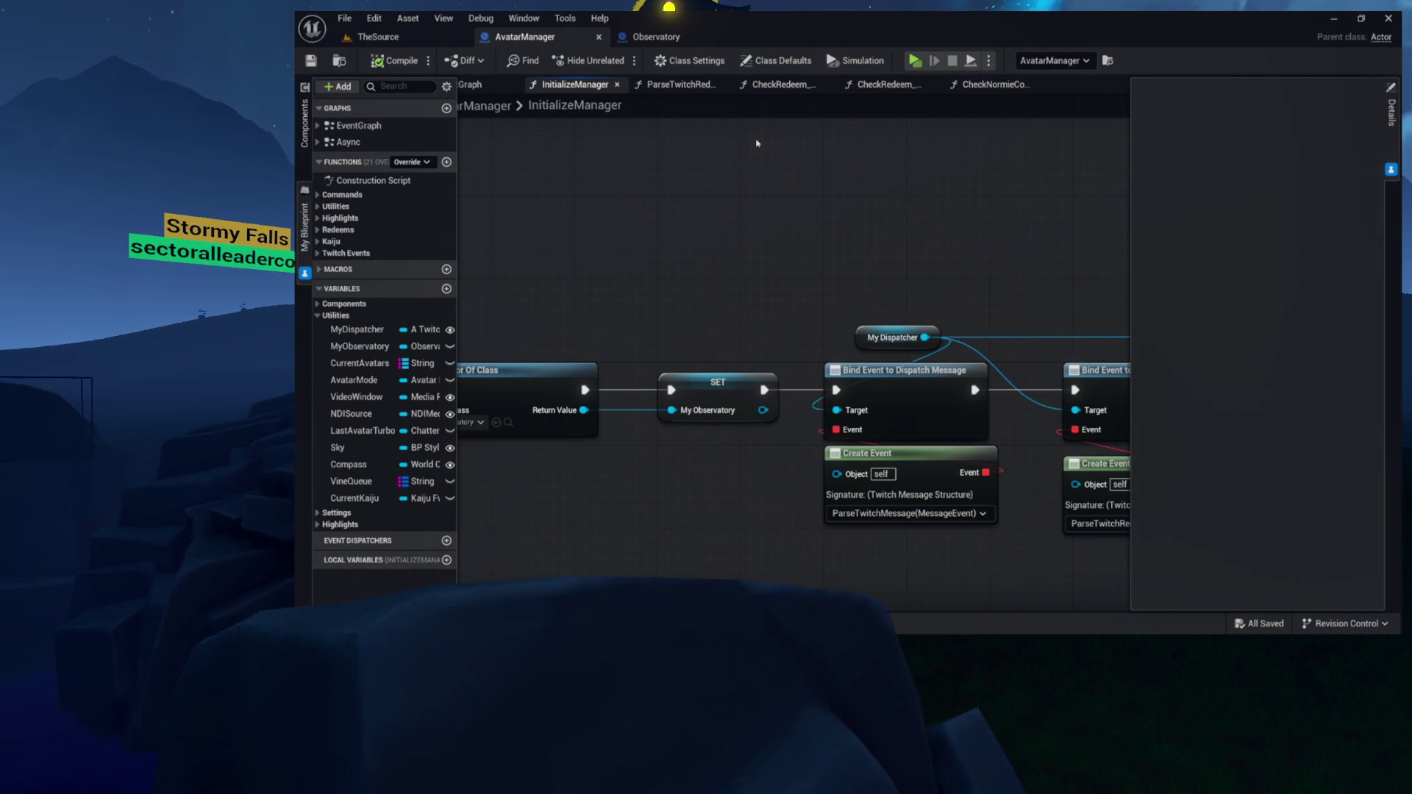
{"action": "left_click", "coordinate": [993, 84]}
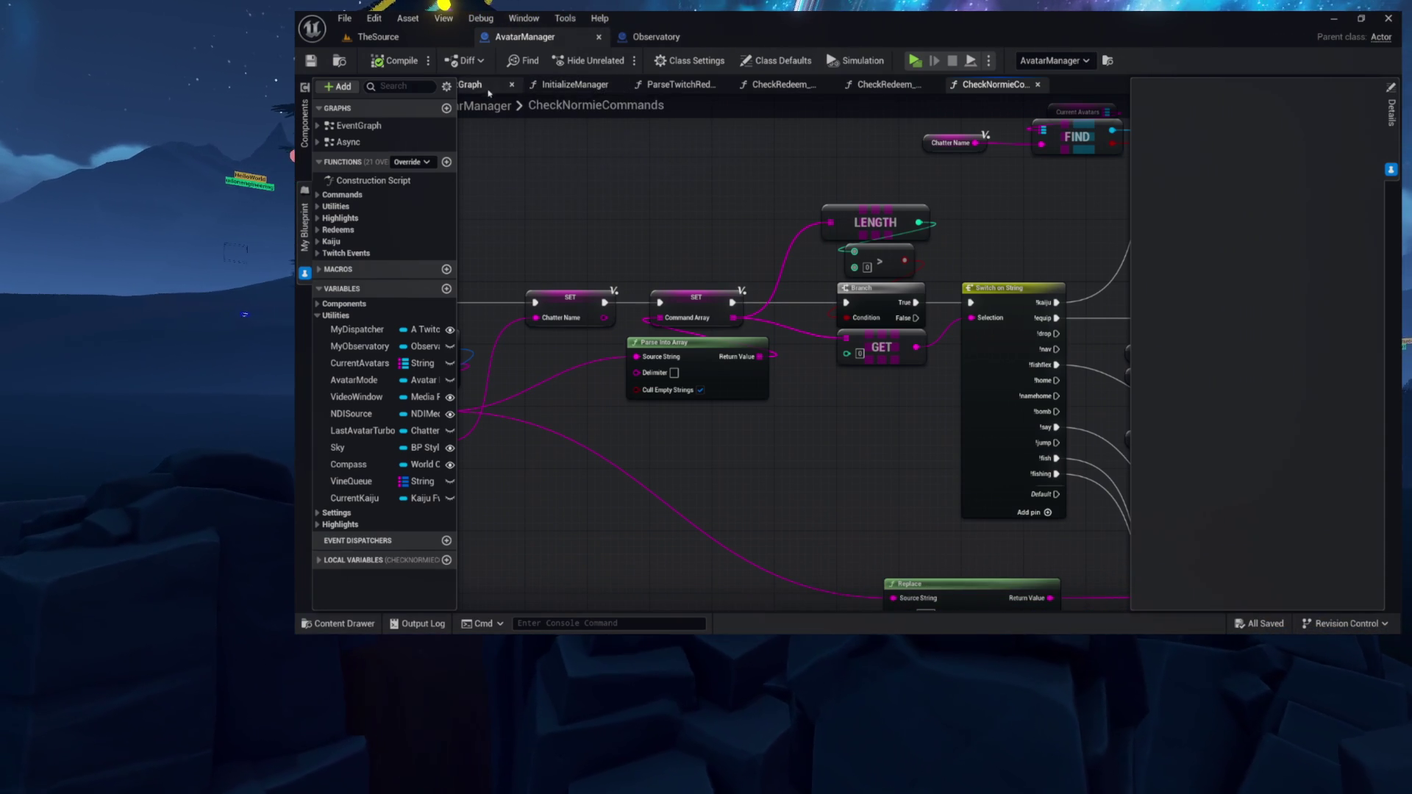
Close the CheckNormieCommands graph tab
{"action": "left_click", "coordinate": [577, 85]}
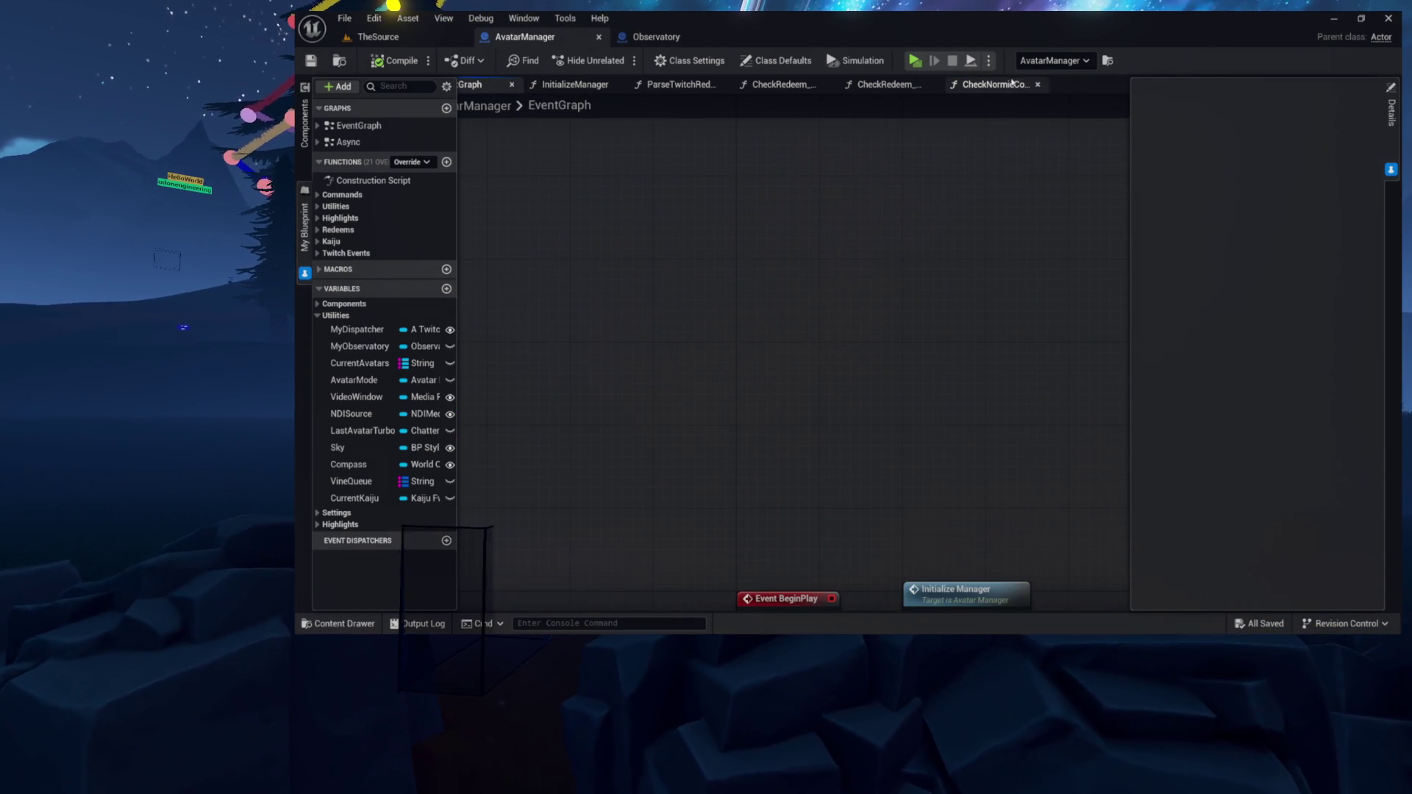
{"action": "left_click", "coordinate": [1000, 84]}
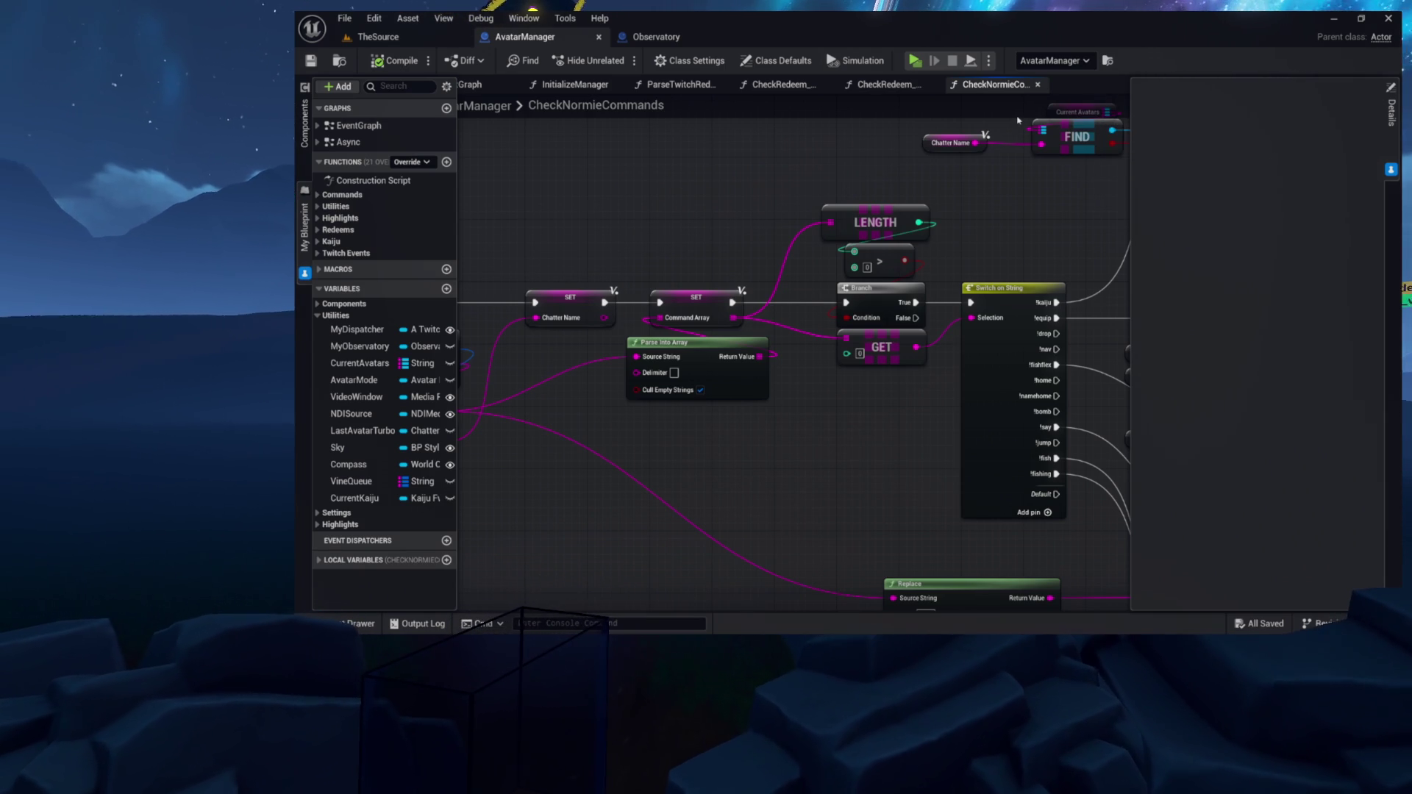
{"action": "left_click", "coordinate": [1036, 86]}
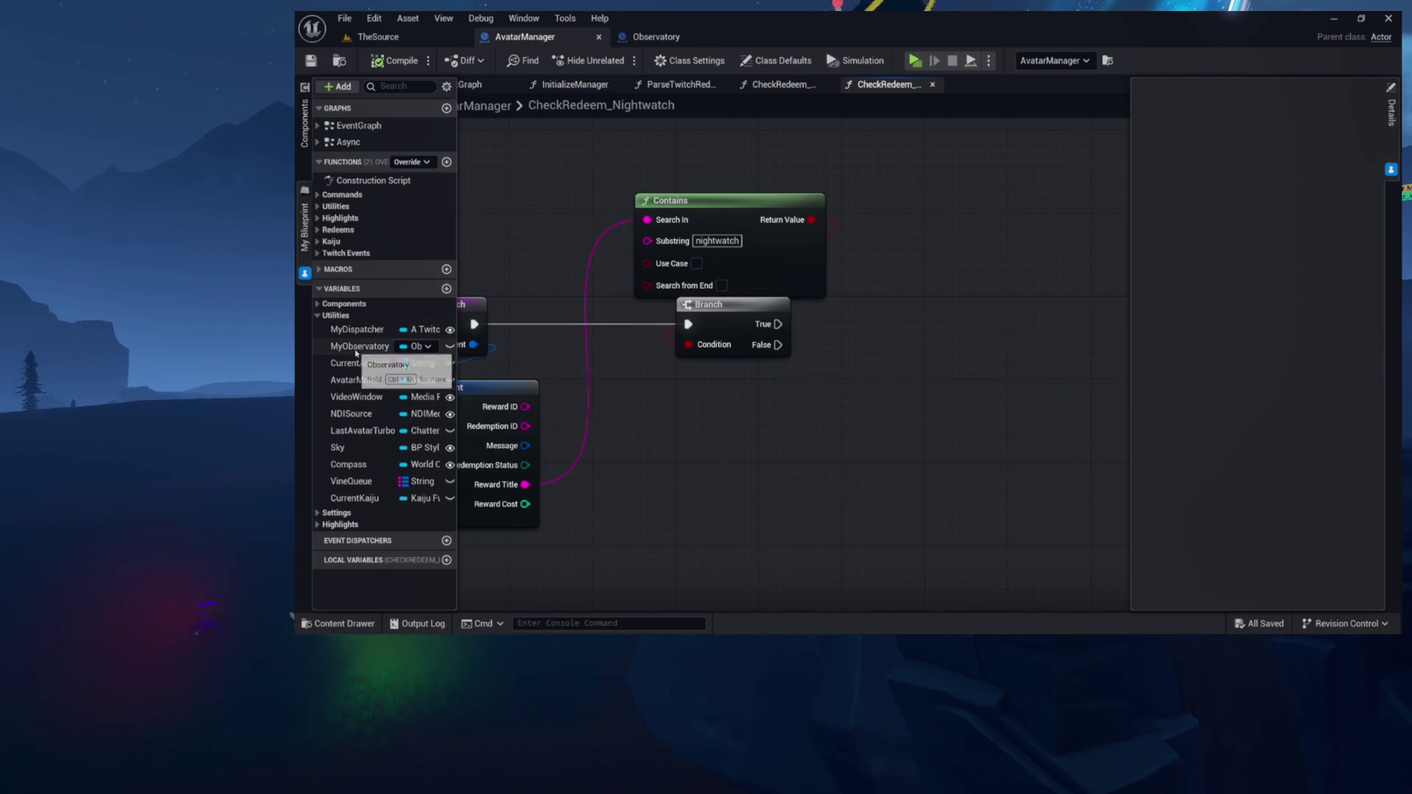
Place a My Observatory getter in CheckRedeem_Nightwatch beside the Contains and Branch nodes
{"action": "left_click_drag", "start_coordinate": [356, 352], "coordinate": [624, 316]}
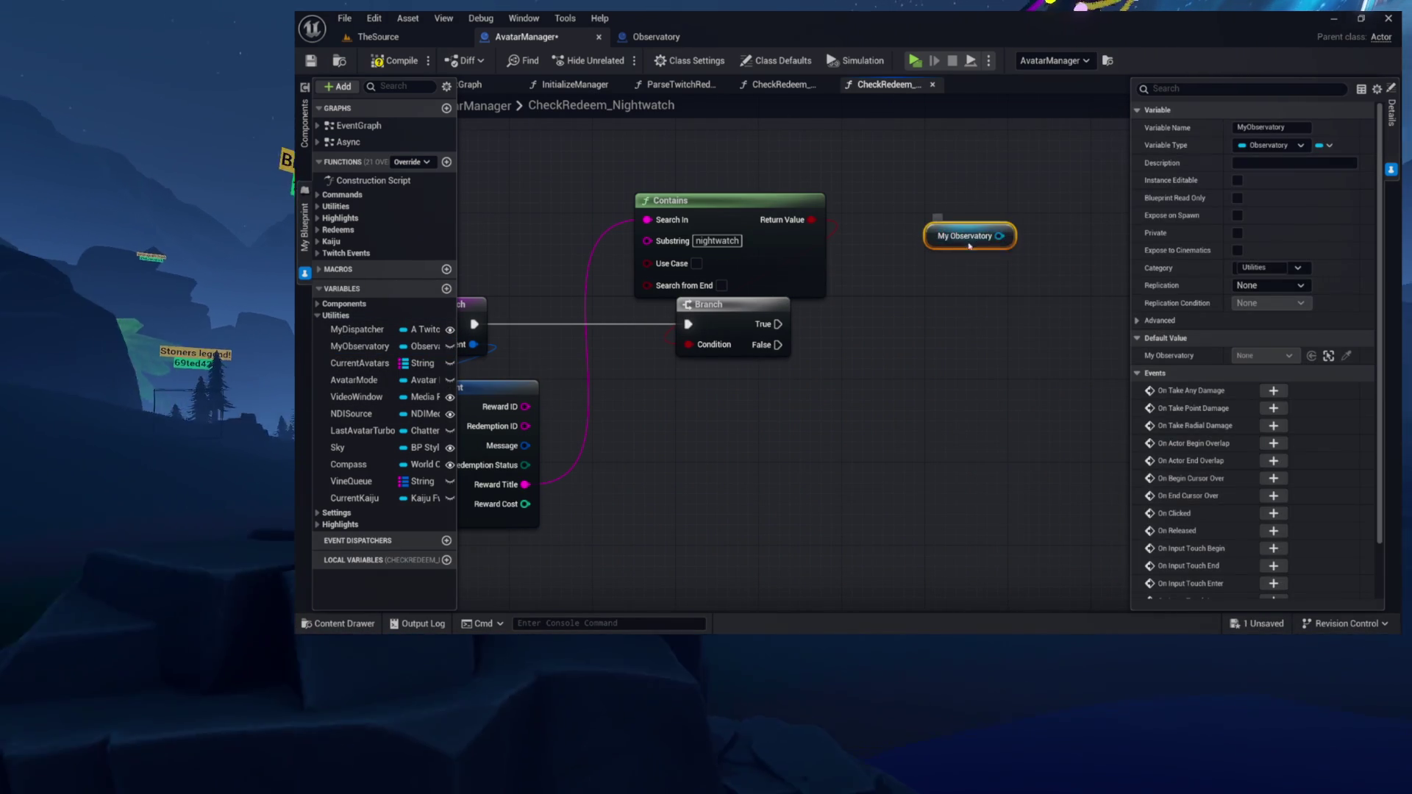
{"action": "left_click_drag", "start_coordinate": [969, 236], "coordinate": [970, 254]}
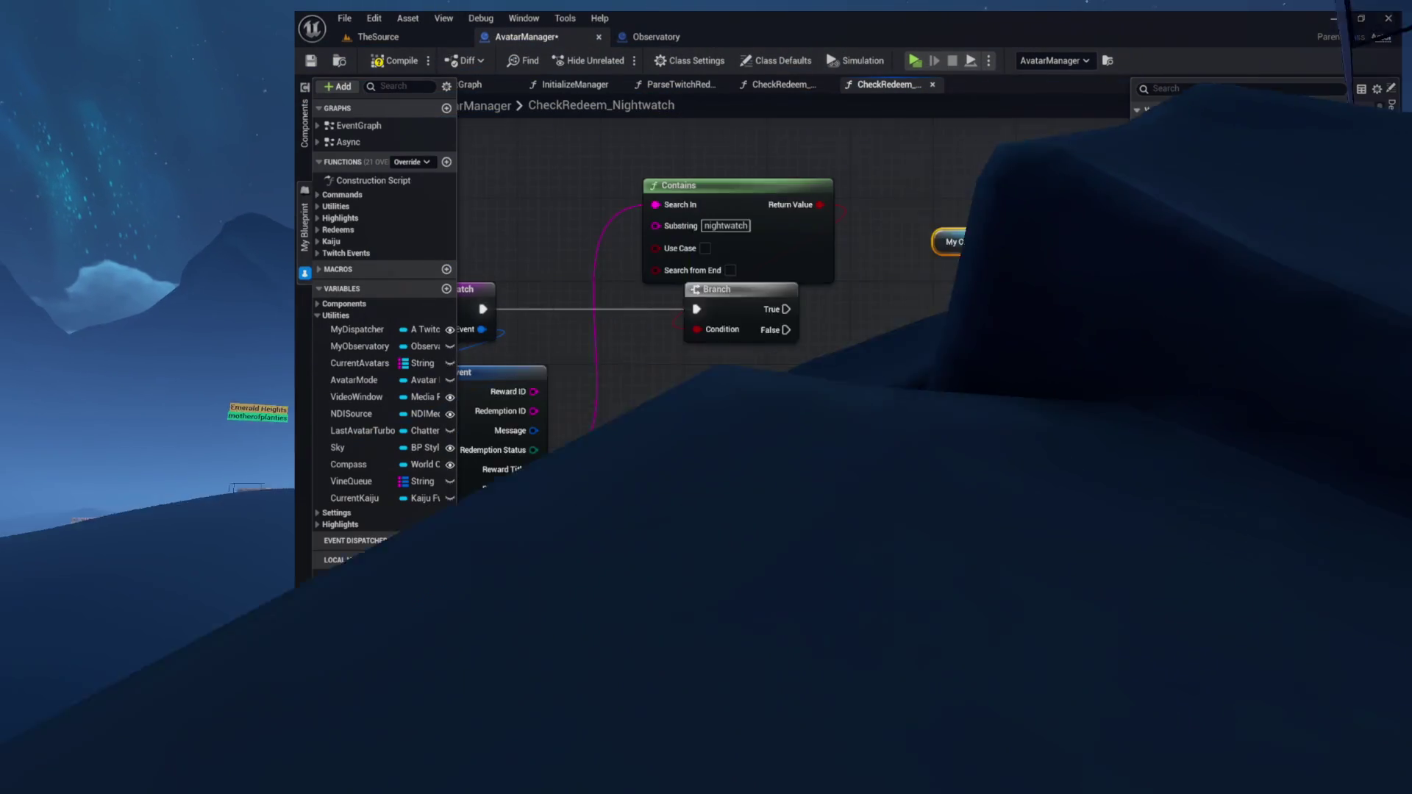
{"action": "mouse_move", "coordinate": [977, 241]}
{"action": "left_mouse_down"}
{"action": "mouse_move", "coordinate": [1083, 219]}
{"action": "mouse_move", "coordinate": [1009, 218]}
{"action": "left_mouse_up"}
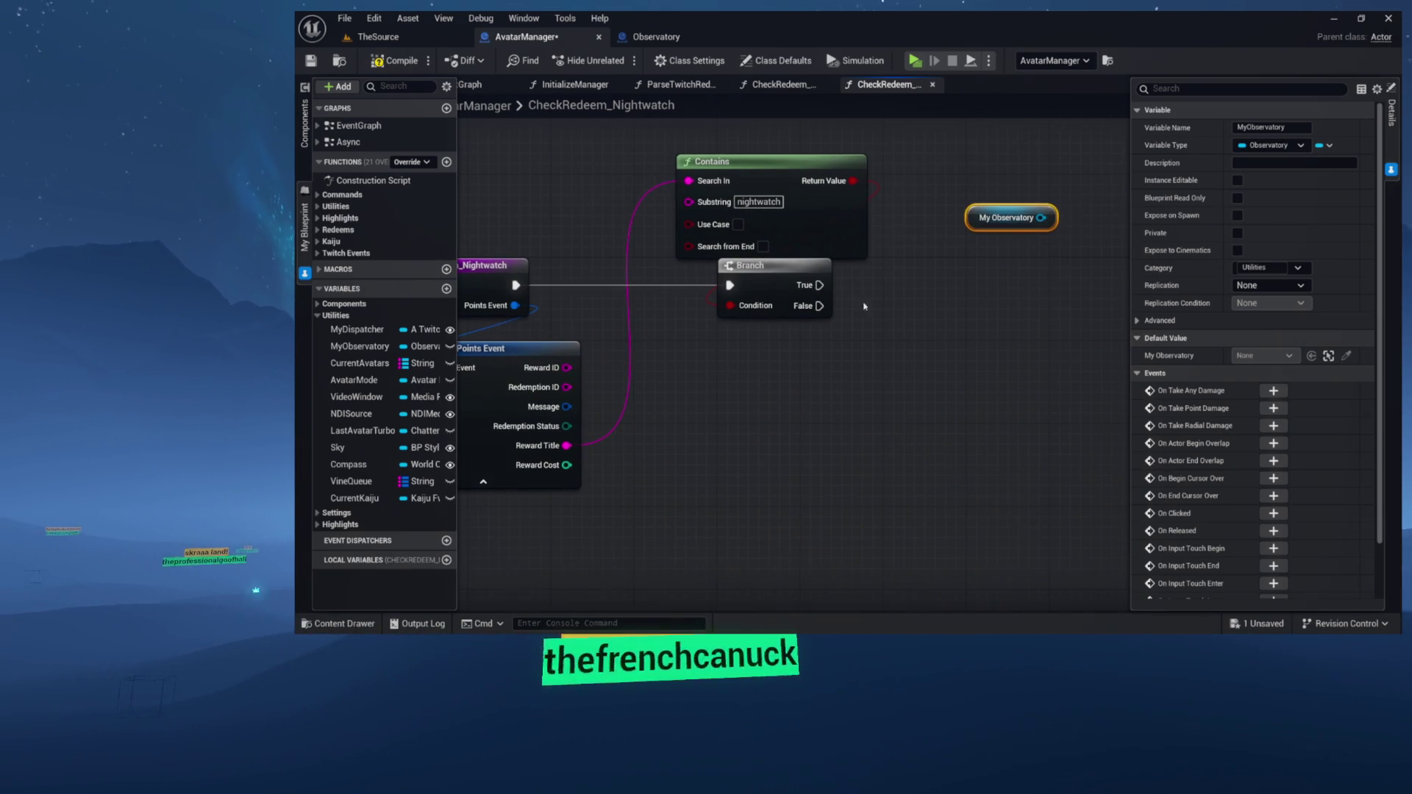
{"action": "left_click_drag", "start_coordinate": [695, 395], "coordinate": [694, 395]}
Split Message with Break Twitch Message, then split its Author with Break Twitch Message Author
{"action": "type", "text": "brea"}
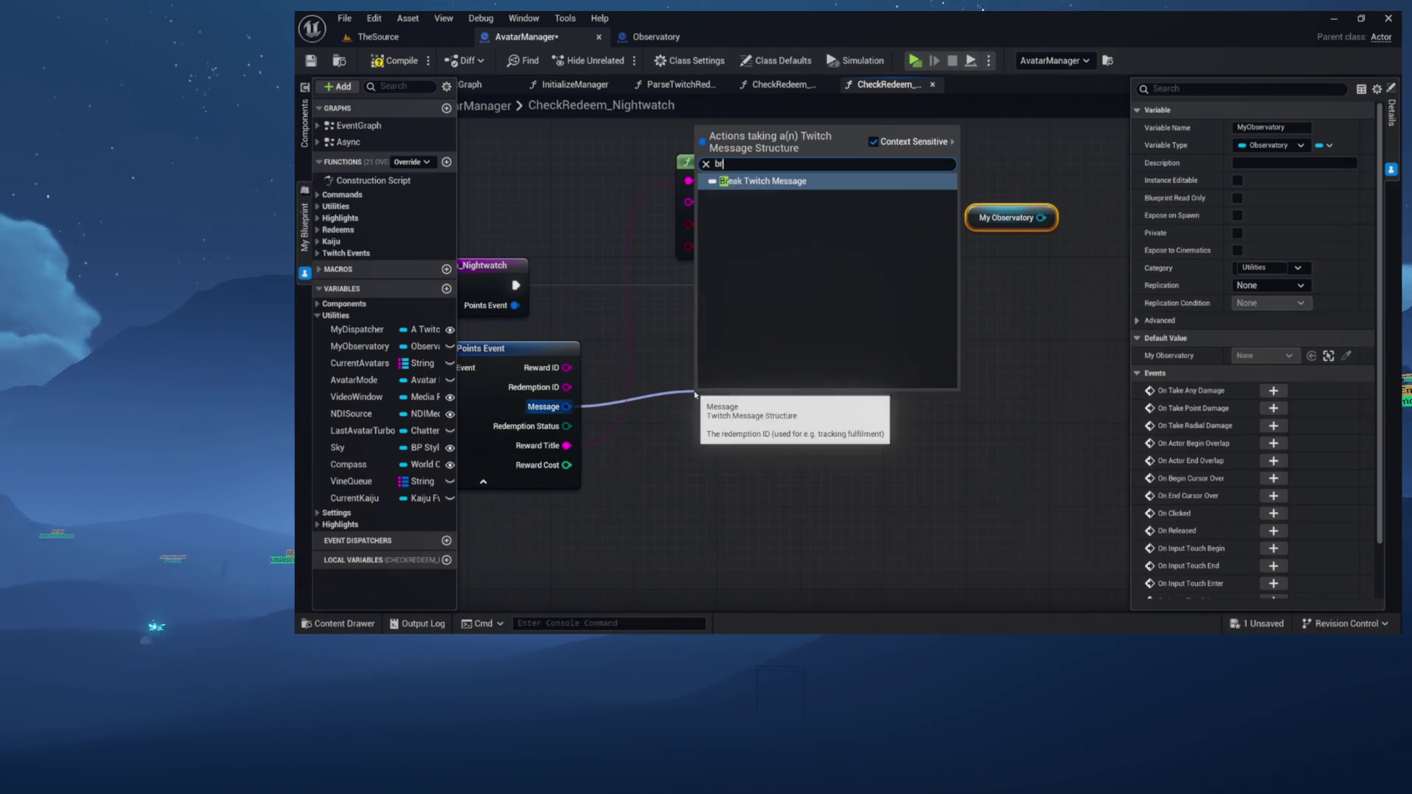
{"action": "left_click", "coordinate": [802, 181]}
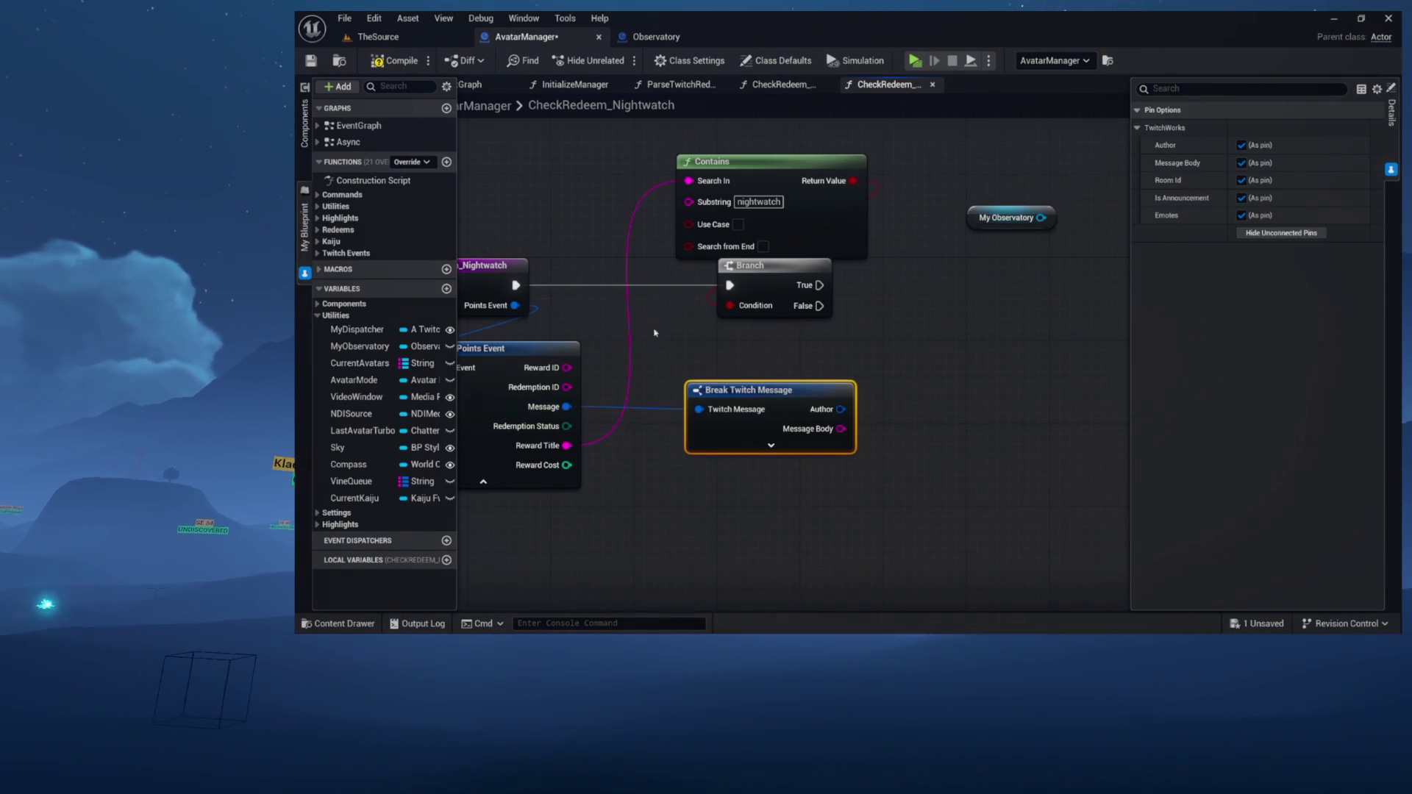
{"action": "left_click", "coordinate": [786, 445]}
{"action": "left_click_drag", "start_coordinate": [827, 412], "coordinate": [918, 373]}
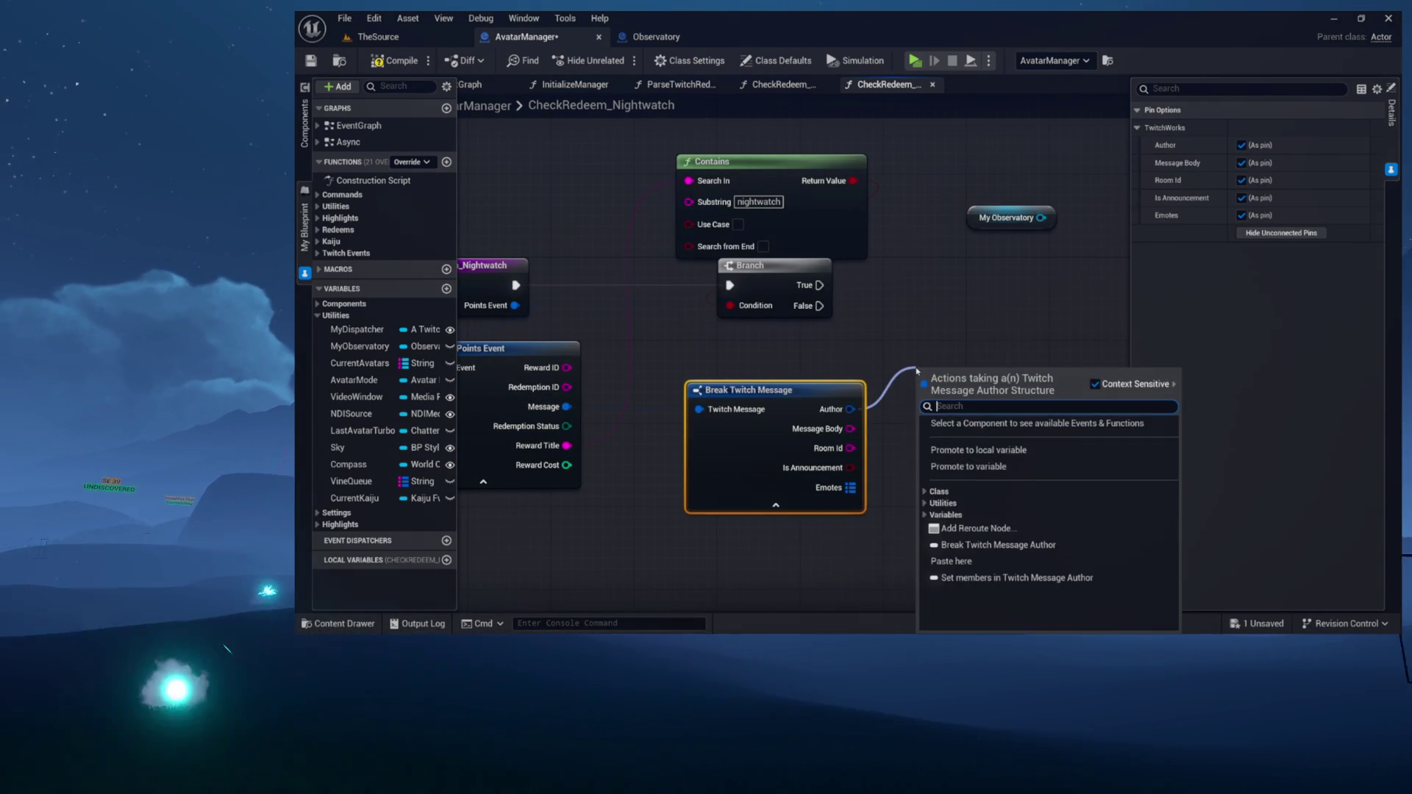
{"action": "type", "text": "brea"}
{"action": "left_click", "coordinate": [991, 424]}
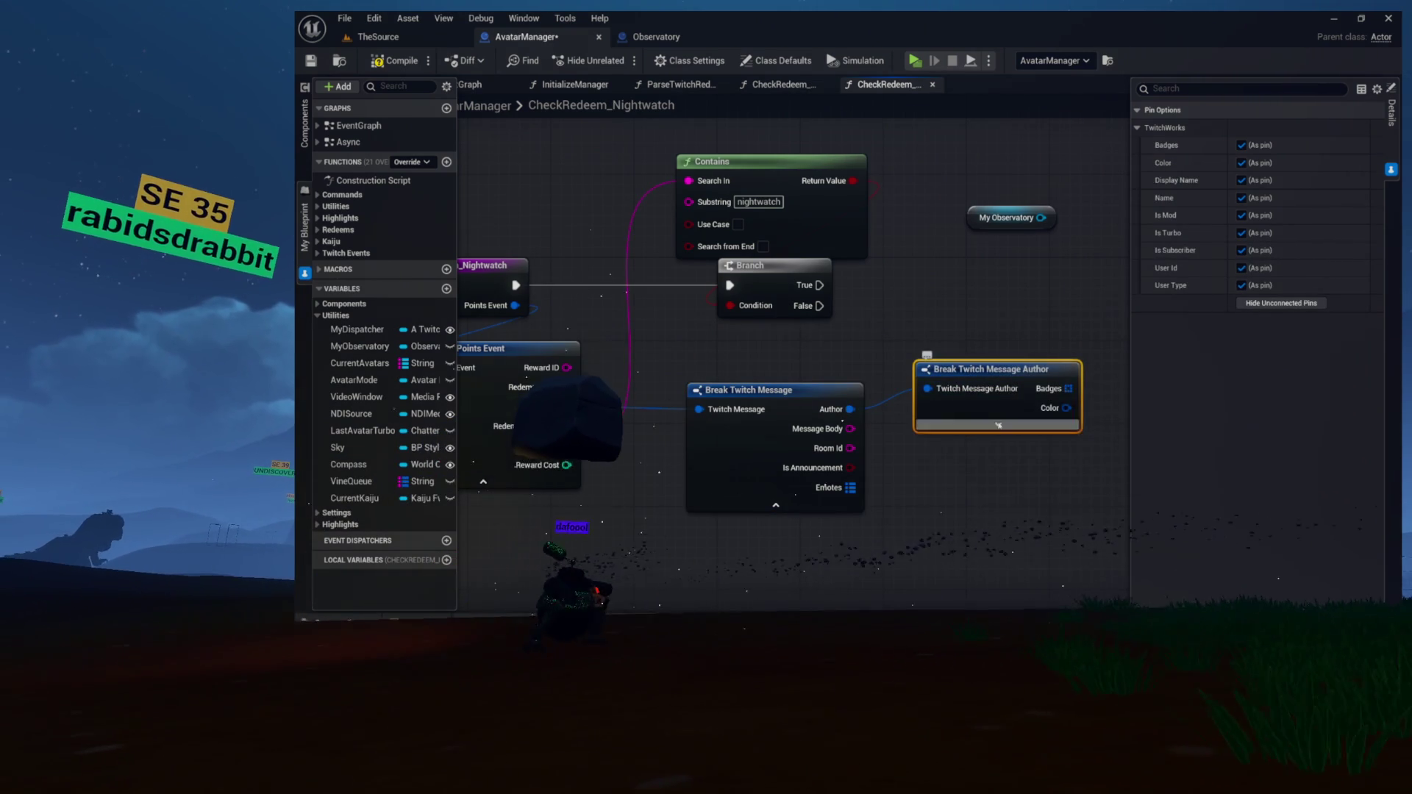
{"action": "left_click", "coordinate": [998, 424]}
{"action": "mouse_move", "coordinate": [998, 370]}
{"action": "left_mouse_down"}
{"action": "mouse_move", "coordinate": [963, 397]}
{"action": "mouse_move", "coordinate": [824, 357]}
{"action": "mouse_move", "coordinate": [787, 368]}
{"action": "left_mouse_up"}
{"action": "left_click_drag", "start_coordinate": [888, 483], "coordinate": [911, 337]}
Call Reserve Spot on My Observatory from the Branch's True output, with My Observatory above it
{"action": "key", "text": "Escape"}
{"action": "mouse_move", "coordinate": [868, 234]}
{"action": "left_mouse_down"}
{"action": "mouse_move", "coordinate": [880, 261]}
{"action": "mouse_move", "coordinate": [856, 272]}
{"action": "left_mouse_up"}
{"action": "type", "text": "re"}
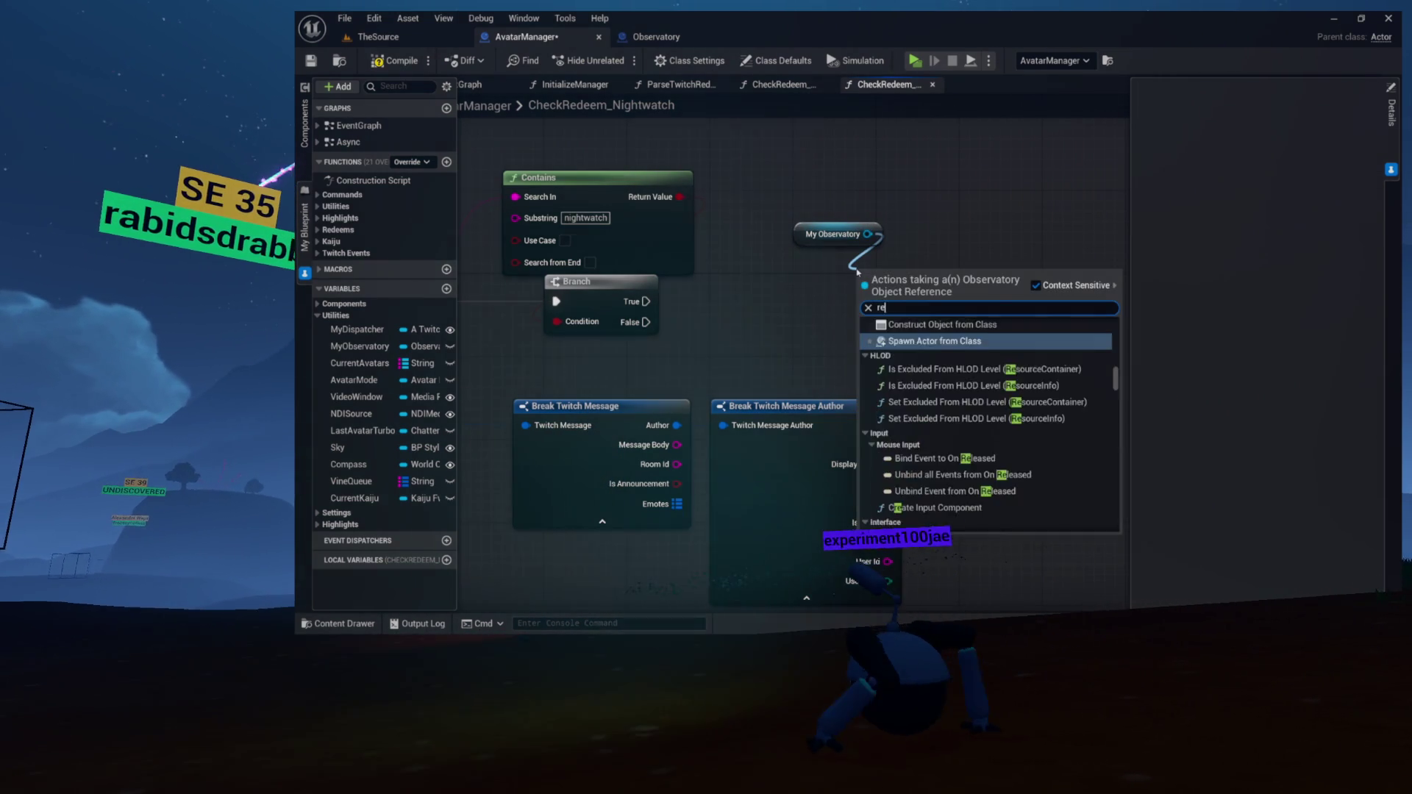
{"action": "type", "text": "serve"}
{"action": "key", "text": "Return"}
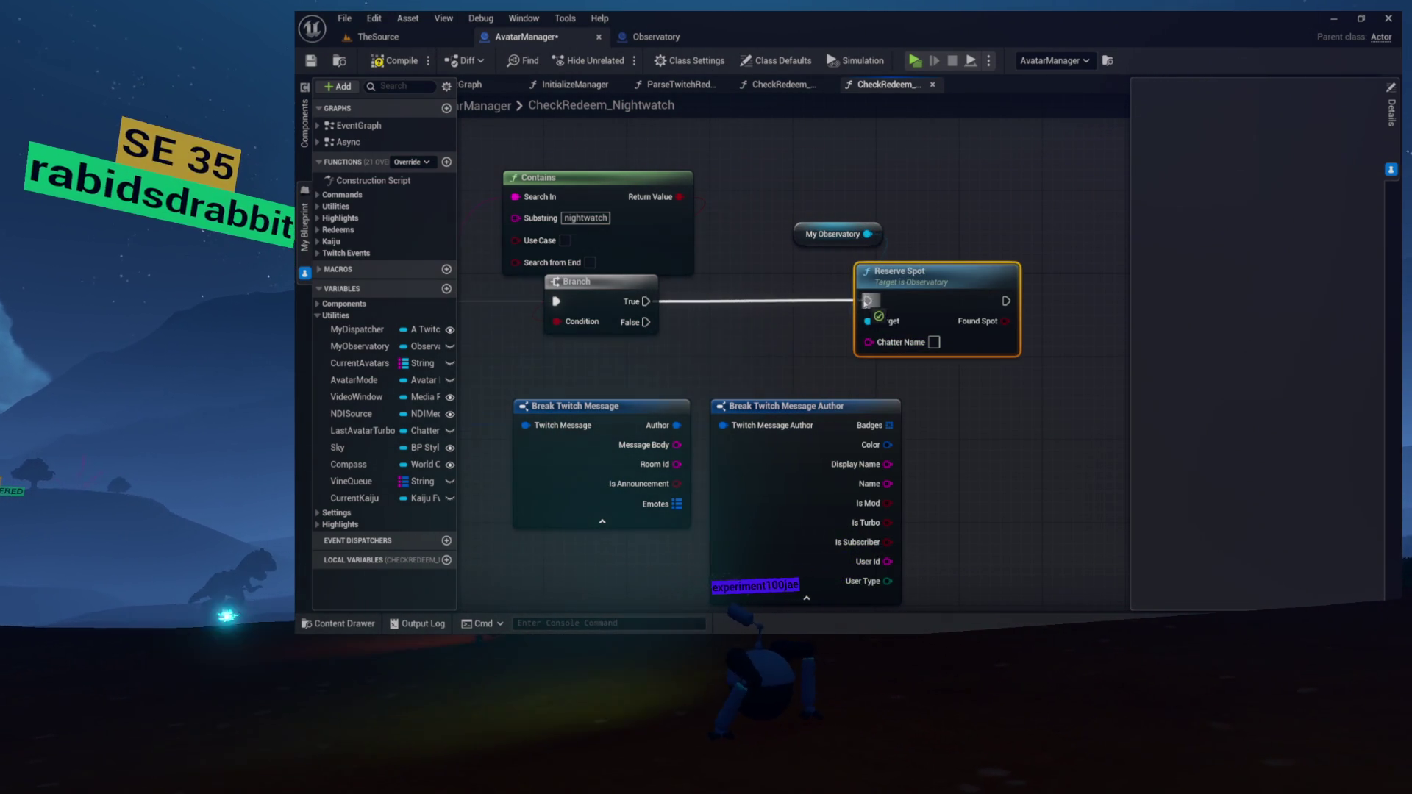
{"action": "left_click_drag", "start_coordinate": [866, 302], "coordinate": [867, 302]}
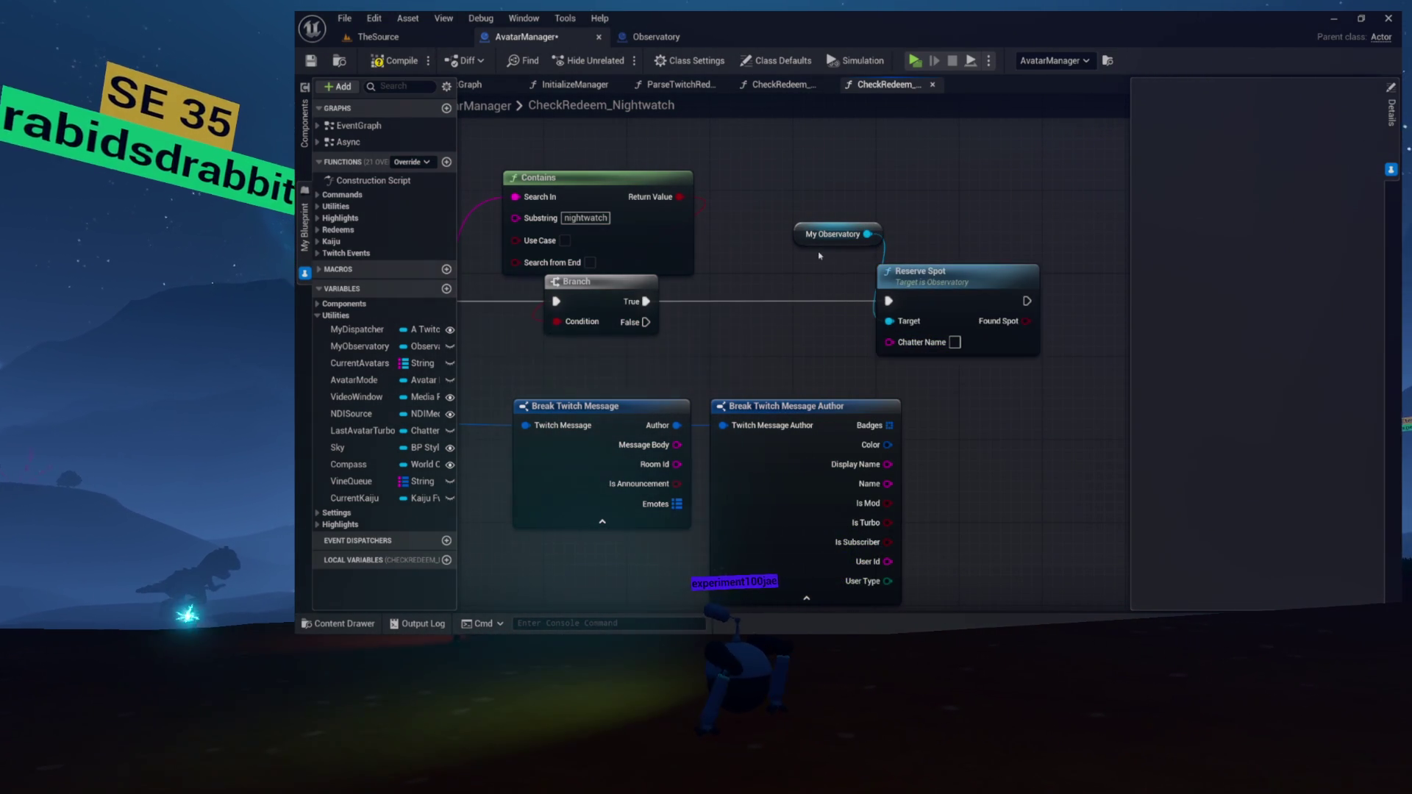
{"action": "left_click_drag", "start_coordinate": [817, 240], "coordinate": [826, 209]}
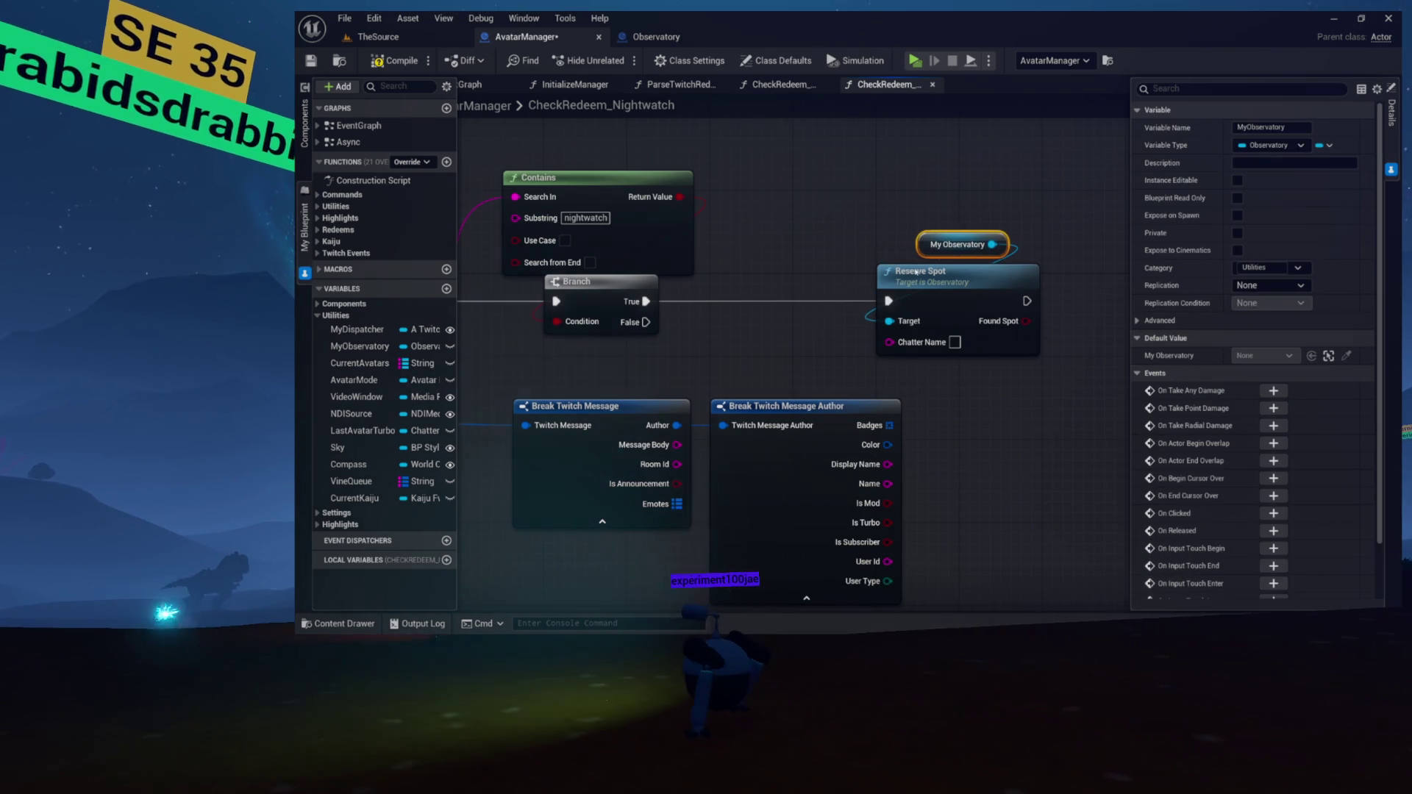
{"action": "left_click_drag", "start_coordinate": [833, 465], "coordinate": [978, 449]}
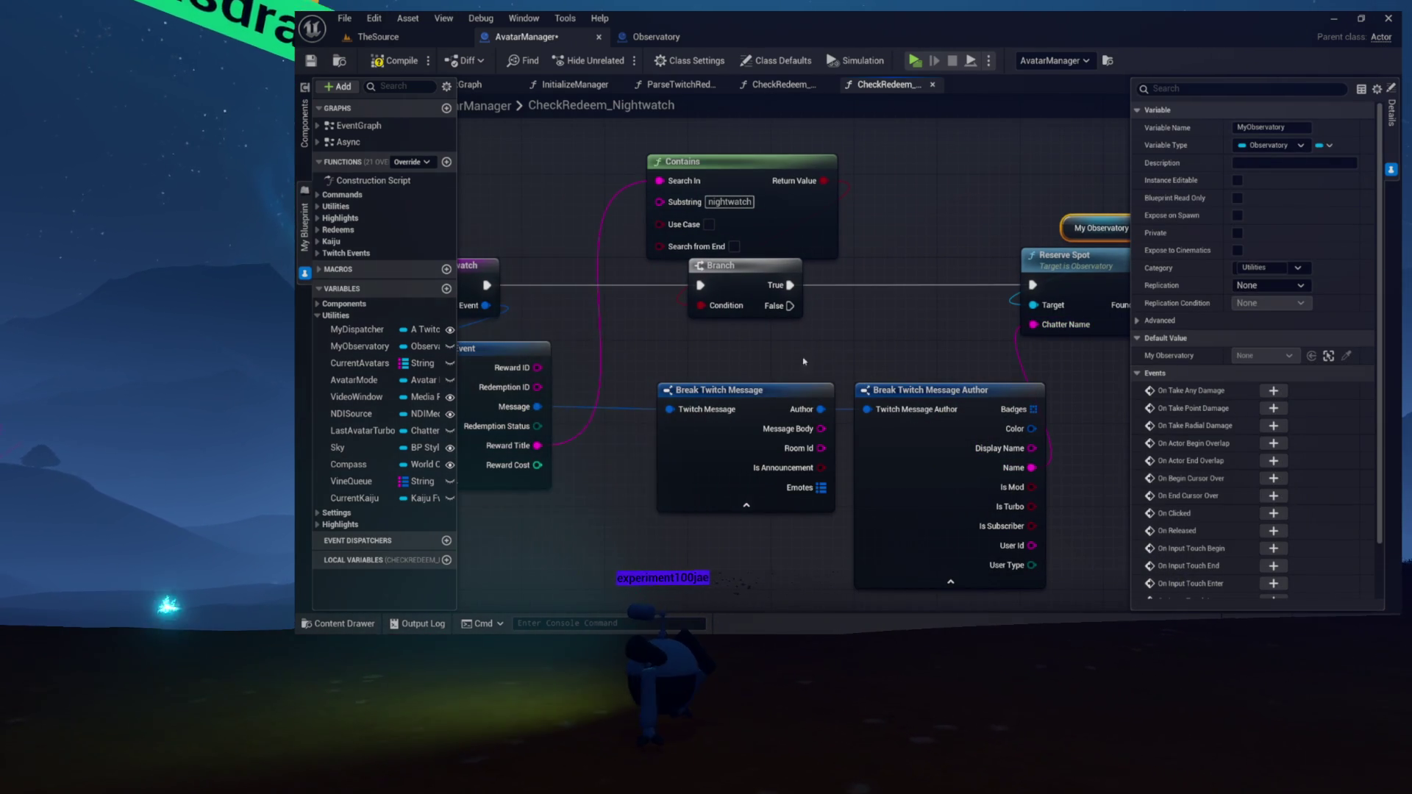
Hide unconnected pins on Break Twitch Message, Break Twitch Message Author and Break Twitch Points Event
{"action": "left_click", "coordinate": [806, 405]}
{"action": "left_click", "coordinate": [1261, 235]}
{"action": "left_click_drag", "start_coordinate": [884, 354], "coordinate": [923, 422]}
{"action": "left_click", "coordinate": [1258, 308]}
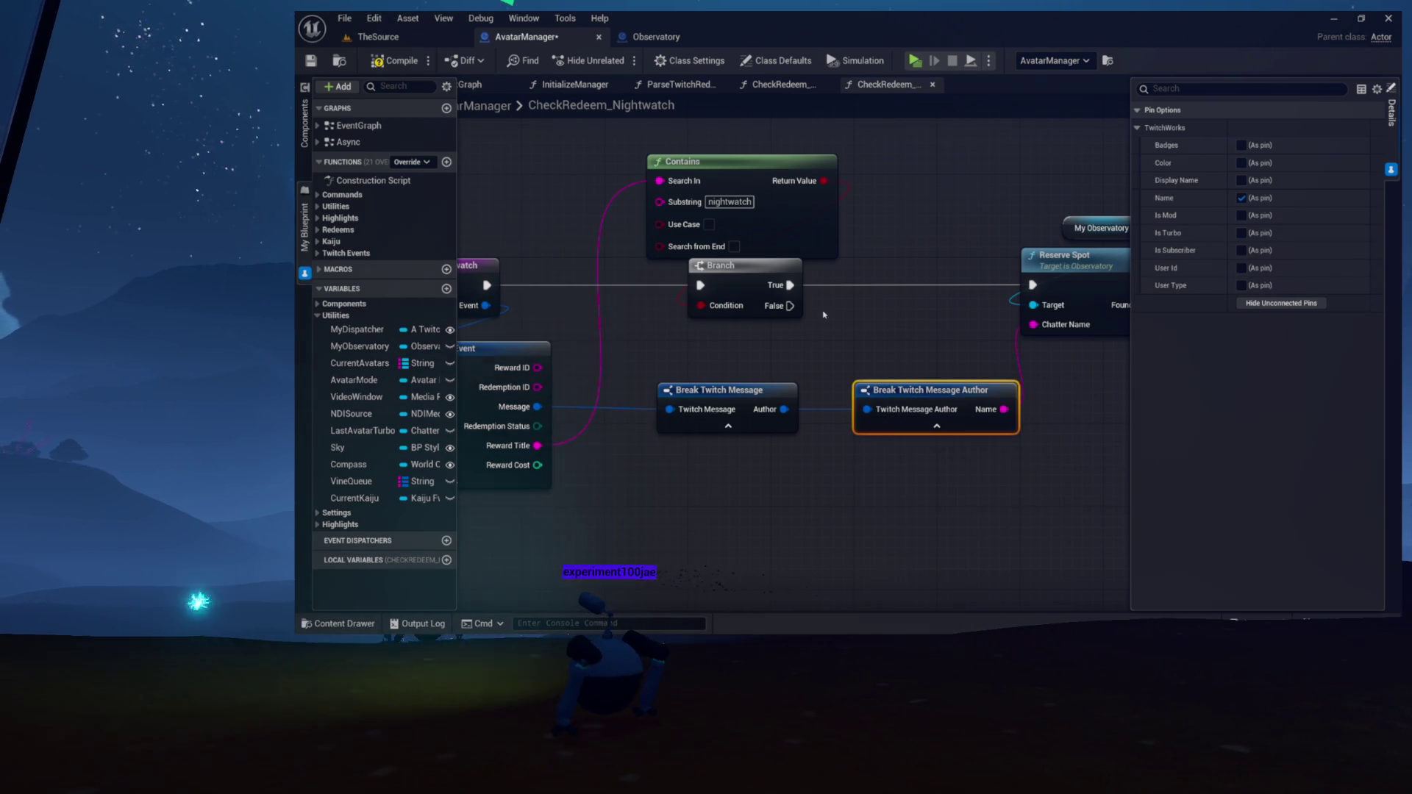
{"action": "left_click_drag", "start_coordinate": [825, 312], "coordinate": [944, 336]}
{"action": "left_click", "coordinate": [661, 364]}
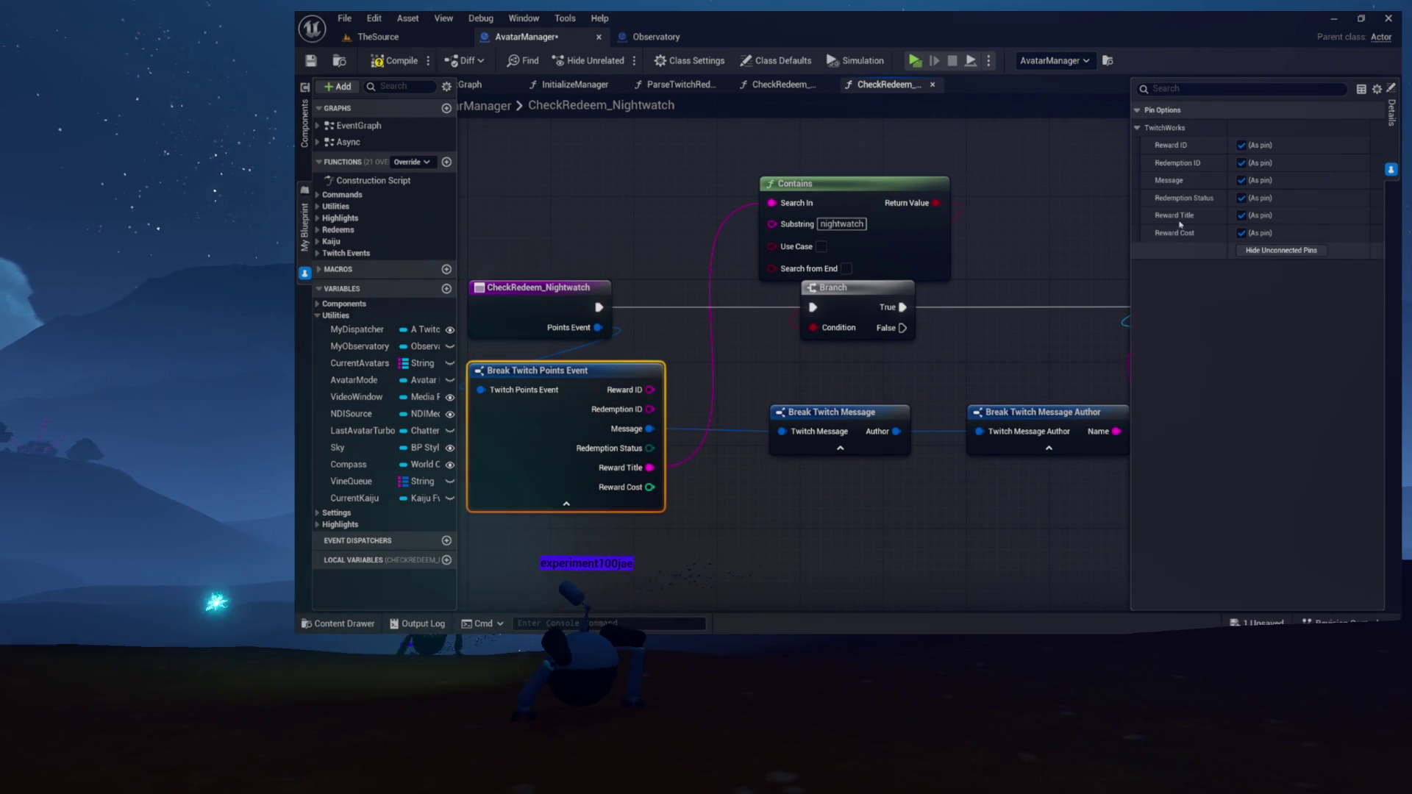
{"action": "left_click", "coordinate": [1248, 250]}
Line the Break nodes up in a tidy row and compile and save AvatarManager
{"action": "left_click_drag", "start_coordinate": [838, 416], "coordinate": [788, 390]}
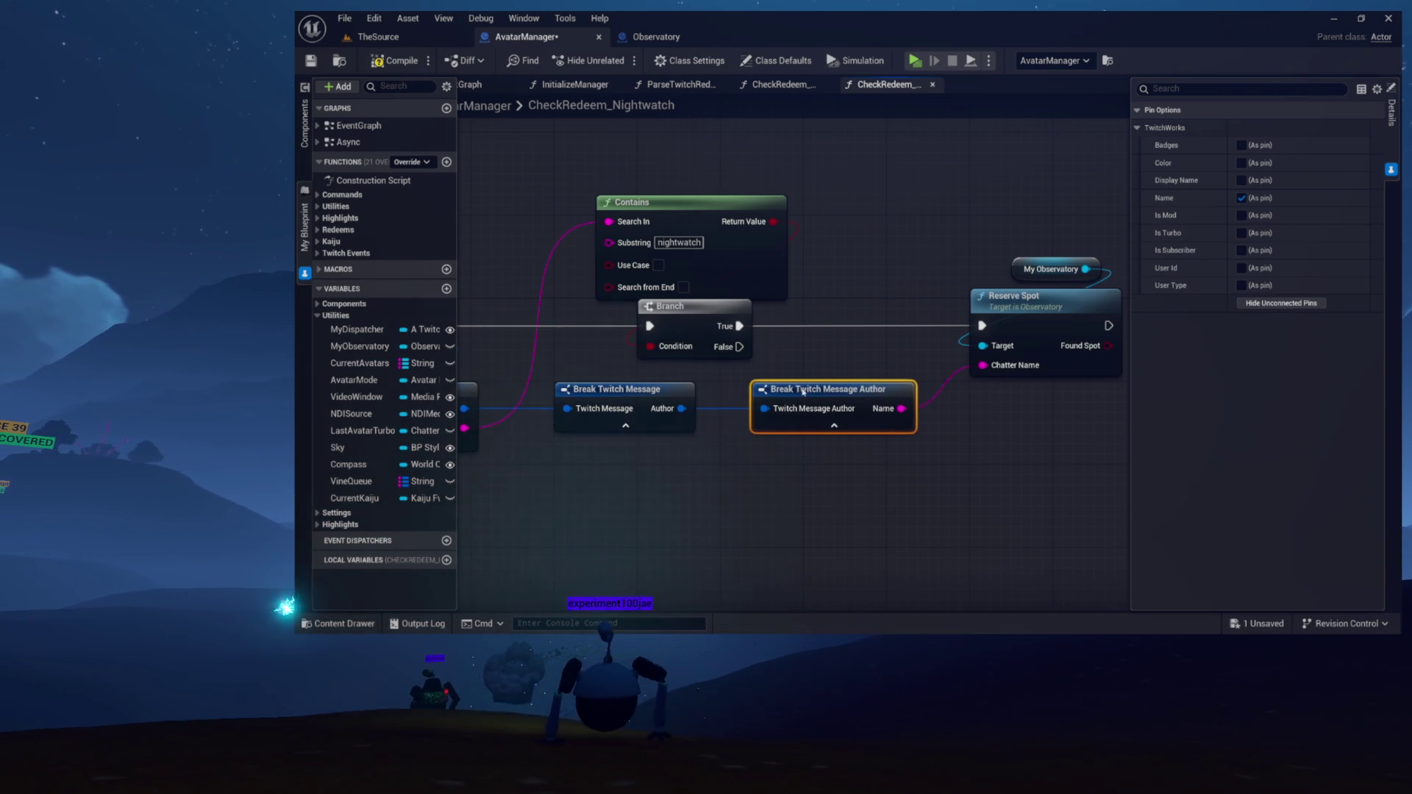
{"action": "left_click_drag", "start_coordinate": [814, 361], "coordinate": [885, 337]}
{"action": "mouse_move", "coordinate": [911, 475]}
{"action": "left_mouse_down"}
{"action": "mouse_move", "coordinate": [770, 457]}
{"action": "mouse_move", "coordinate": [817, 480]}
{"action": "mouse_move", "coordinate": [814, 429]}
{"action": "left_mouse_up"}
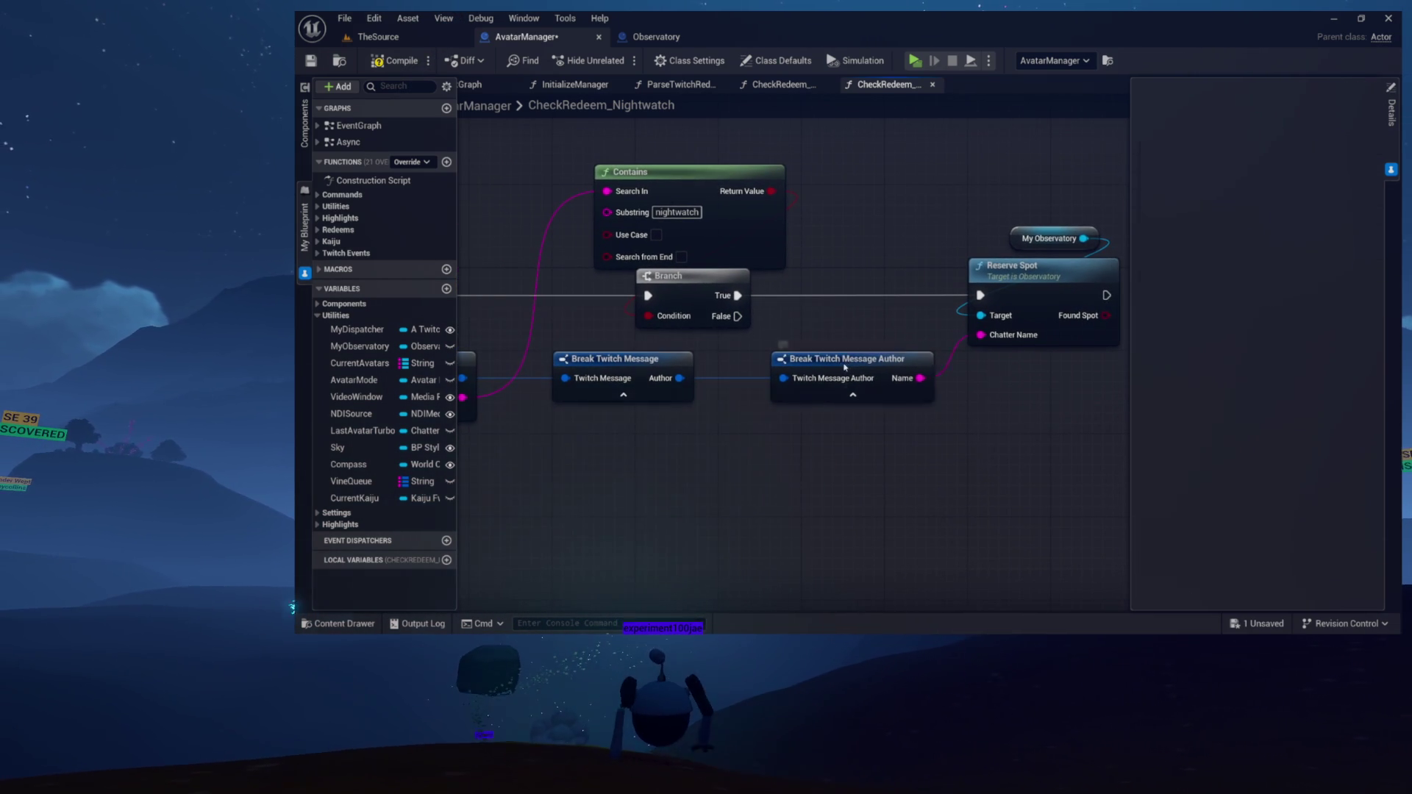
{"action": "left_click_drag", "start_coordinate": [845, 364], "coordinate": [805, 365]}
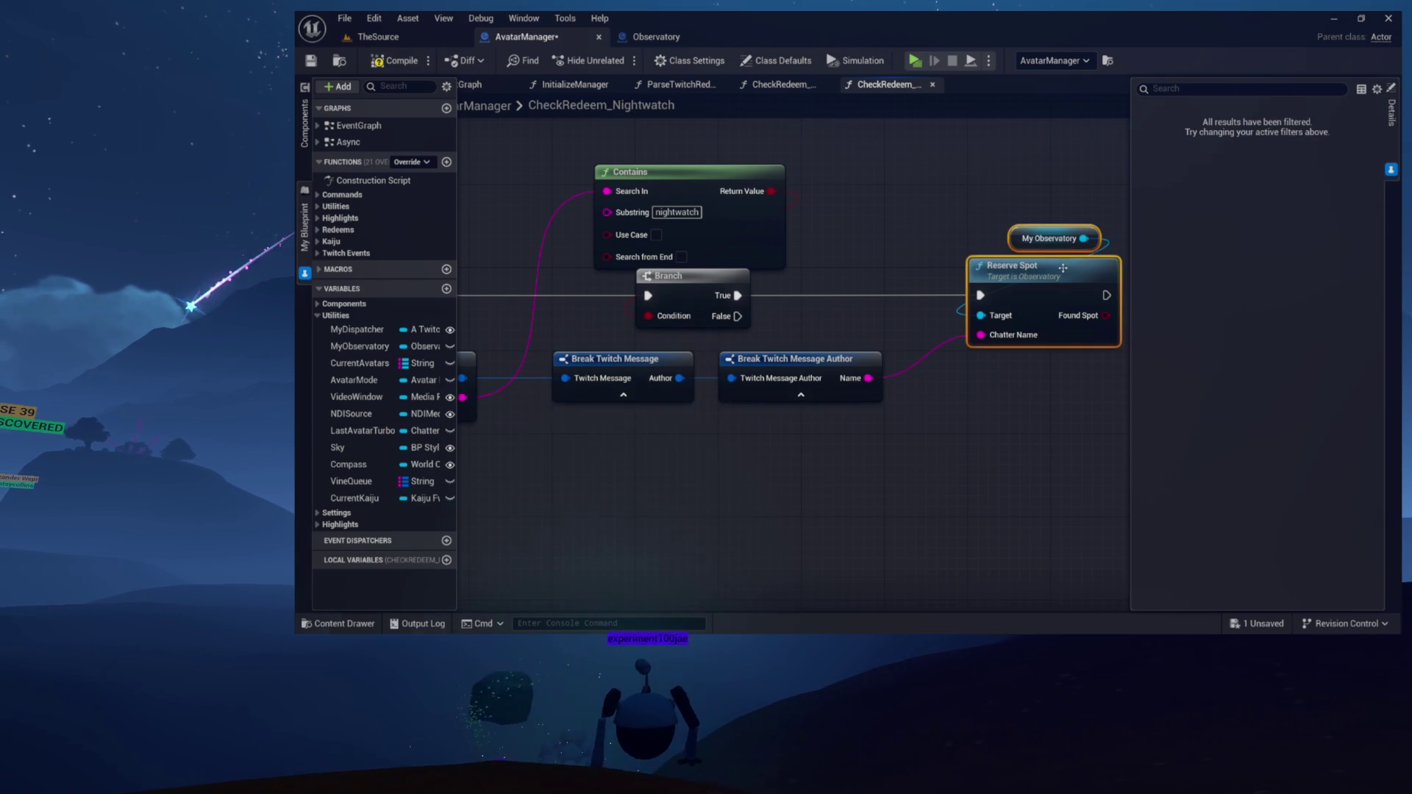
{"action": "left_click_drag", "start_coordinate": [705, 357], "coordinate": [889, 353]}
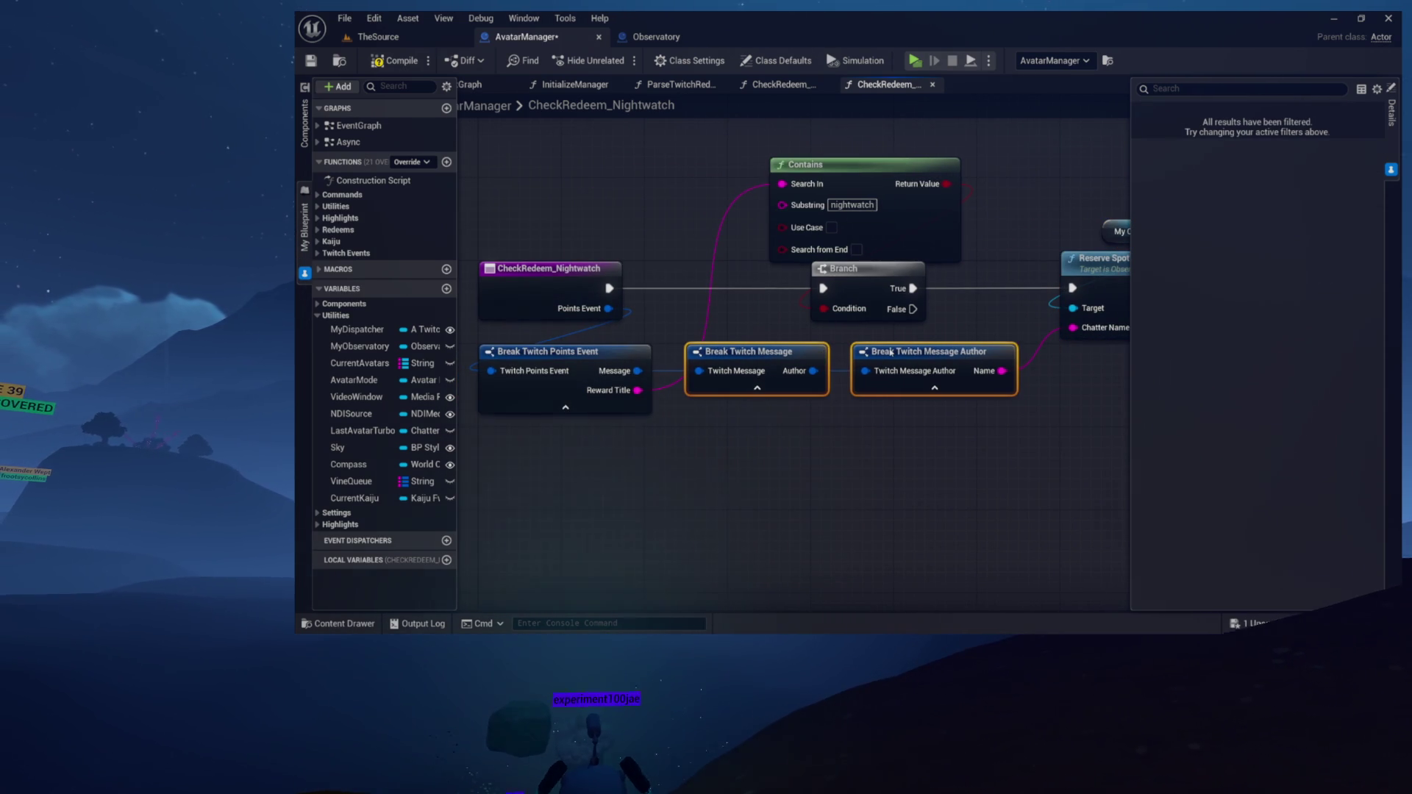
{"action": "left_click", "coordinate": [942, 315]}
{"action": "right_click", "coordinate": [965, 310]}
{"action": "left_click_drag", "start_coordinate": [965, 310], "coordinate": [797, 297]}
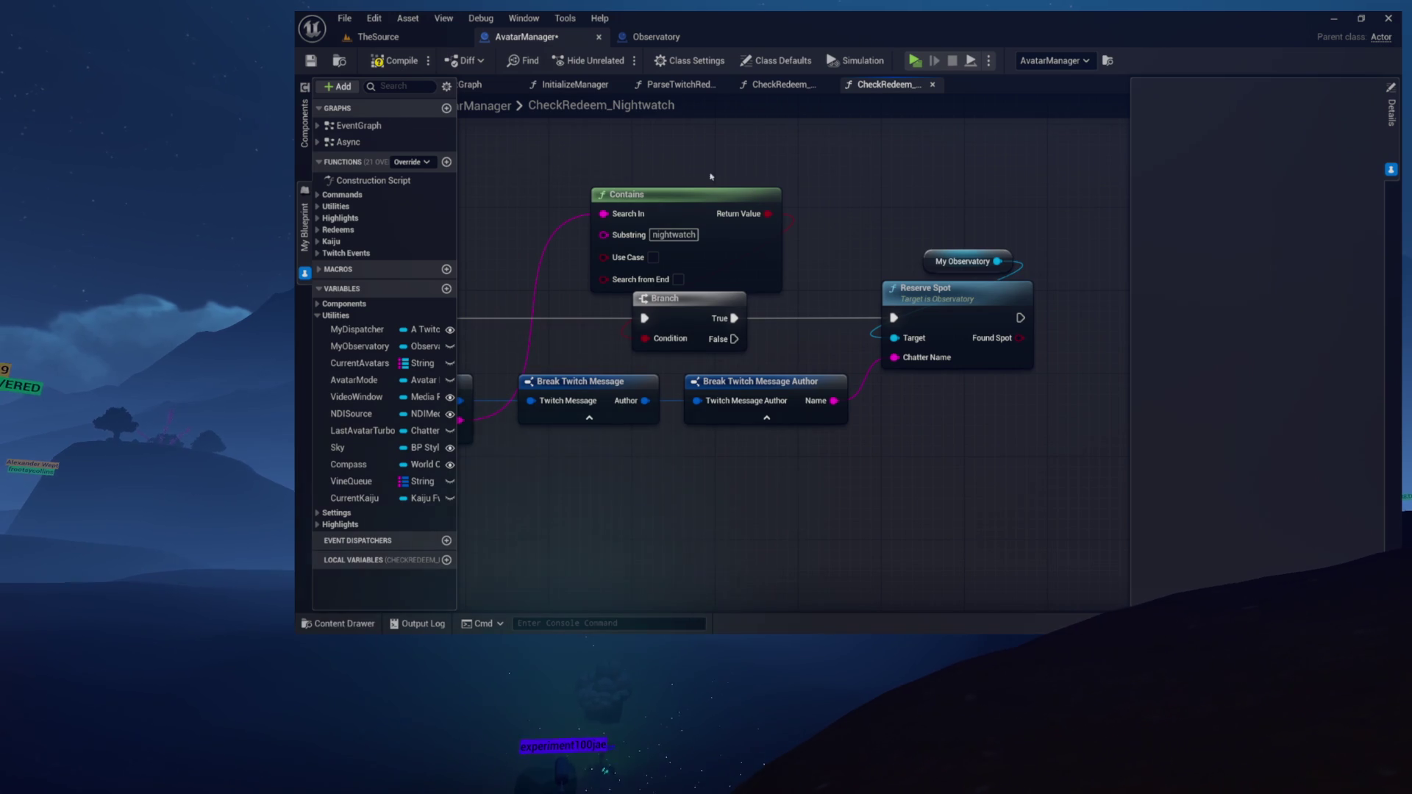
{"action": "left_click", "coordinate": [380, 61]}
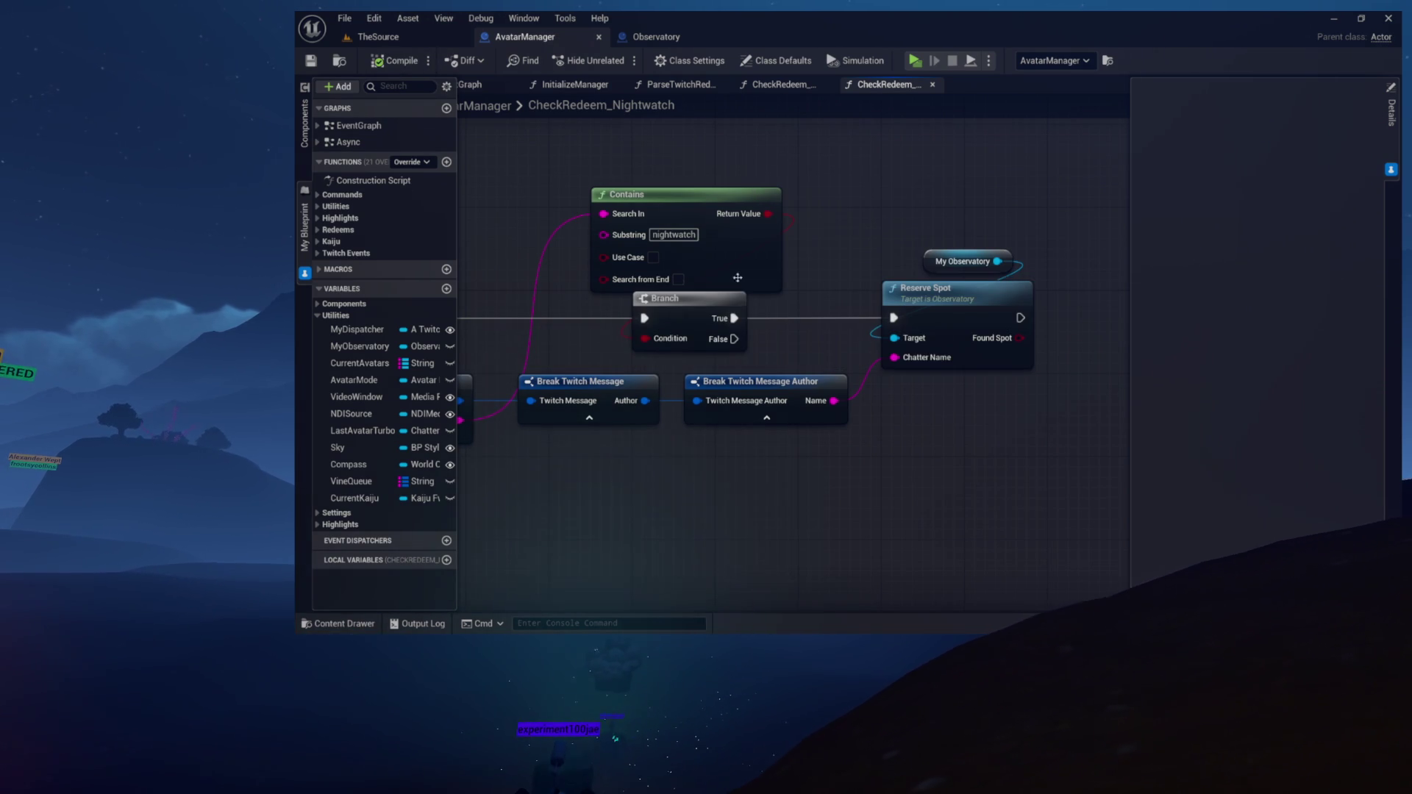
Inspect the Contains and Branch nodes in CheckRedeem_Nightwatch, then unpin the My Blueprint panel
{"action": "left_click_drag", "start_coordinate": [872, 234], "coordinate": [1063, 246]}
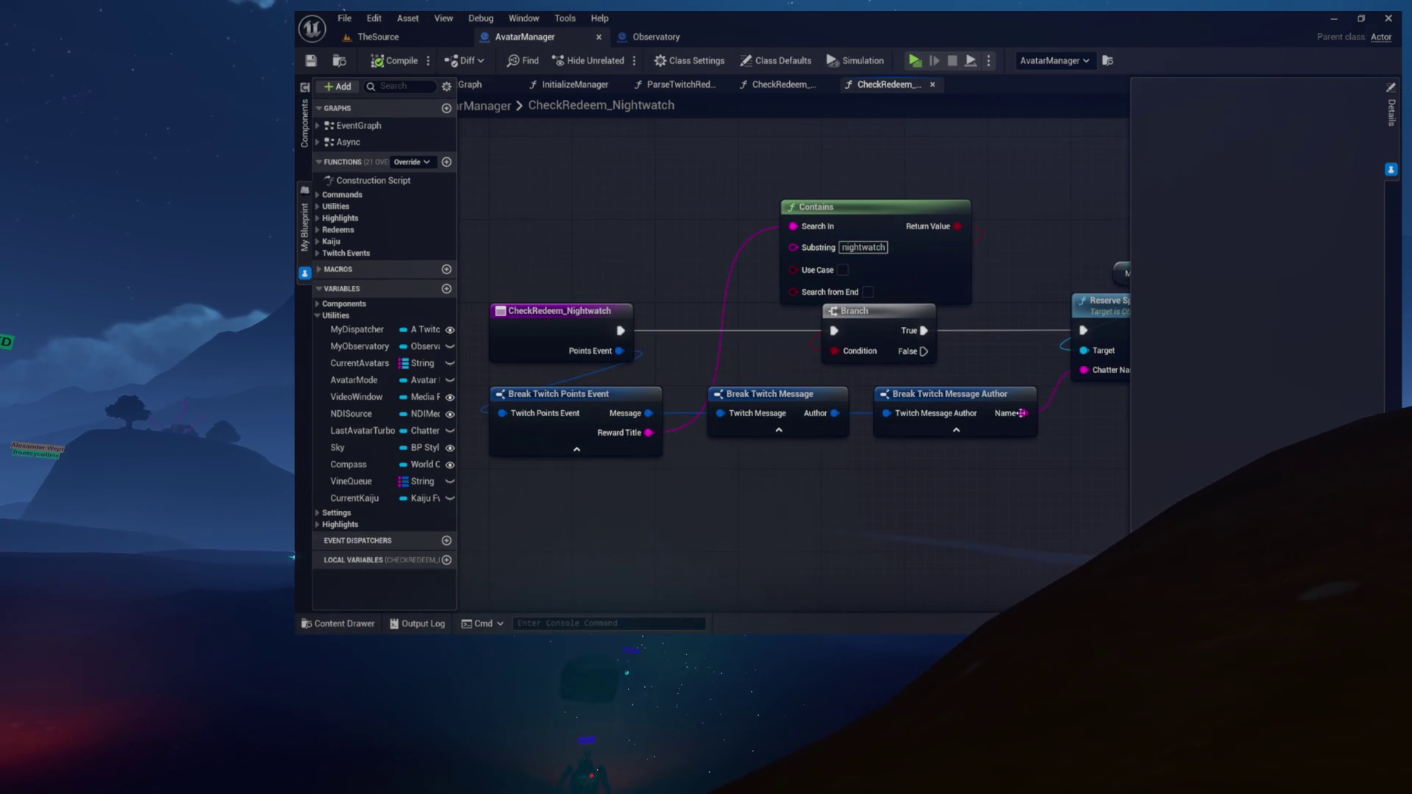
{"action": "mouse_move", "coordinate": [526, 184]}
{"action": "left_mouse_down"}
{"action": "mouse_move", "coordinate": [978, 367]}
{"action": "mouse_move", "coordinate": [1048, 458]}
{"action": "left_mouse_up"}
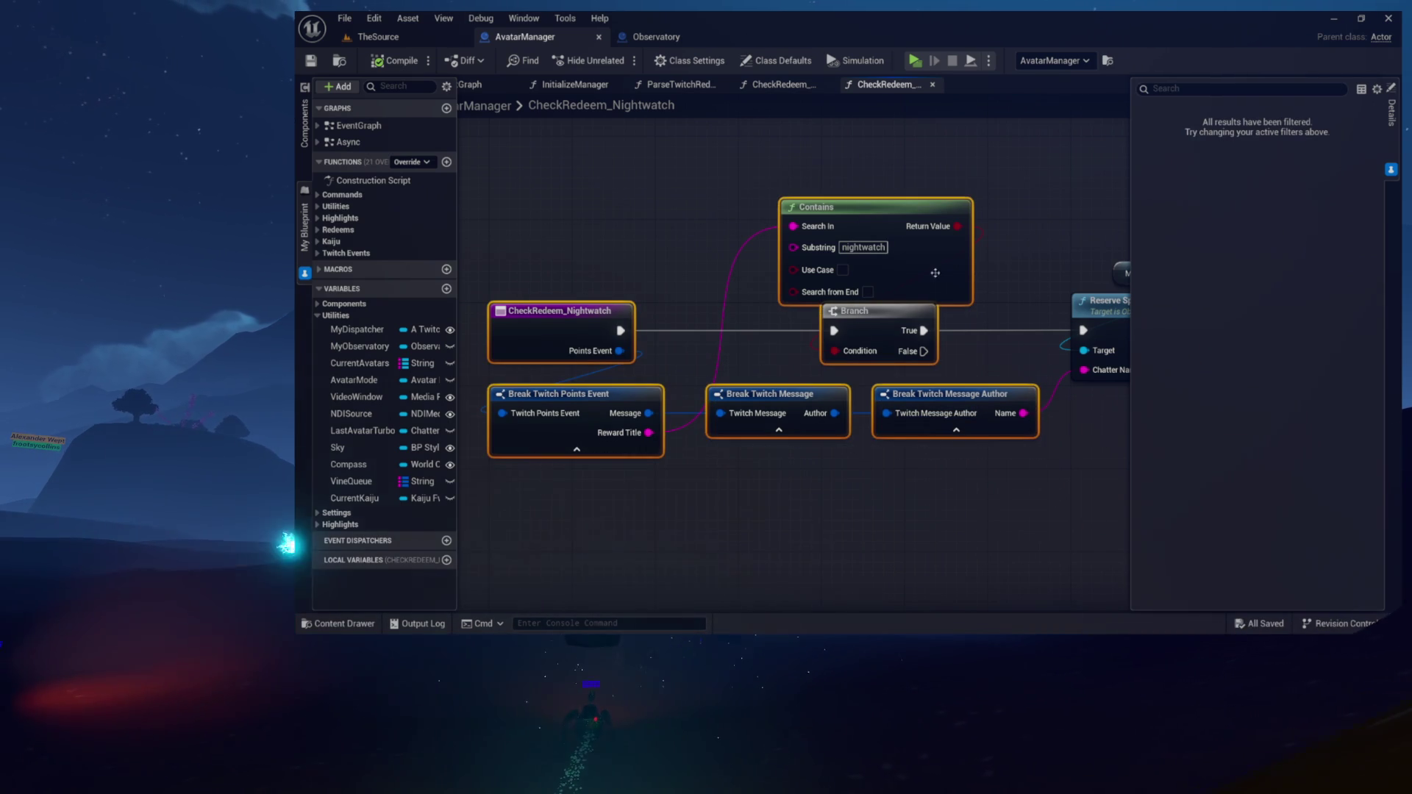
{"action": "mouse_move", "coordinate": [961, 160]}
{"action": "left_mouse_down"}
{"action": "mouse_move", "coordinate": [949, 220]}
{"action": "mouse_move", "coordinate": [838, 294]}
{"action": "mouse_move", "coordinate": [781, 364]}
{"action": "left_mouse_up"}
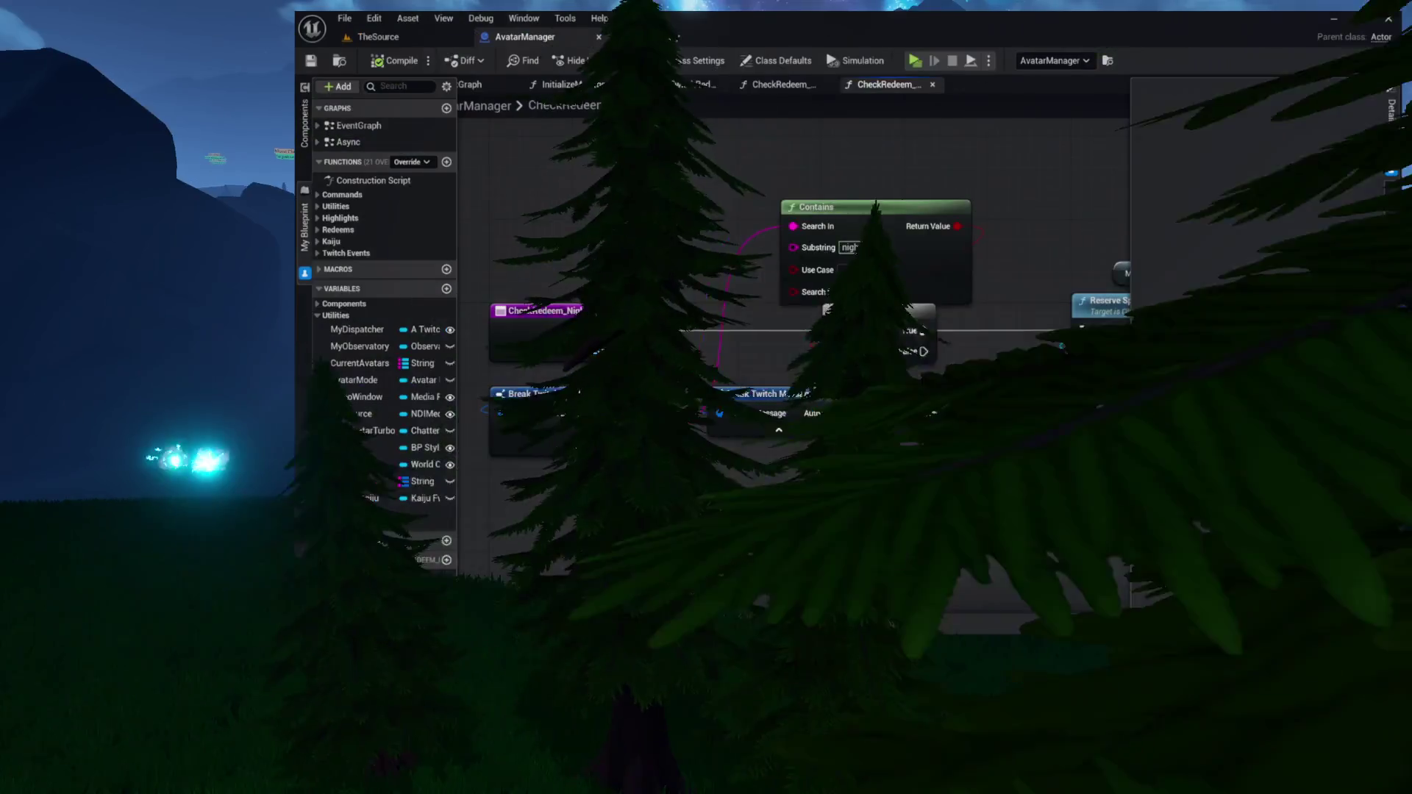
{"action": "left_click", "coordinate": [699, 466]}
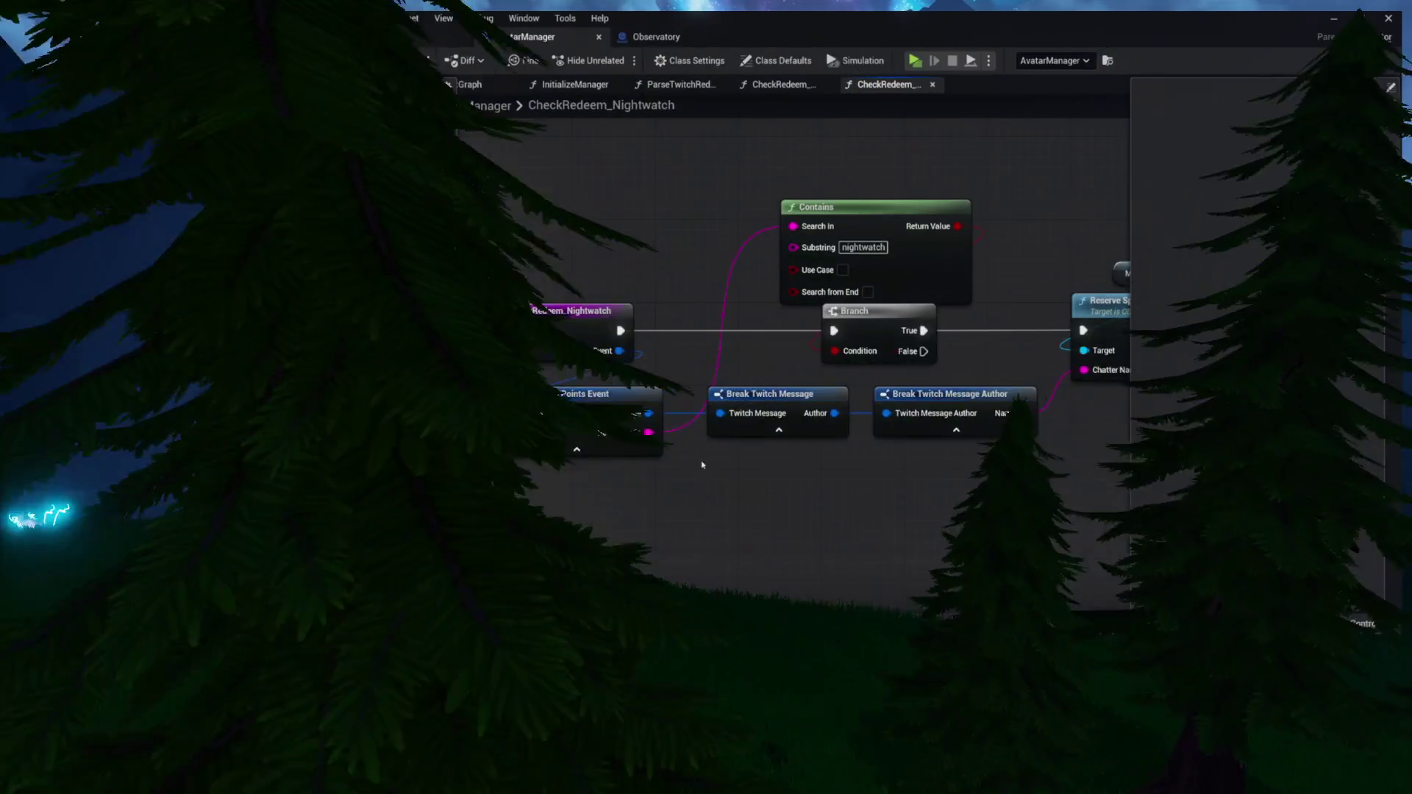
{"action": "mouse_move", "coordinate": [748, 144]}
{"action": "left_mouse_down"}
{"action": "mouse_move", "coordinate": [893, 257]}
{"action": "mouse_move", "coordinate": [679, 226]}
{"action": "left_mouse_up"}
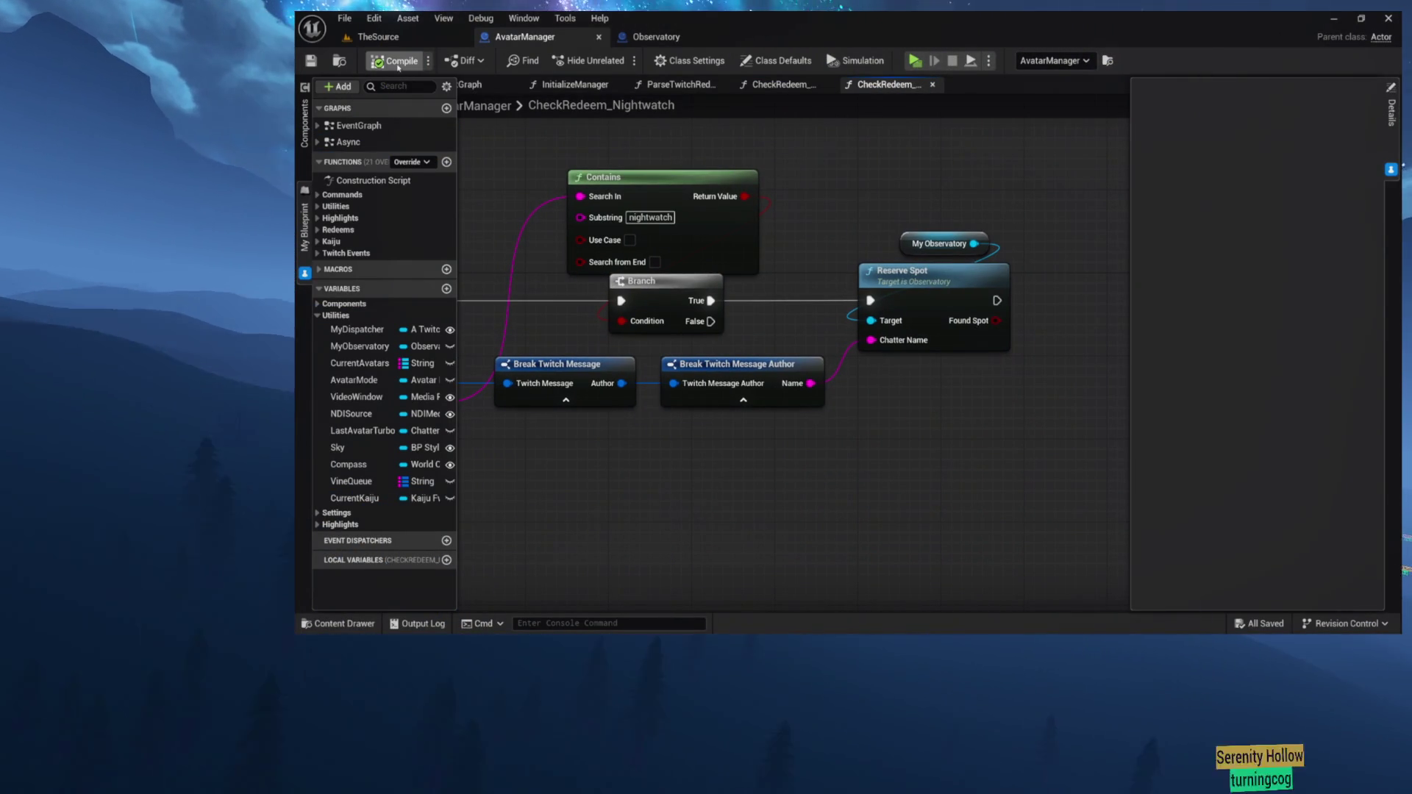
{"action": "left_click", "coordinate": [305, 274]}
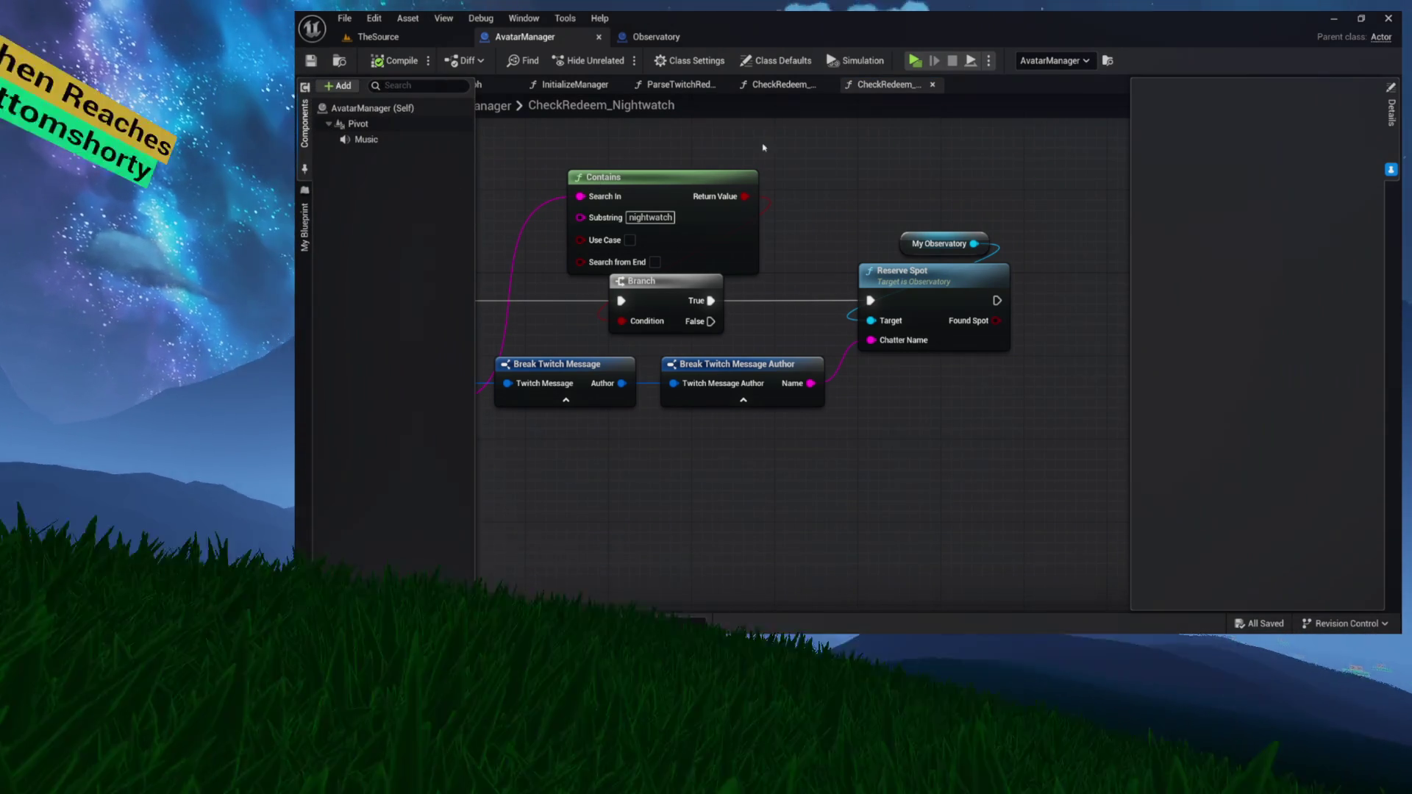
Switch from CheckRedeem_Nightwatch to the ParseTwitchRedeem graph with its Check Redeem chain
{"action": "left_click_drag", "start_coordinate": [830, 173], "coordinate": [1062, 249]}
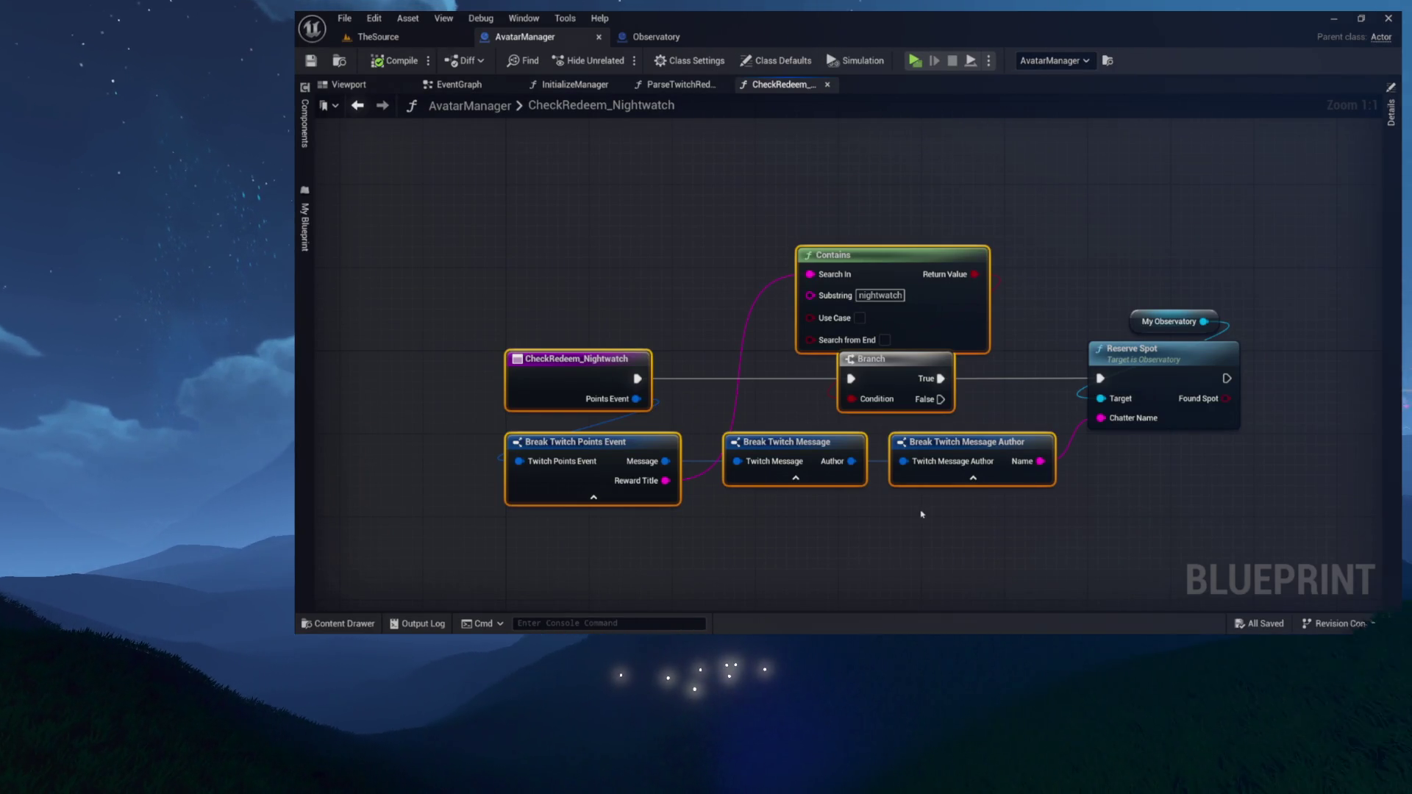
{"action": "left_click", "coordinate": [676, 84]}
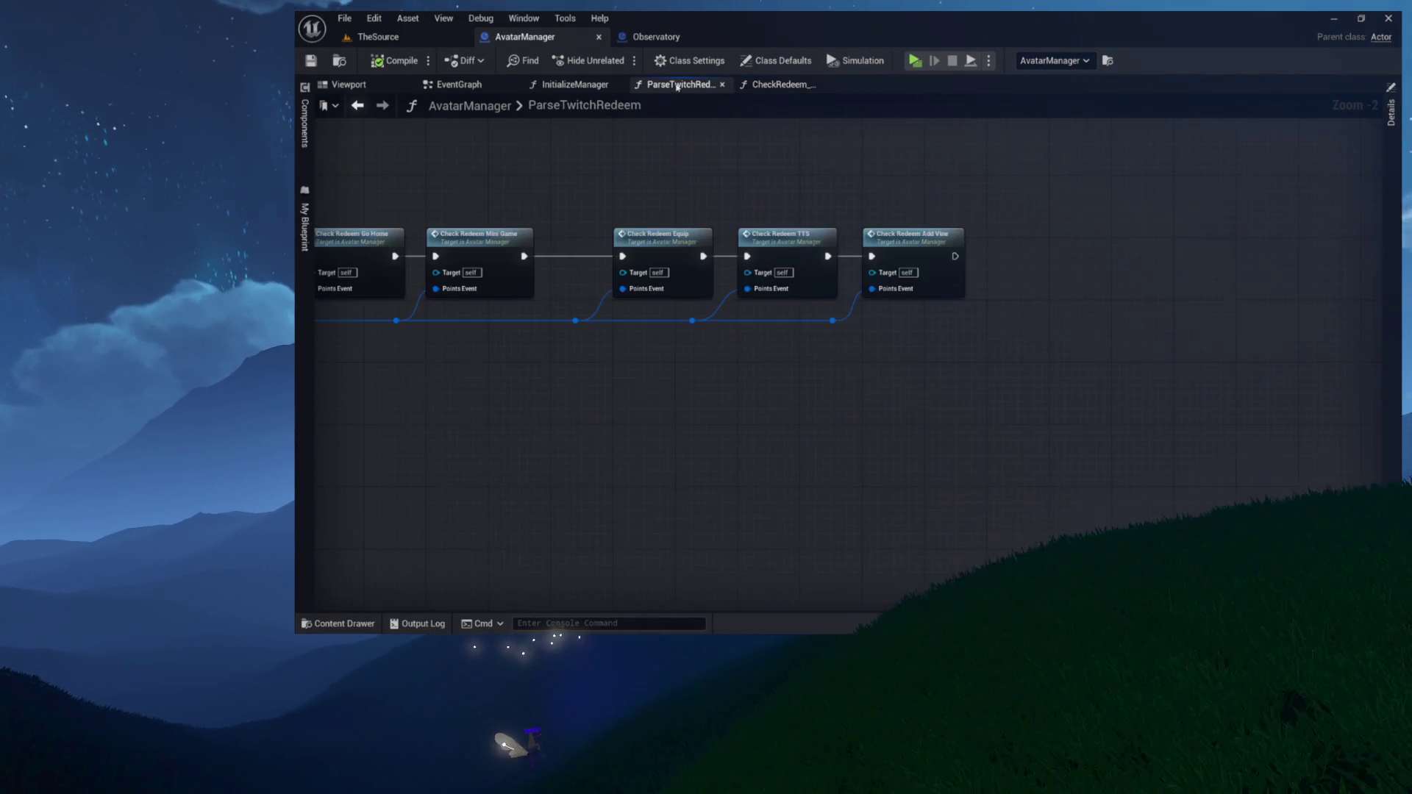
Show My Blueprint's functions and expand Redeems to reveal CheckRedeem_Nightwatch after CheckRedeem_AddVine
{"action": "left_click_drag", "start_coordinate": [872, 184], "coordinate": [697, 227]}
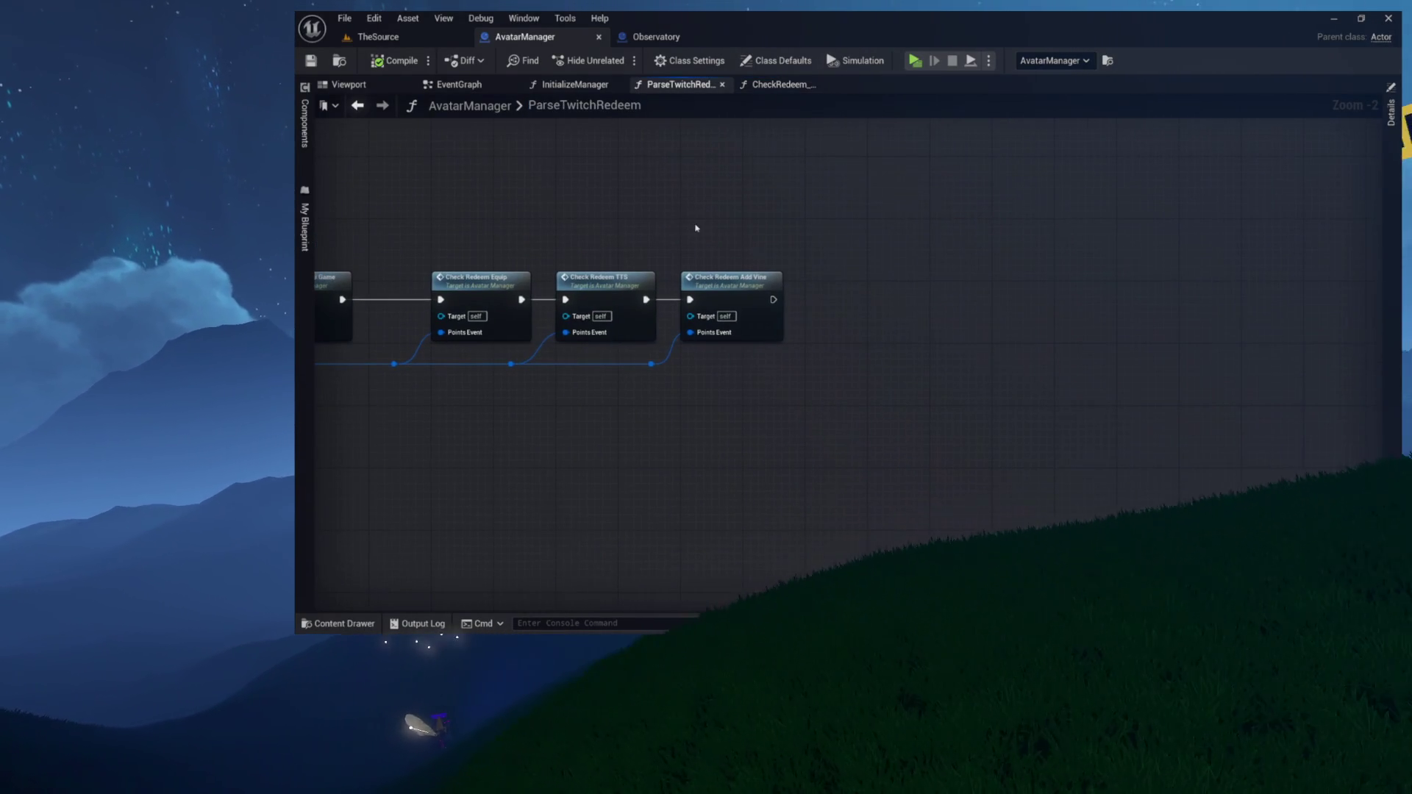
{"action": "left_click", "coordinate": [305, 228]}
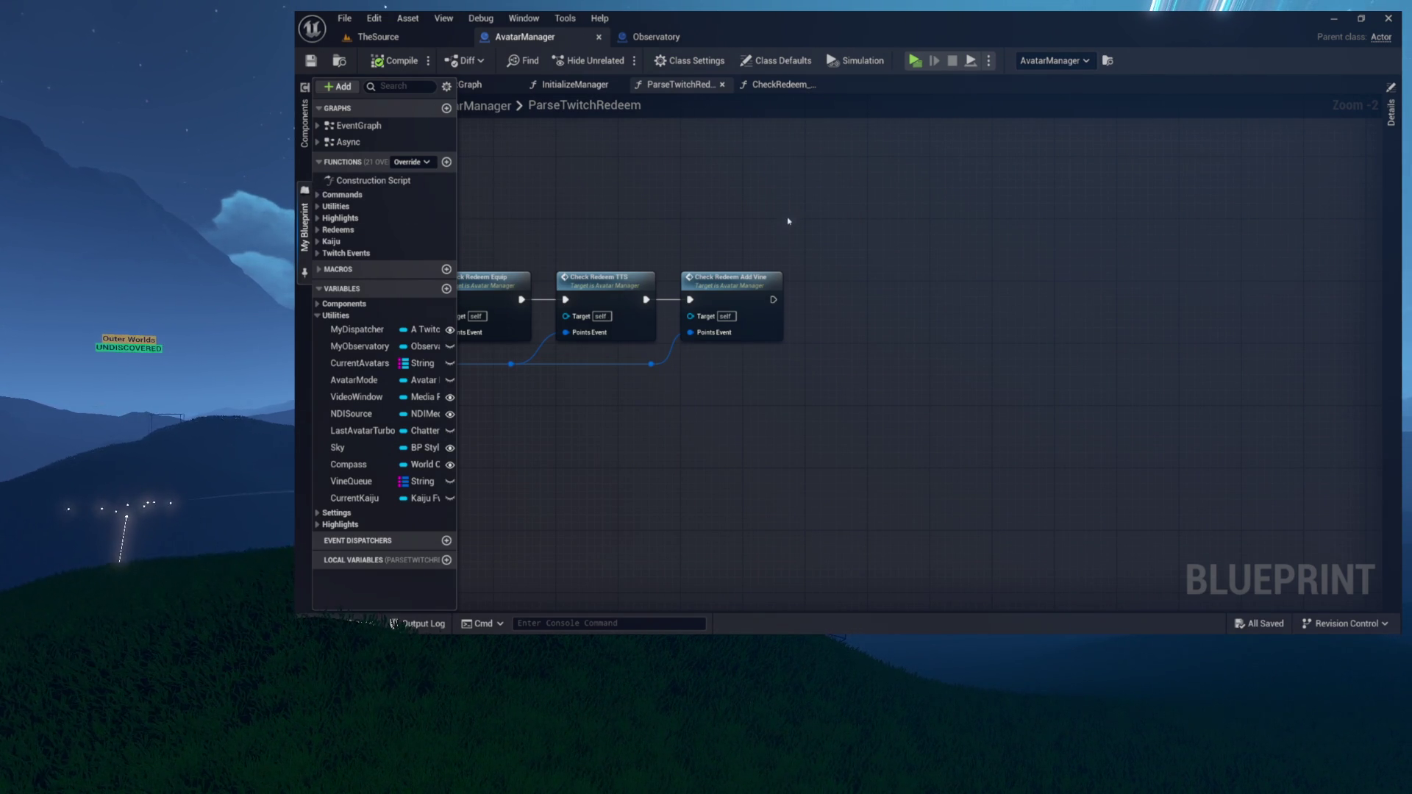
{"action": "left_click", "coordinate": [318, 253]}
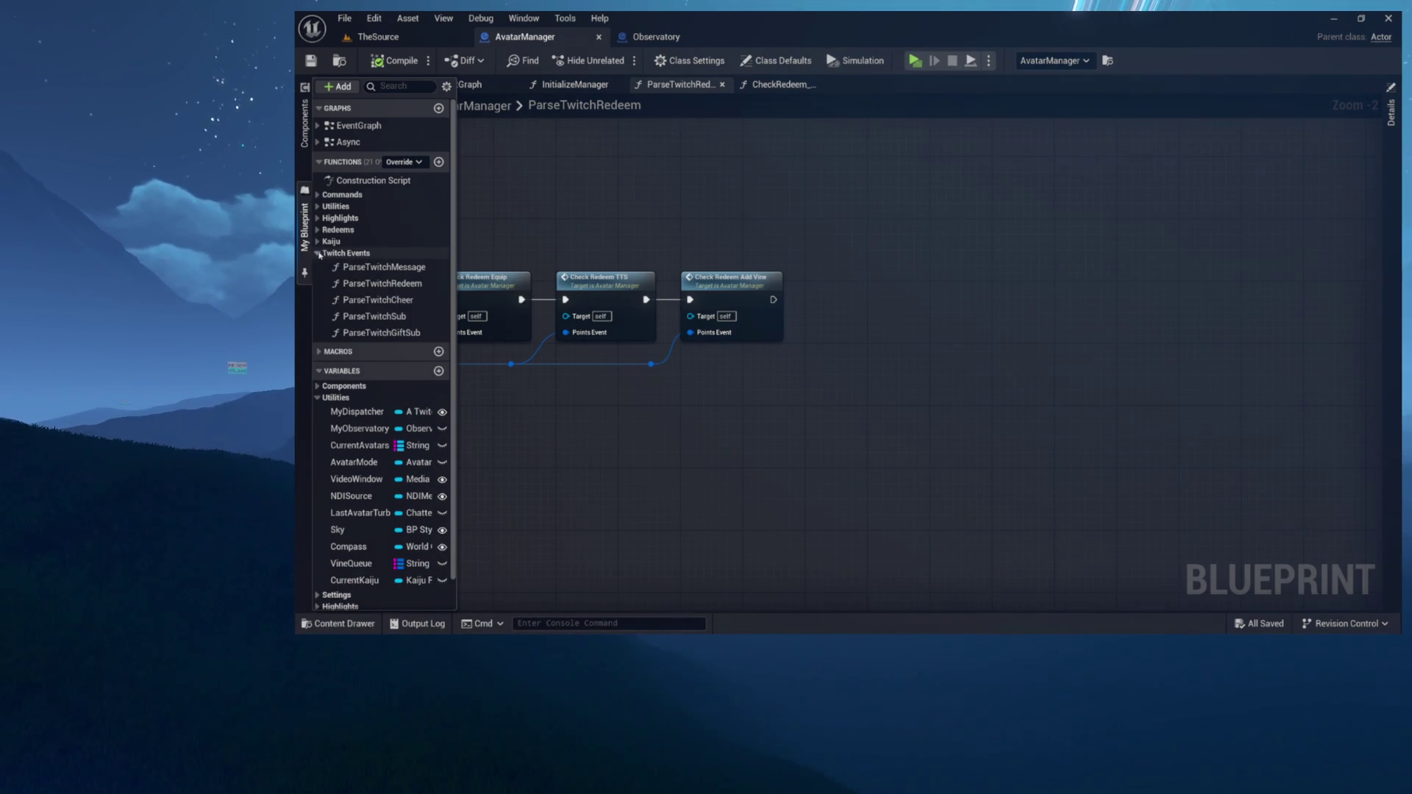
{"action": "left_click", "coordinate": [318, 253]}
{"action": "left_click", "coordinate": [317, 229]}
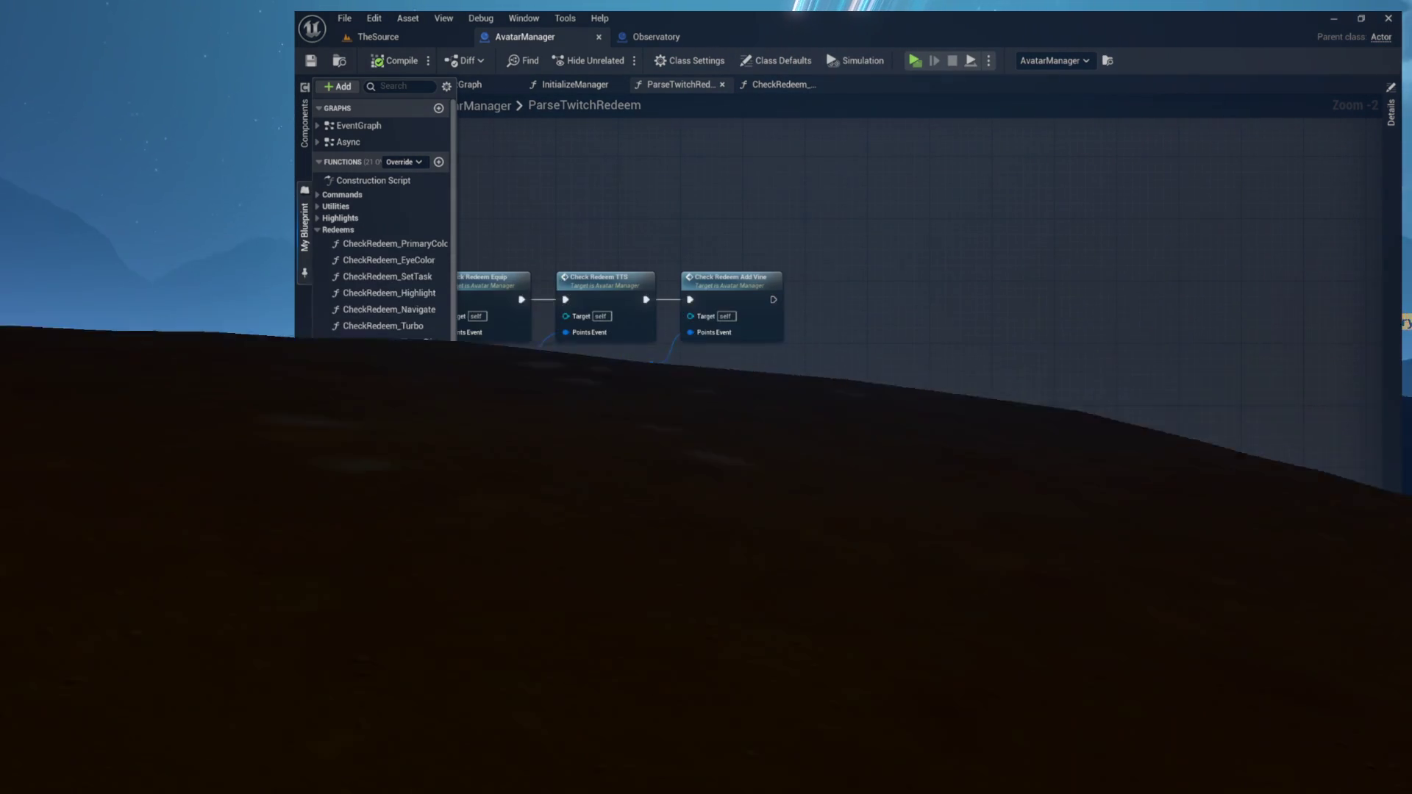
Add a CheckRedeem_Nightwatch call to ParseTwitchRedeem, wired after Add Vine's execution output
{"action": "mouse_move", "coordinate": [382, 539]}
{"action": "left_mouse_down"}
{"action": "mouse_move", "coordinate": [886, 316]}
{"action": "mouse_move", "coordinate": [834, 269]}
{"action": "left_mouse_up"}
{"action": "left_click_drag", "start_coordinate": [773, 299], "coordinate": [856, 290]}
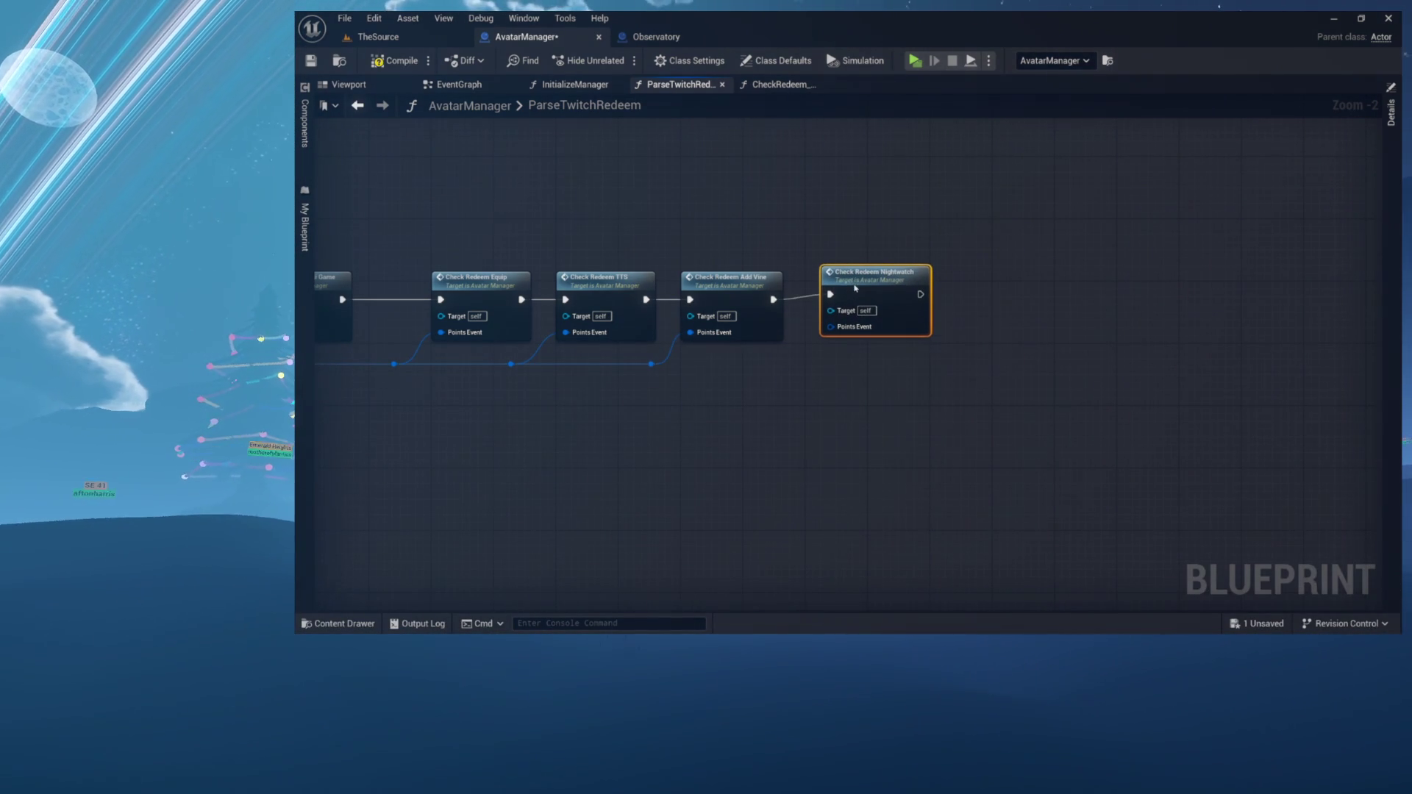
{"action": "mouse_move", "coordinate": [853, 293]}
{"action": "left_mouse_down"}
{"action": "mouse_move", "coordinate": [1408, 284]}
{"action": "mouse_move", "coordinate": [1020, 278]}
{"action": "mouse_move", "coordinate": [956, 308]}
{"action": "left_mouse_up"}
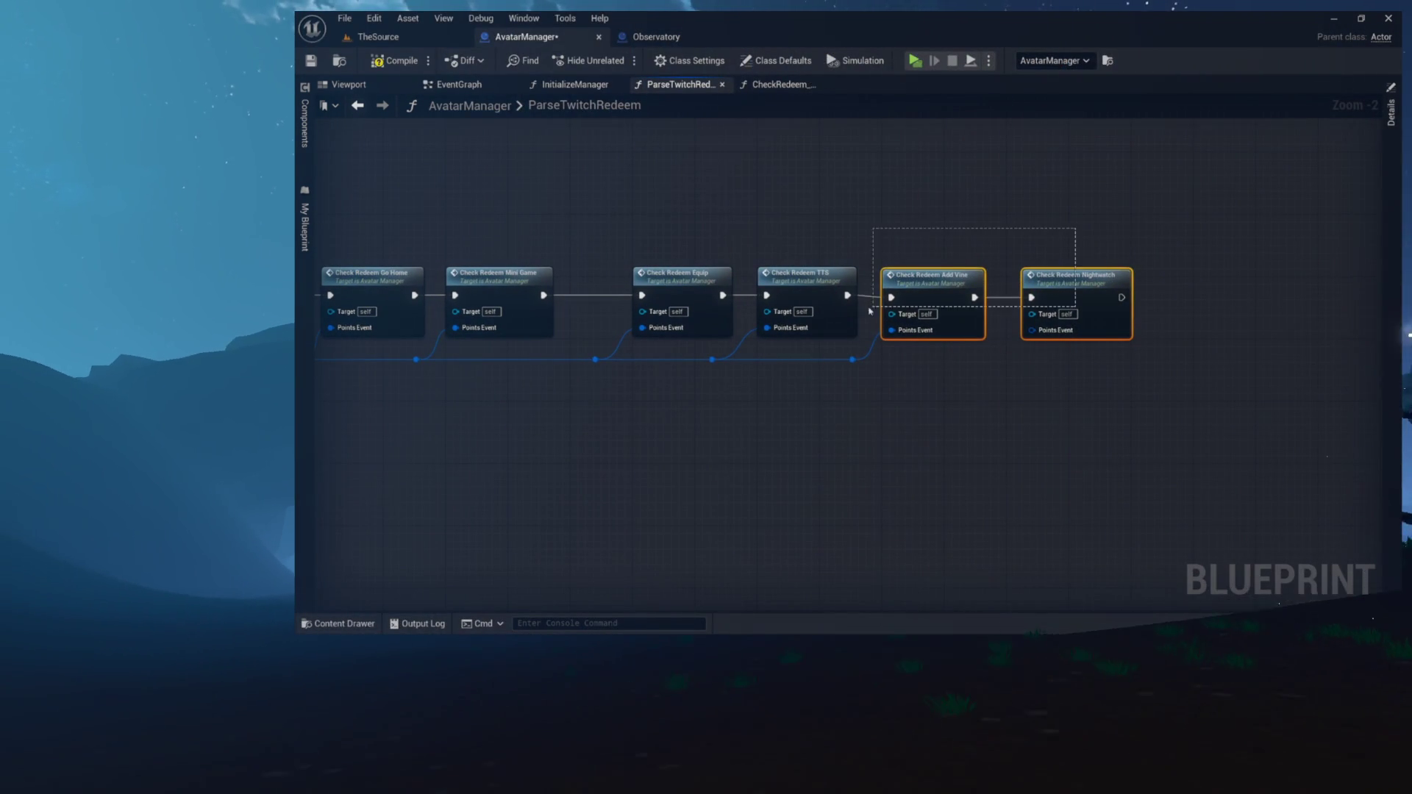
{"action": "left_click_drag", "start_coordinate": [820, 309], "coordinate": [816, 305]}
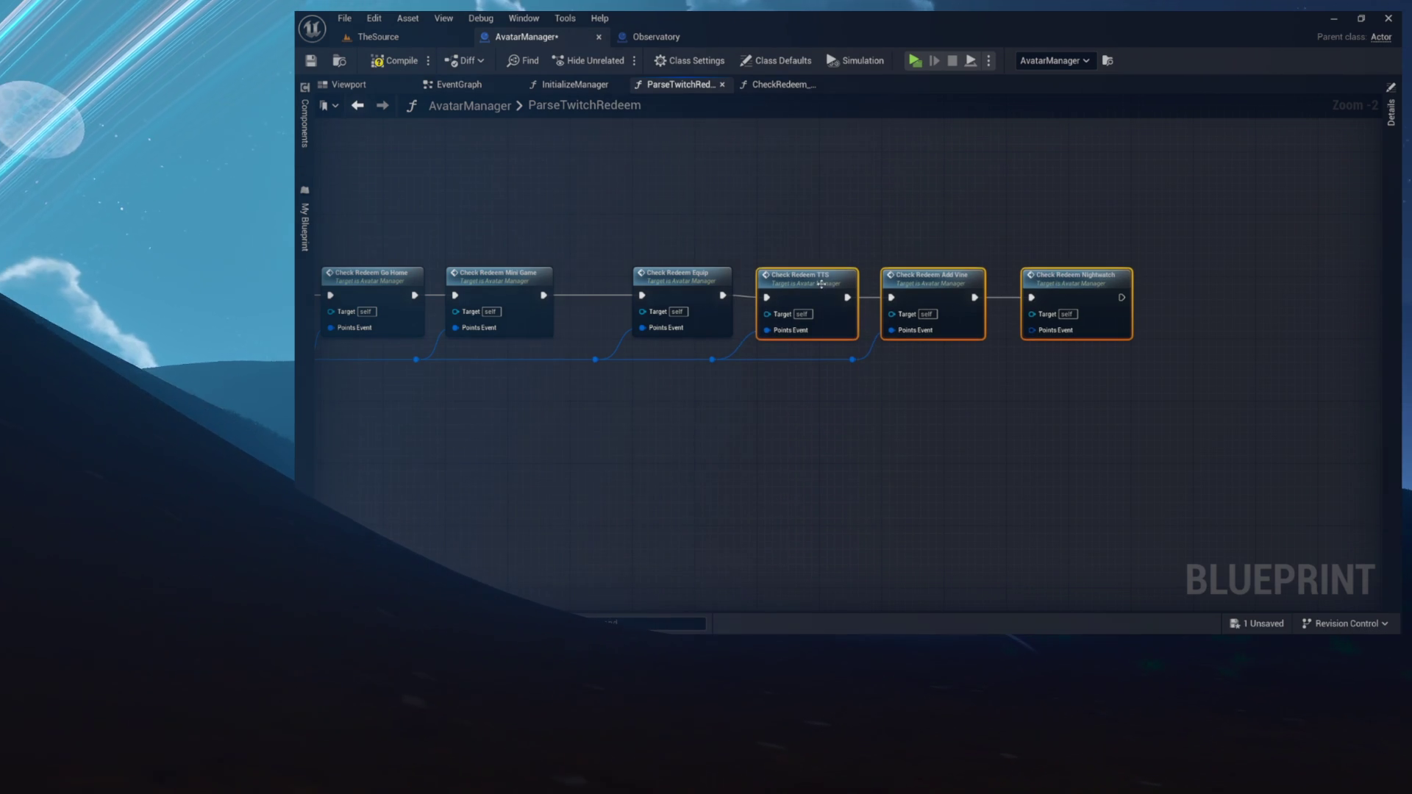
{"action": "scroll", "coordinate": [822, 284], "scroll_direction": "down", "scroll_amount": 4}
{"action": "mouse_move", "coordinate": [822, 284]}
{"action": "left_mouse_down"}
{"action": "mouse_move", "coordinate": [1331, 268]}
{"action": "mouse_move", "coordinate": [1040, 289]}
{"action": "mouse_move", "coordinate": [1256, 284]}
{"action": "left_mouse_up"}
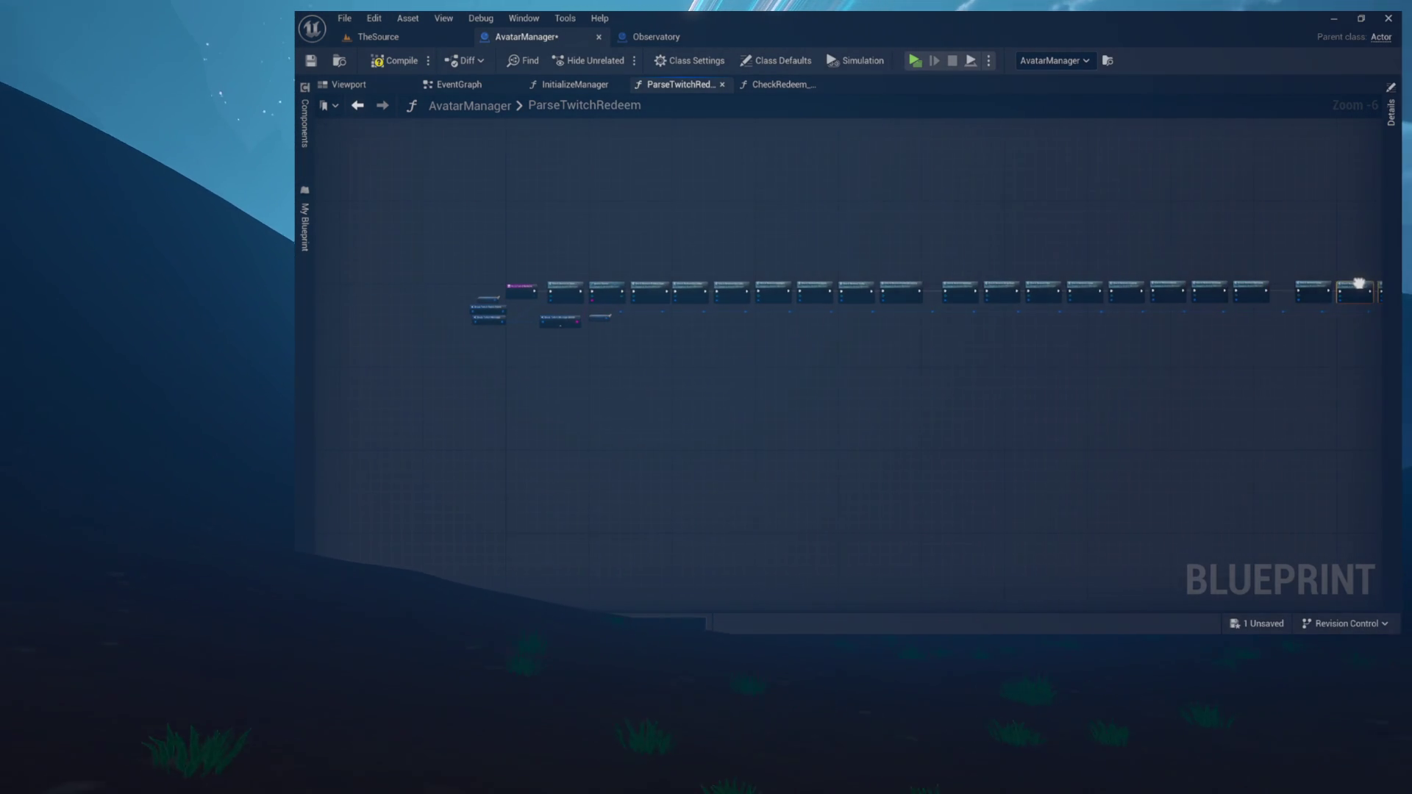
Review the TTS, Add Vine and Nightwatch nodes at the chain's end, then switch to the TheSource level
{"action": "left_click_drag", "start_coordinate": [1359, 283], "coordinate": [1166, 309]}
{"action": "scroll", "coordinate": [1165, 309], "scroll_direction": "up", "scroll_amount": 4}
{"action": "mouse_move", "coordinate": [1042, 304]}
{"action": "left_mouse_down"}
{"action": "mouse_move", "coordinate": [880, 304]}
{"action": "mouse_move", "coordinate": [991, 301]}
{"action": "left_mouse_up"}
{"action": "left_click_drag", "start_coordinate": [1105, 284], "coordinate": [1024, 275]}
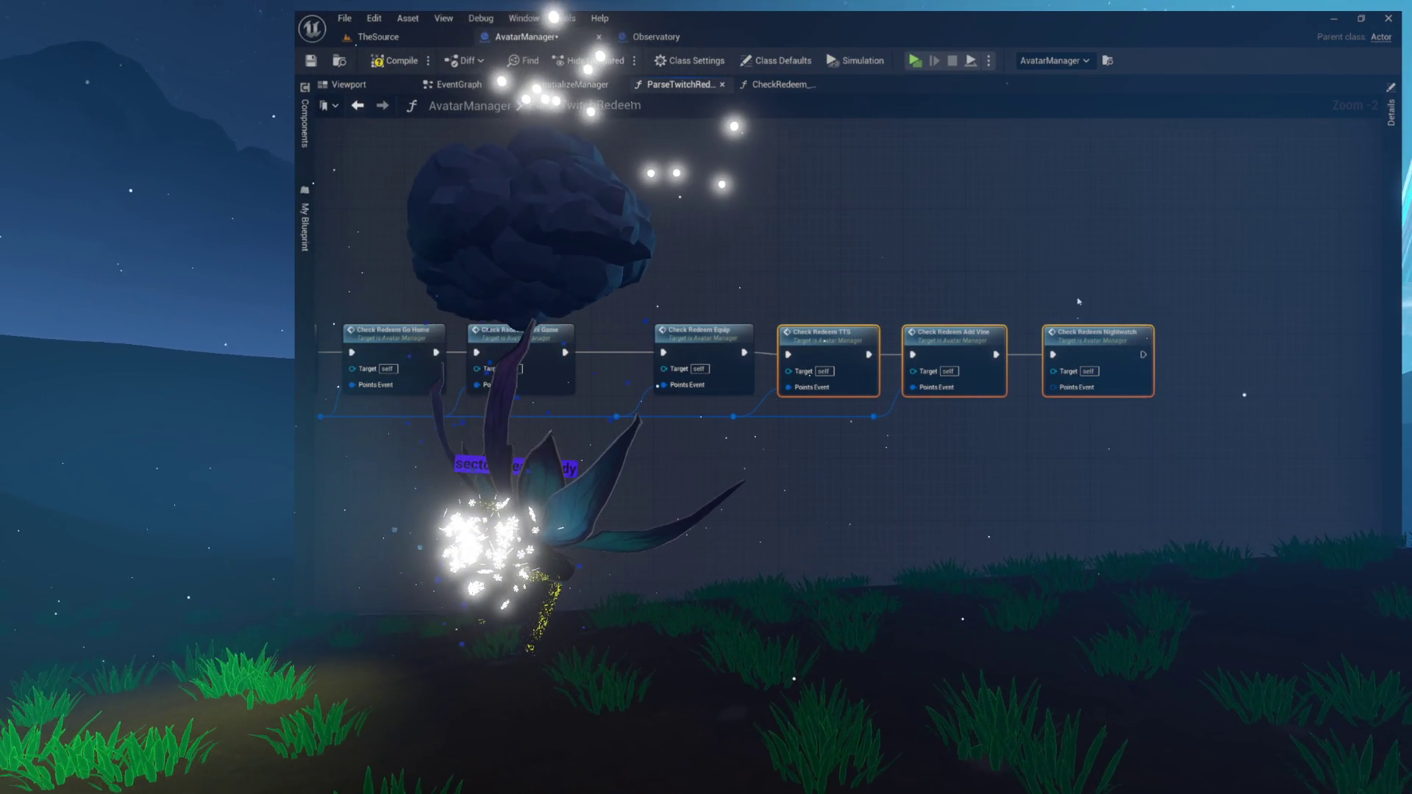
{"action": "left_click_drag", "start_coordinate": [1100, 277], "coordinate": [992, 282]}
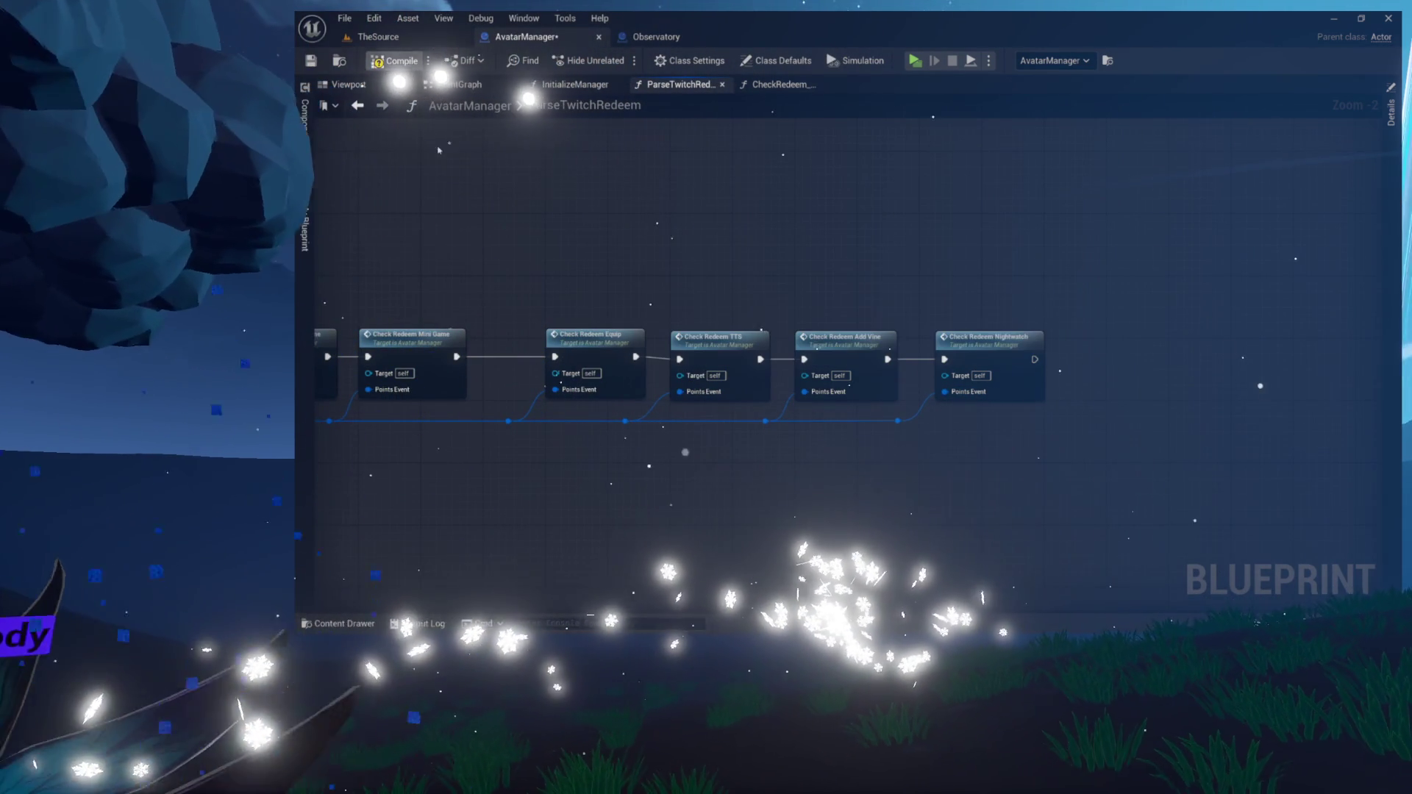
{"action": "left_click_drag", "start_coordinate": [657, 222], "coordinate": [852, 221]}
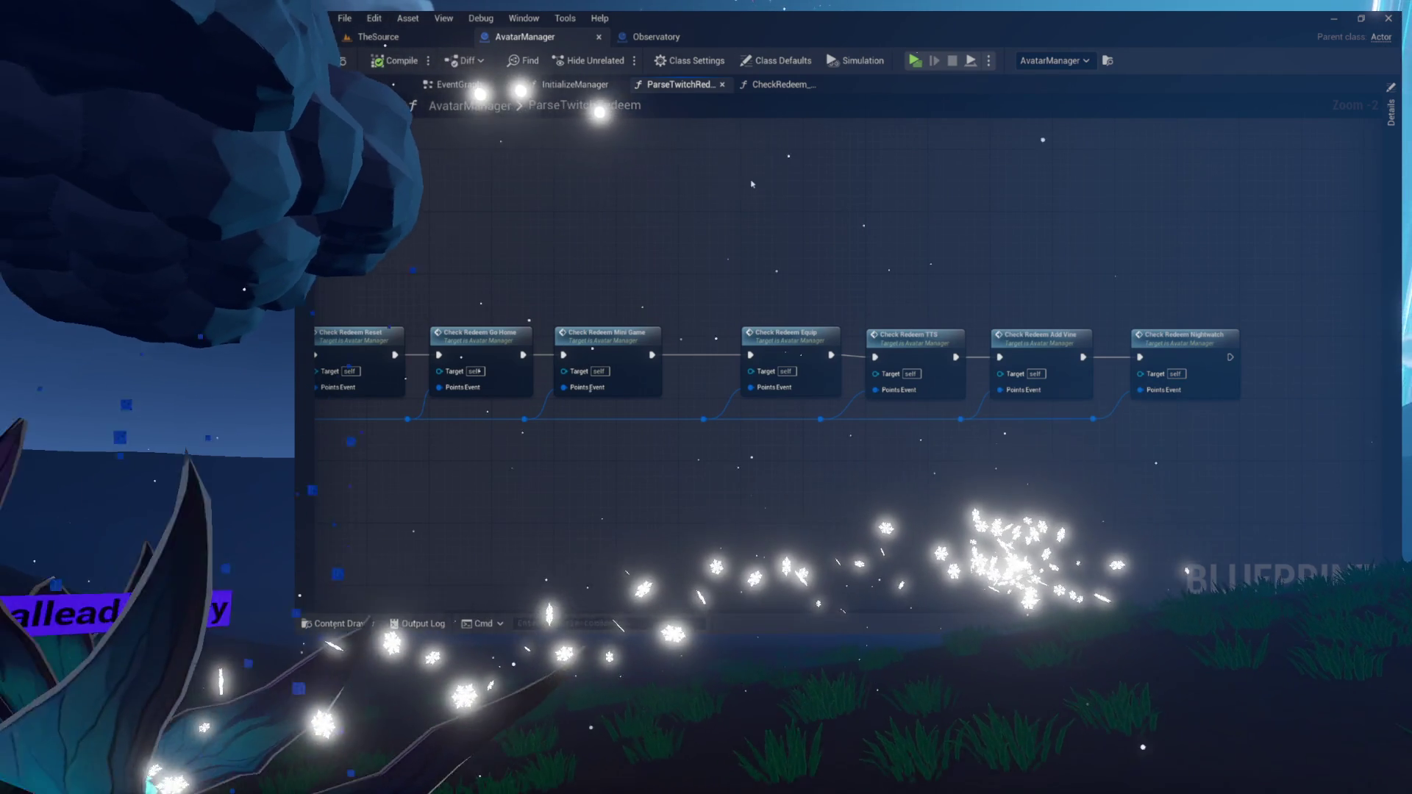
{"action": "left_click", "coordinate": [378, 36]}
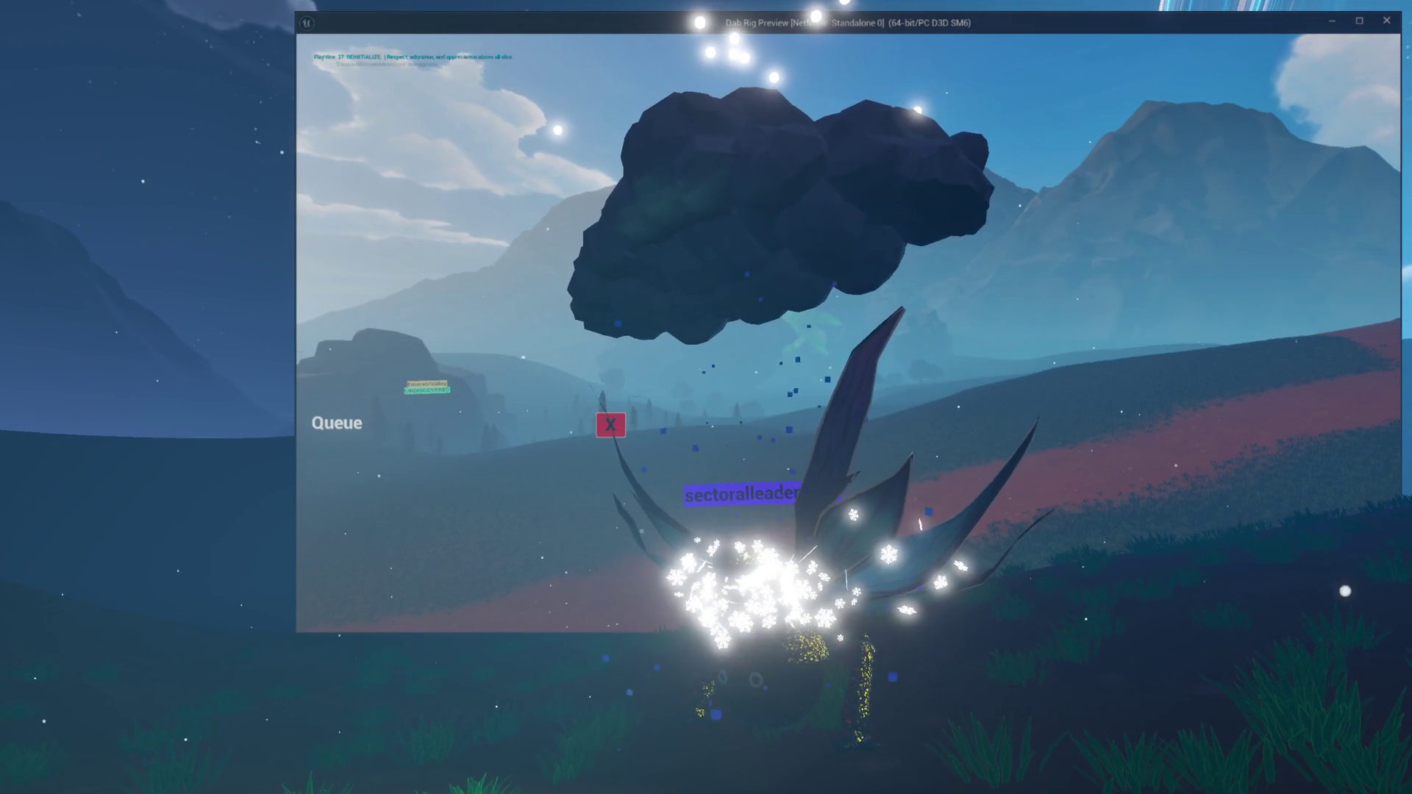
Fly the game camera over to Stargazer Hill's telescopes and the Position/Name/Stars board
{"action": "mouse_move", "coordinate": [652, 410]}
{"action": "left_mouse_down"}
{"action": "mouse_move", "coordinate": [1093, 321]}
{"action": "mouse_move", "coordinate": [1072, 339]}
{"action": "left_mouse_up"}
{"action": "key", "text": "w"}
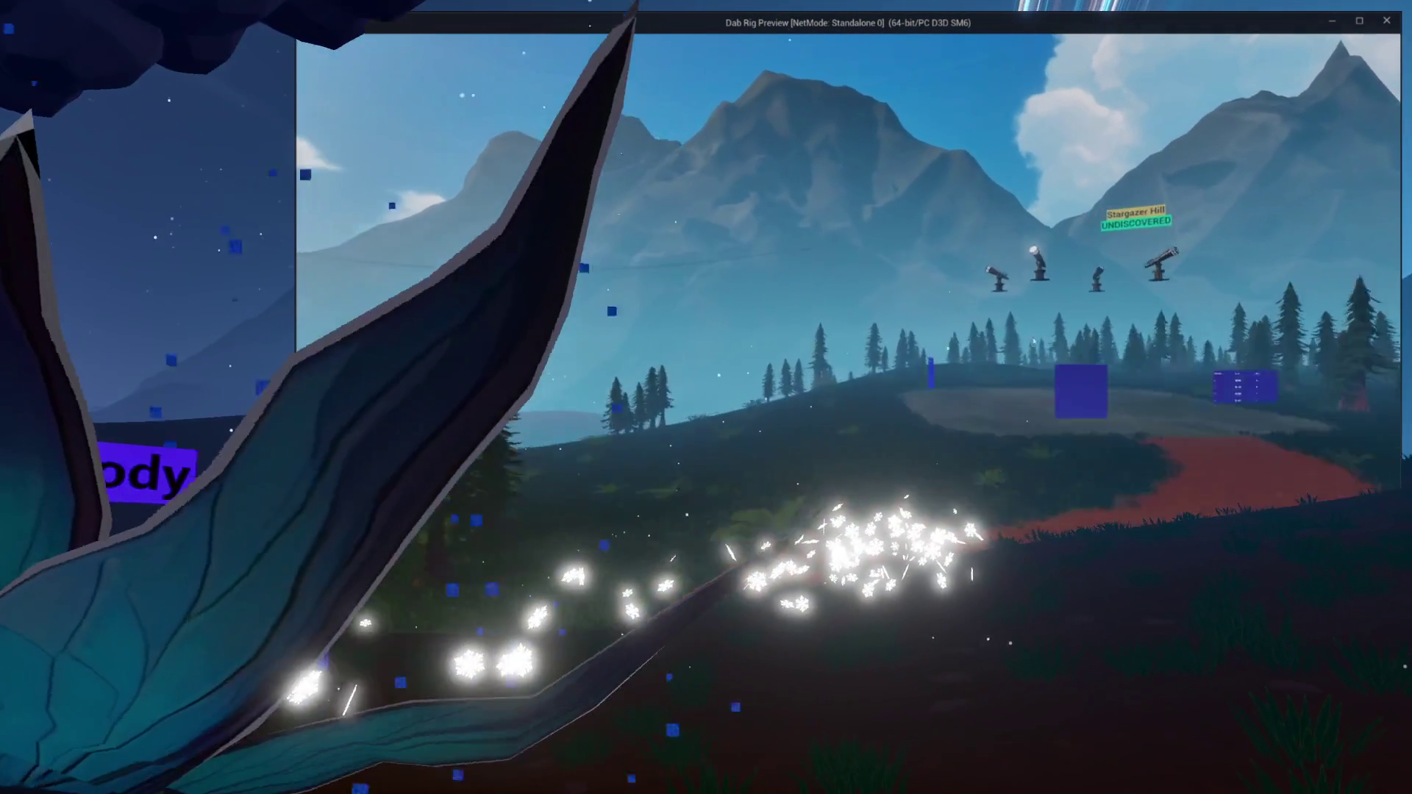
{"action": "key", "text": "s"}
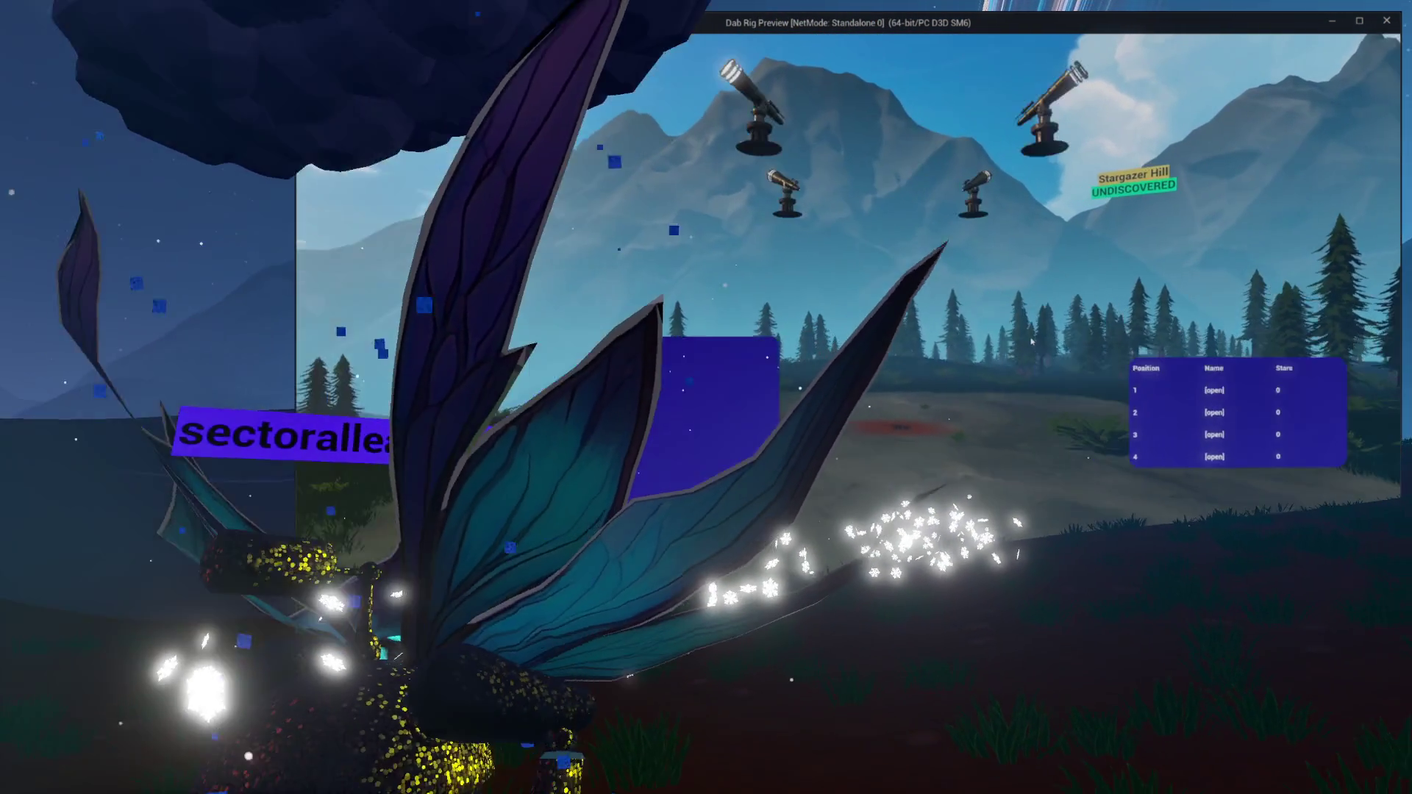
{"action": "key", "text": "d"}
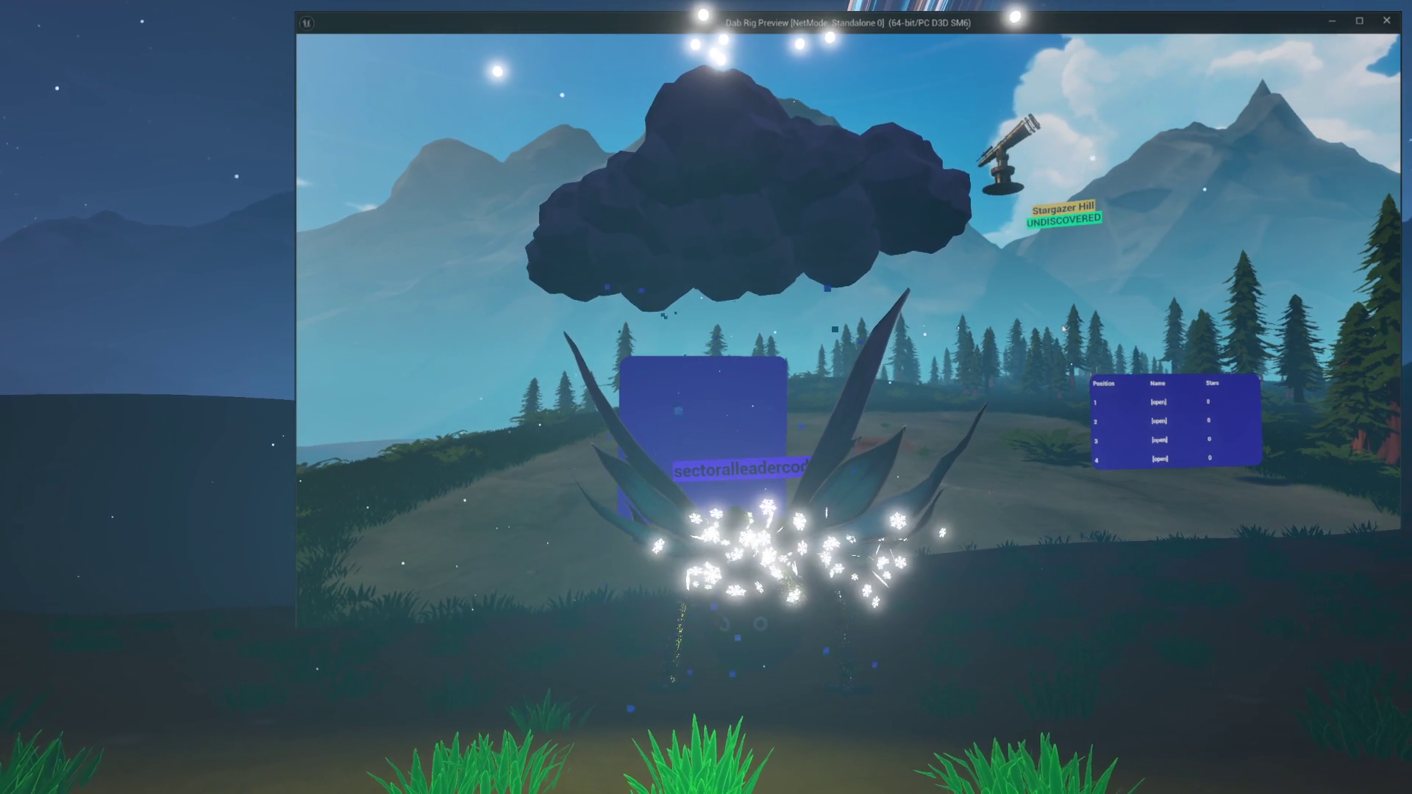
{"action": "key", "text": "a"}
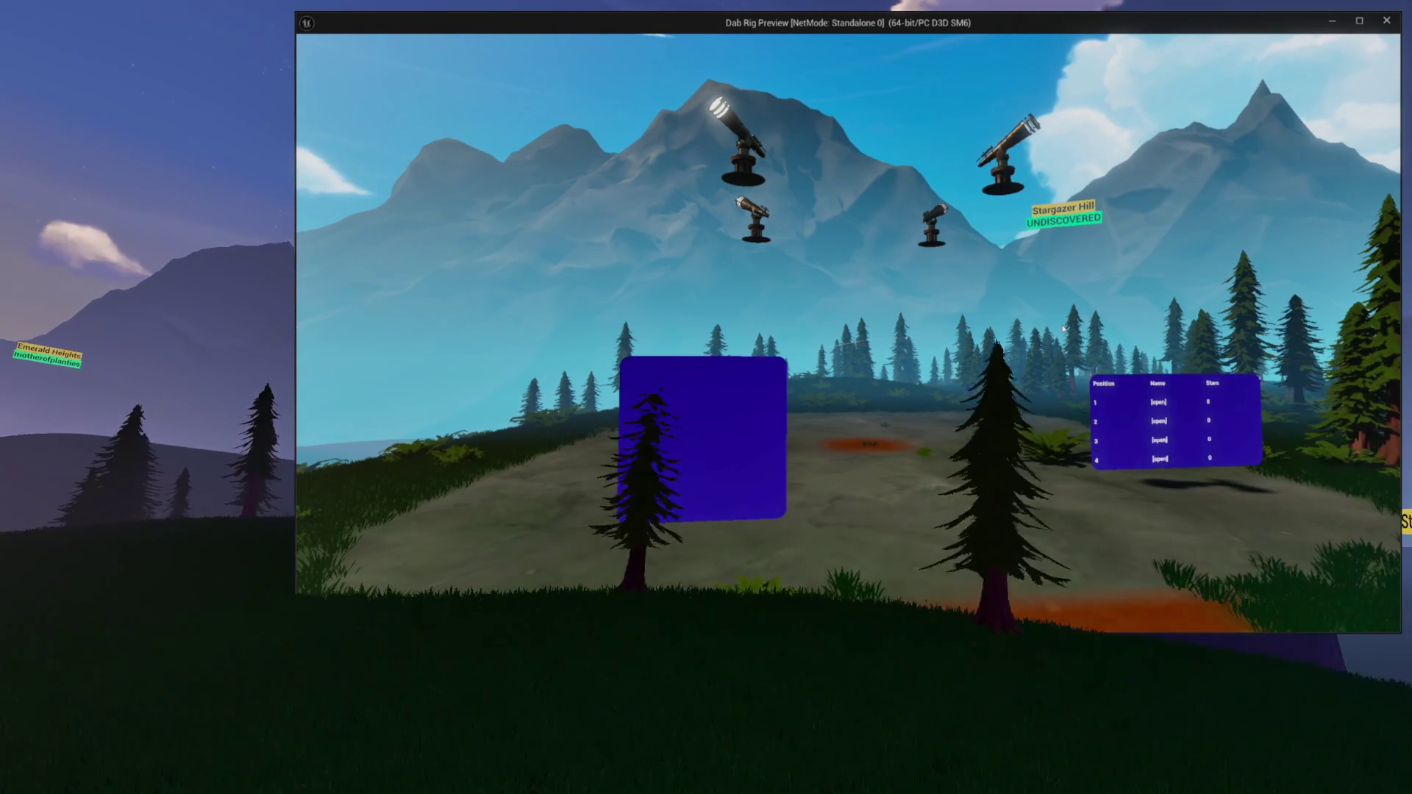
Bring up the in-game test menu with Escape twice, then stop the game preview
{"action": "key", "text": "Escape"}
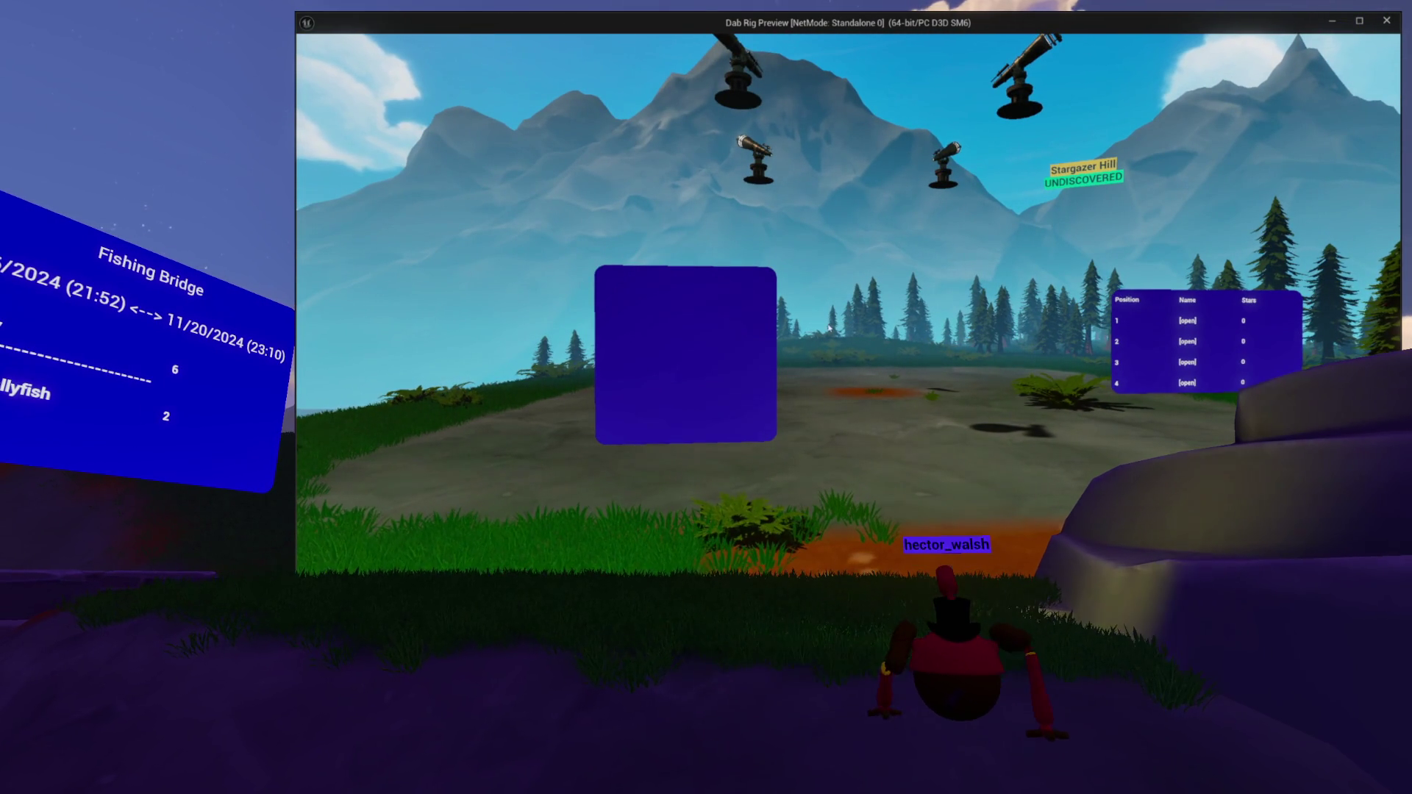
{"action": "key", "text": "Escape"}
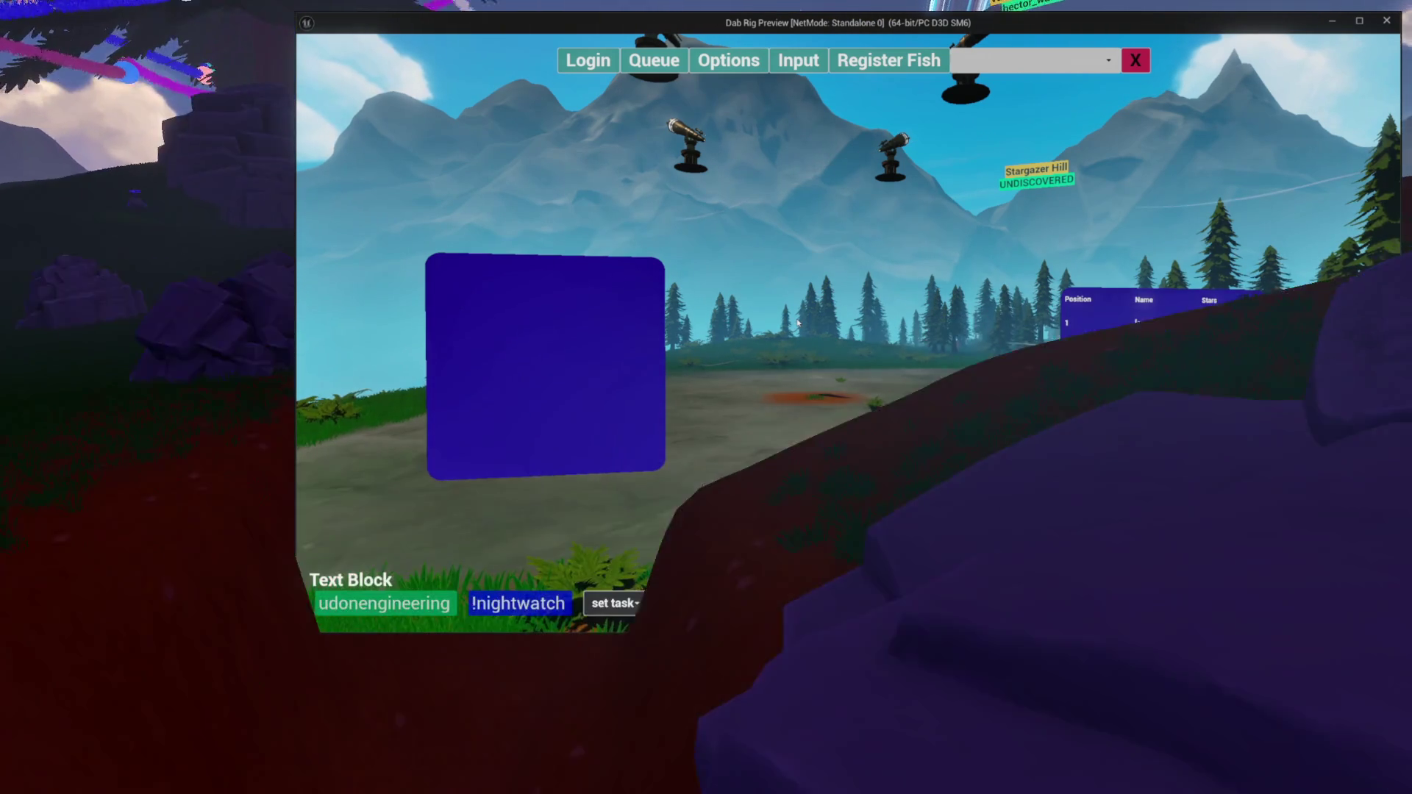
{"action": "key", "text": "Escape"}
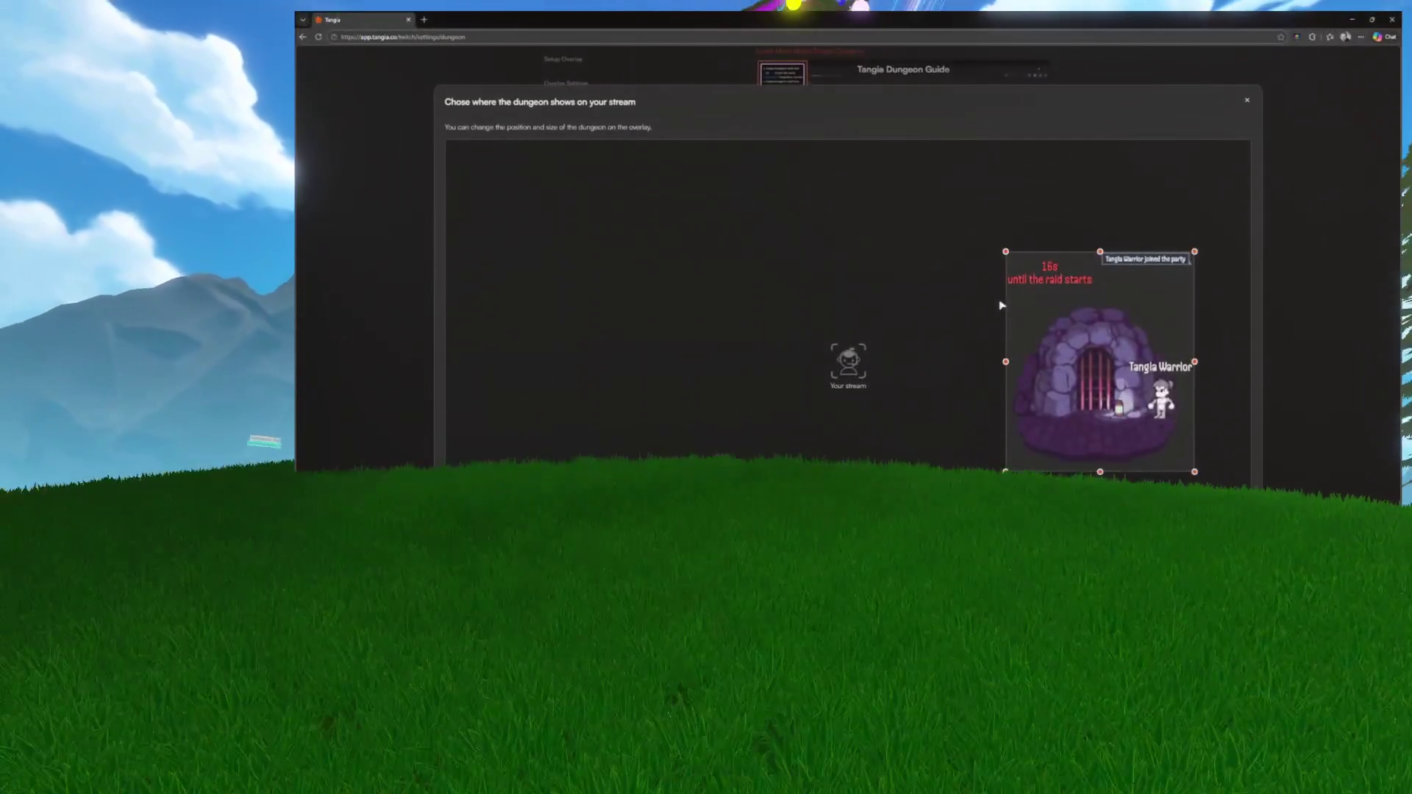
Drag the dungeon box to the right side of the stream preview
{"action": "mouse_move", "coordinate": [1000, 305]}
{"action": "left_mouse_down"}
{"action": "mouse_move", "coordinate": [1081, 289]}
{"action": "mouse_move", "coordinate": [978, 297]}
{"action": "left_mouse_up"}
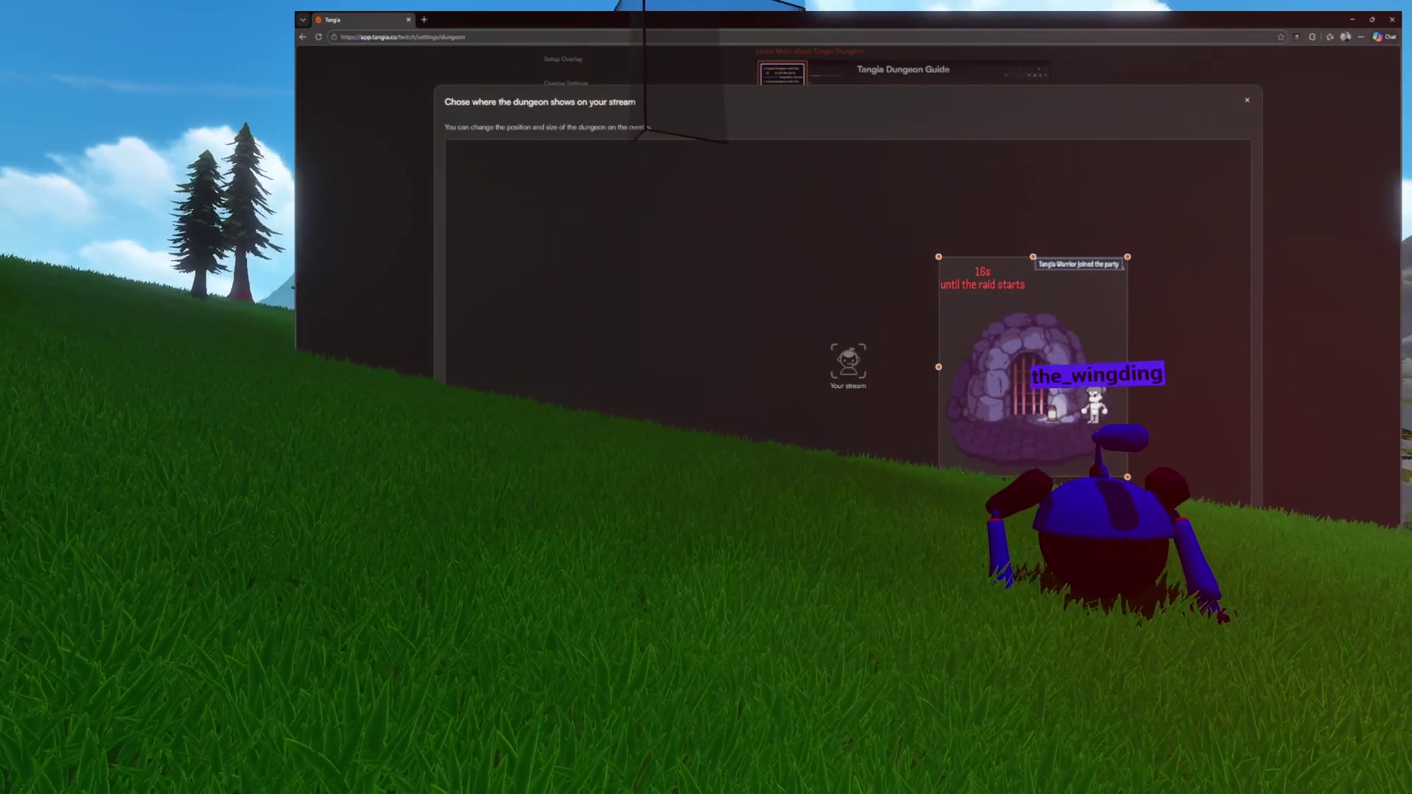
Nudge the dungeon slightly up and to the right, then close the placement preview
{"action": "left_click_drag", "start_coordinate": [1050, 437], "coordinate": [1061, 417]}
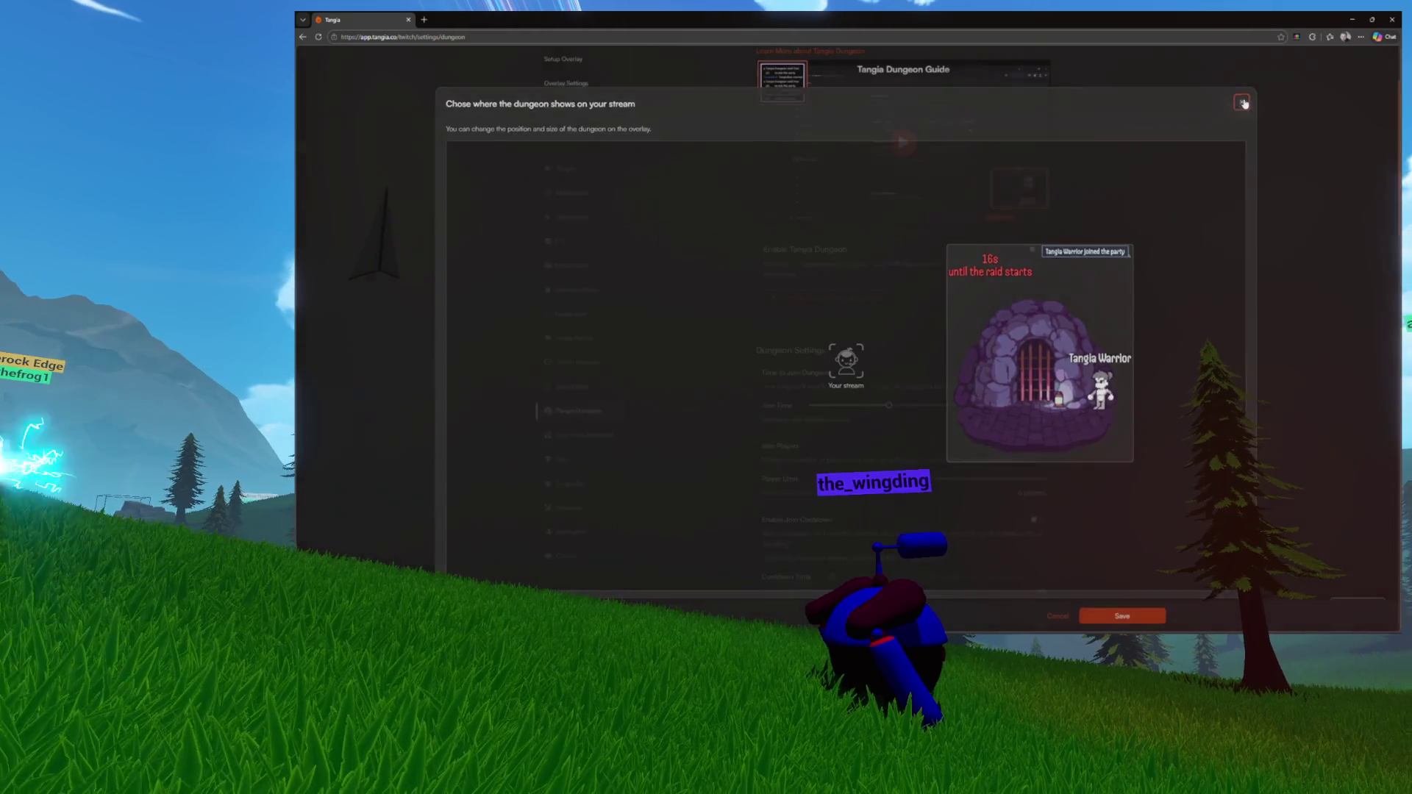
{"action": "left_click", "coordinate": [1245, 103]}
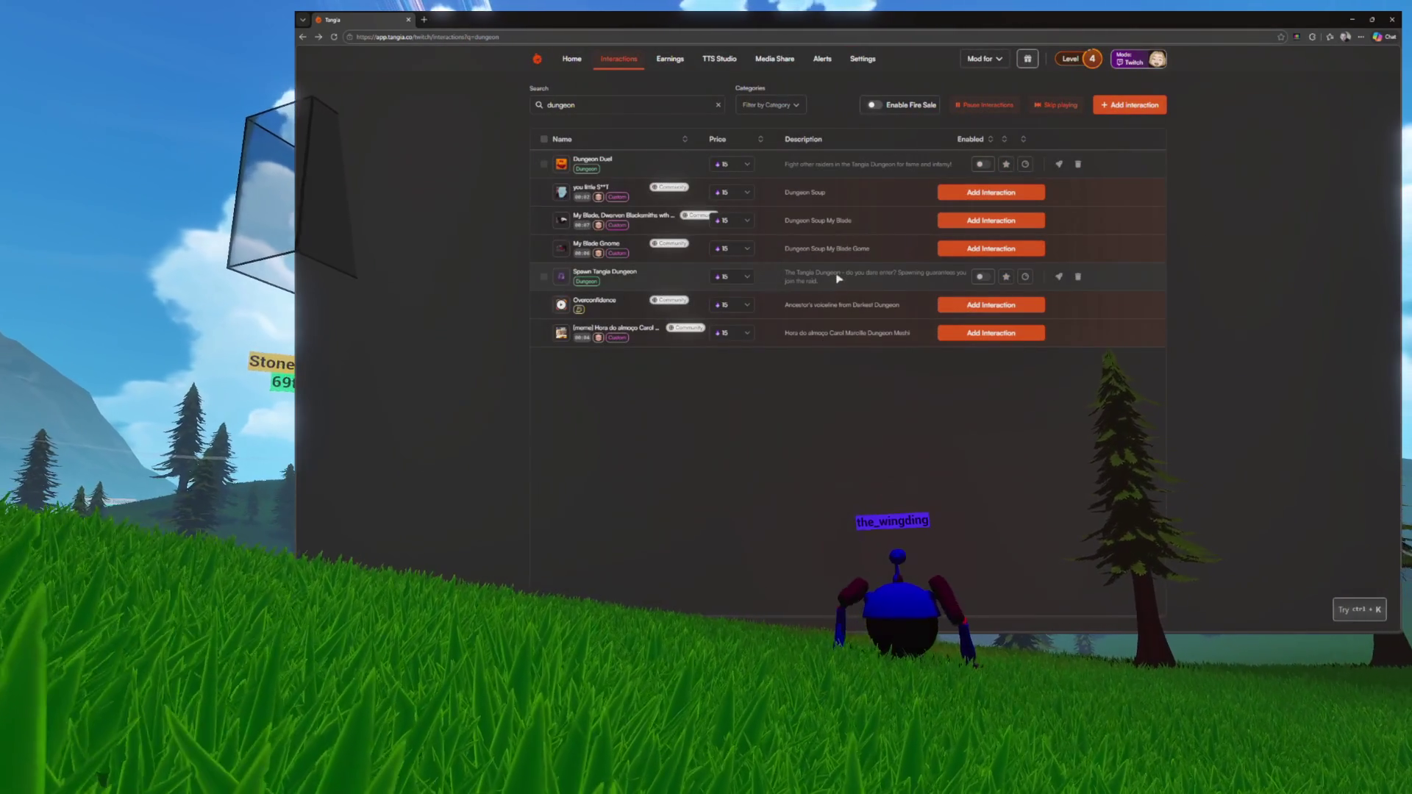
Read the disabled Spawn Tangia Dungeon toggle's tooltip, zoom the page out, and go to Settings
{"action": "mouse_move", "coordinate": [988, 281]}
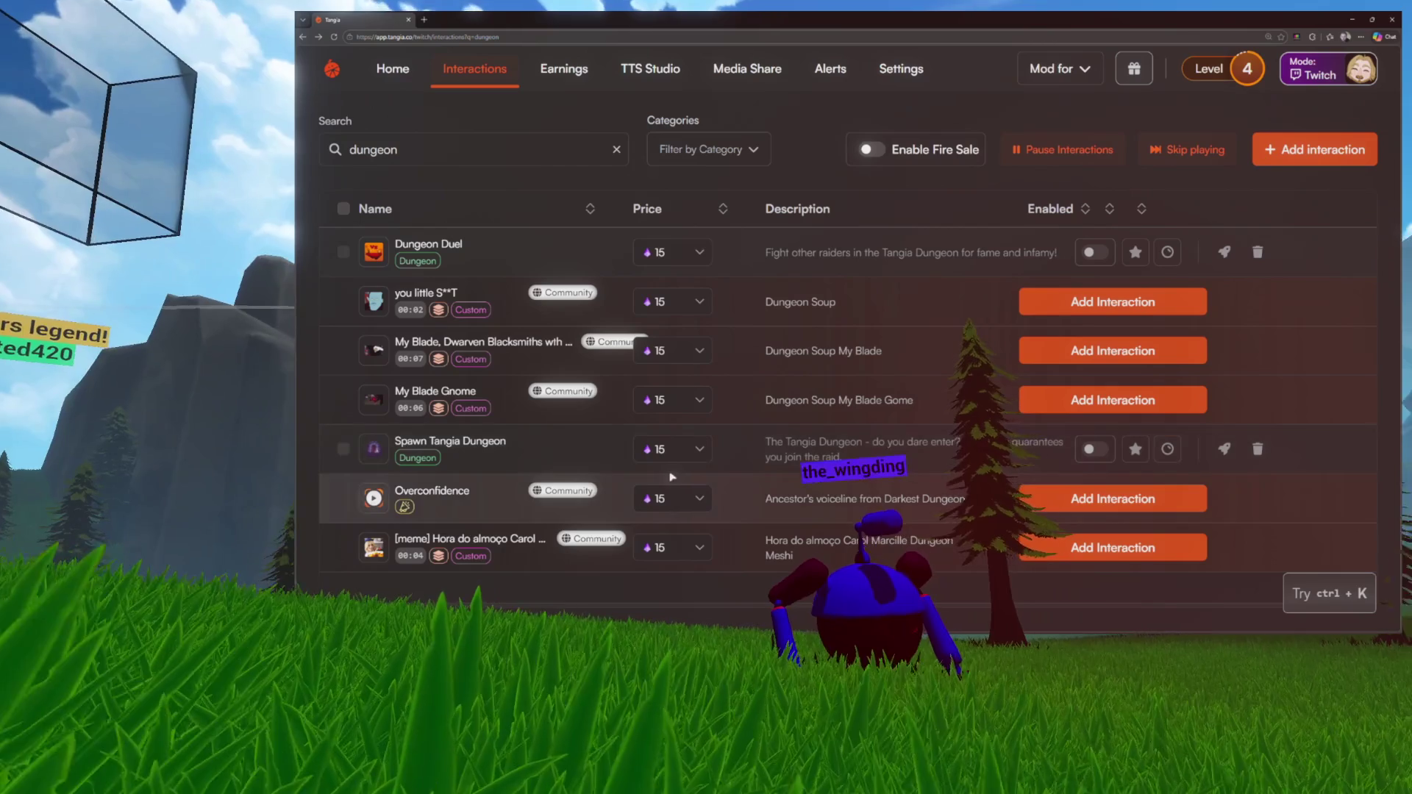
{"action": "mouse_move", "coordinate": [1095, 450]}
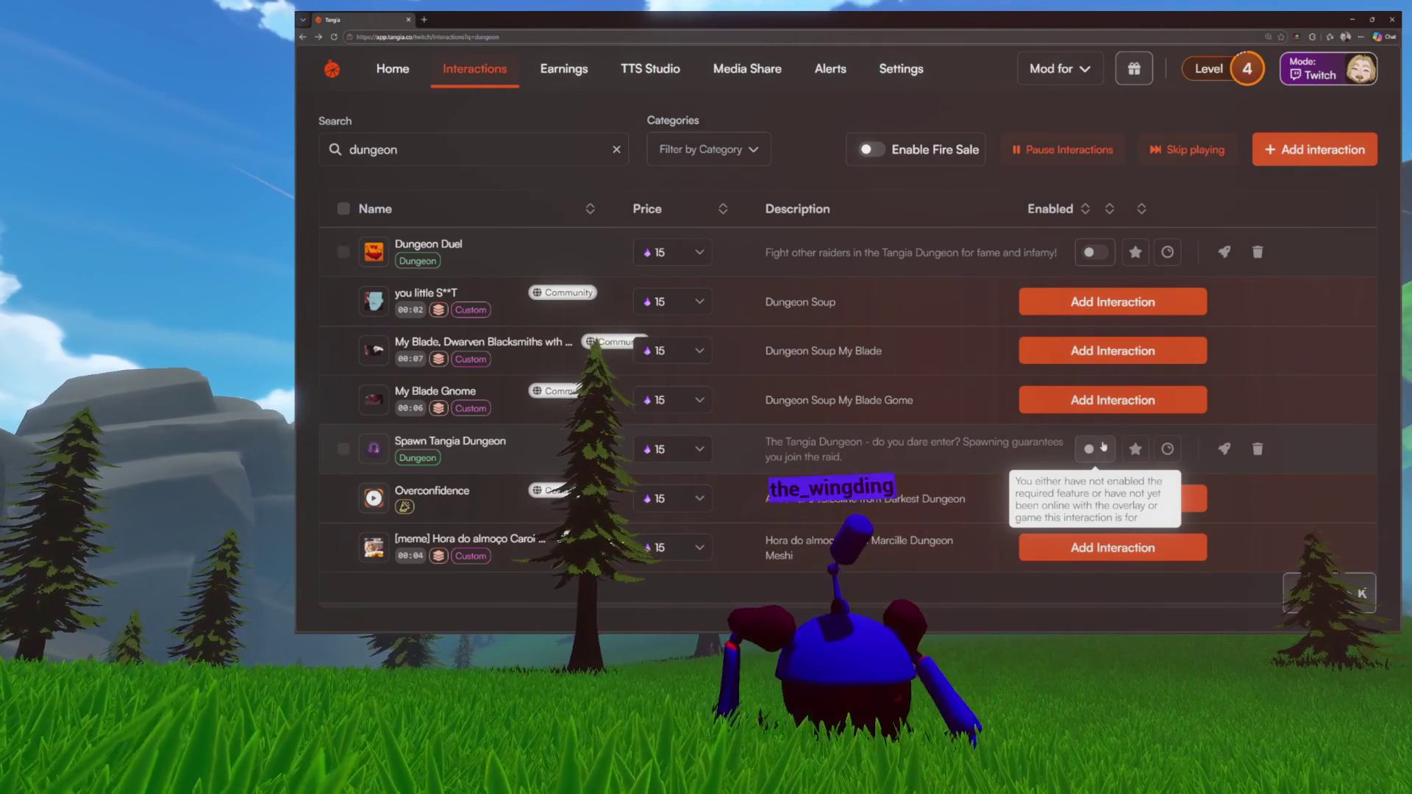
{"action": "key", "text": "ctrl+minus"}
{"action": "key", "text": "ctrl+minus"}
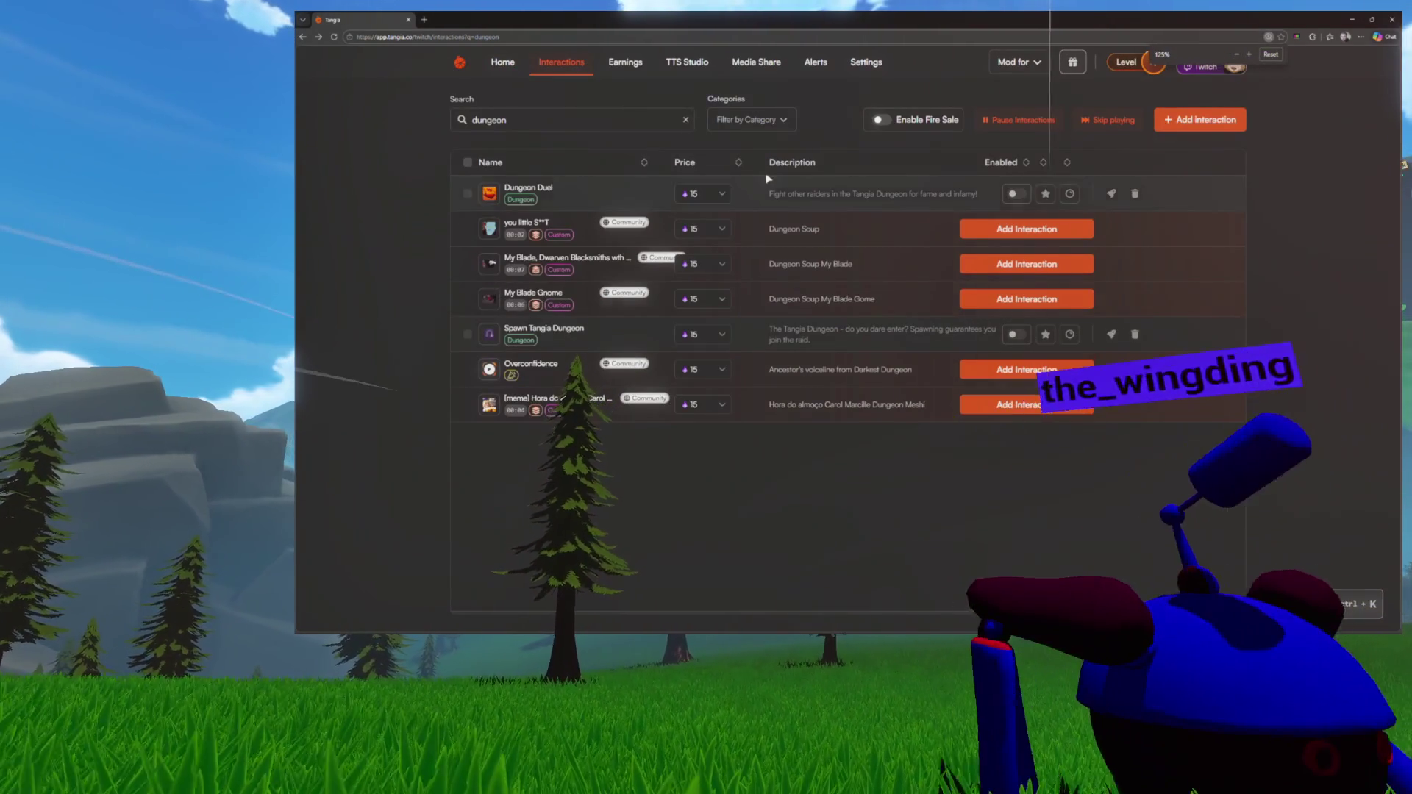
{"action": "left_click", "coordinate": [865, 62]}
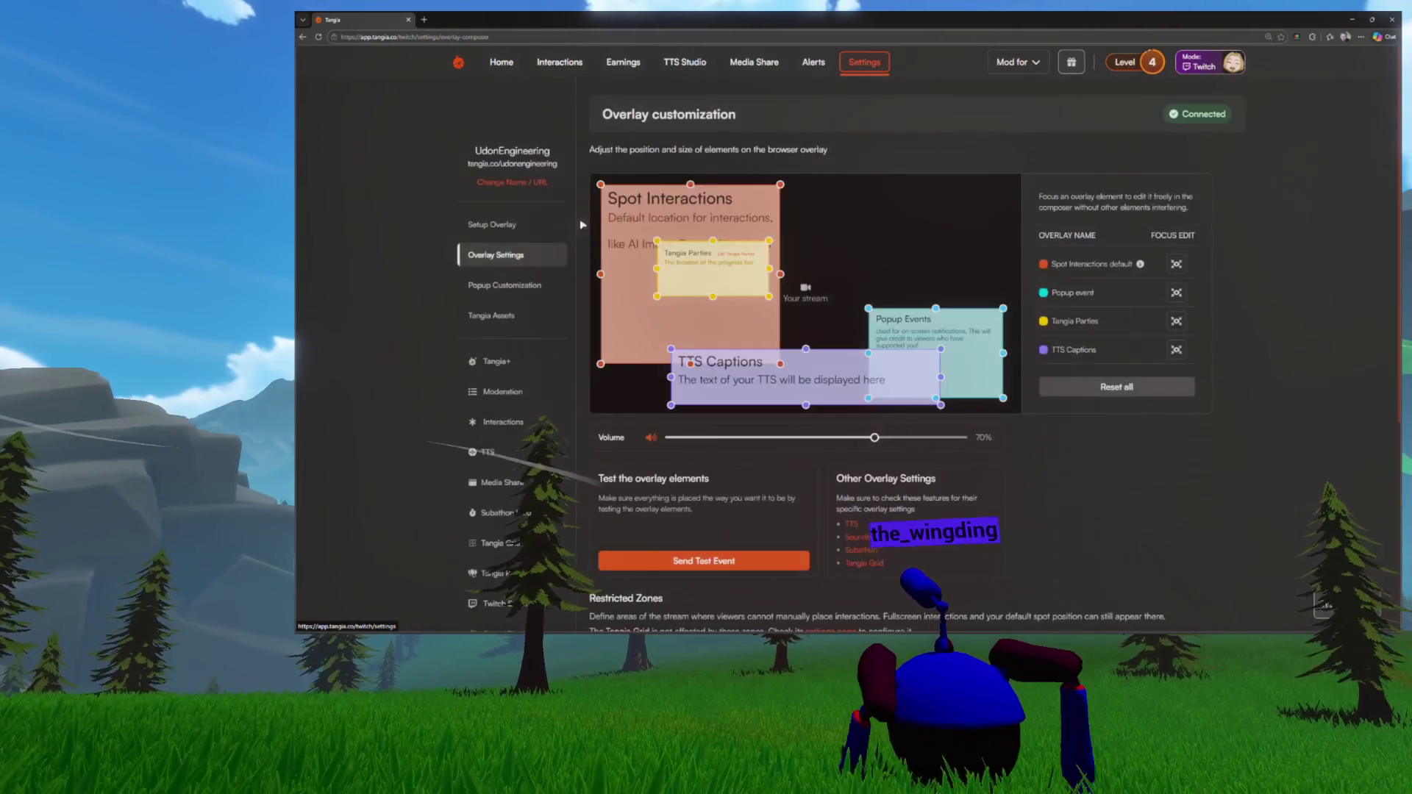
Open the Tangia Dungeon settings and scroll down through the Dungeon Settings section
{"action": "scroll", "coordinate": [519, 399], "scroll_direction": "down", "scroll_amount": 4}
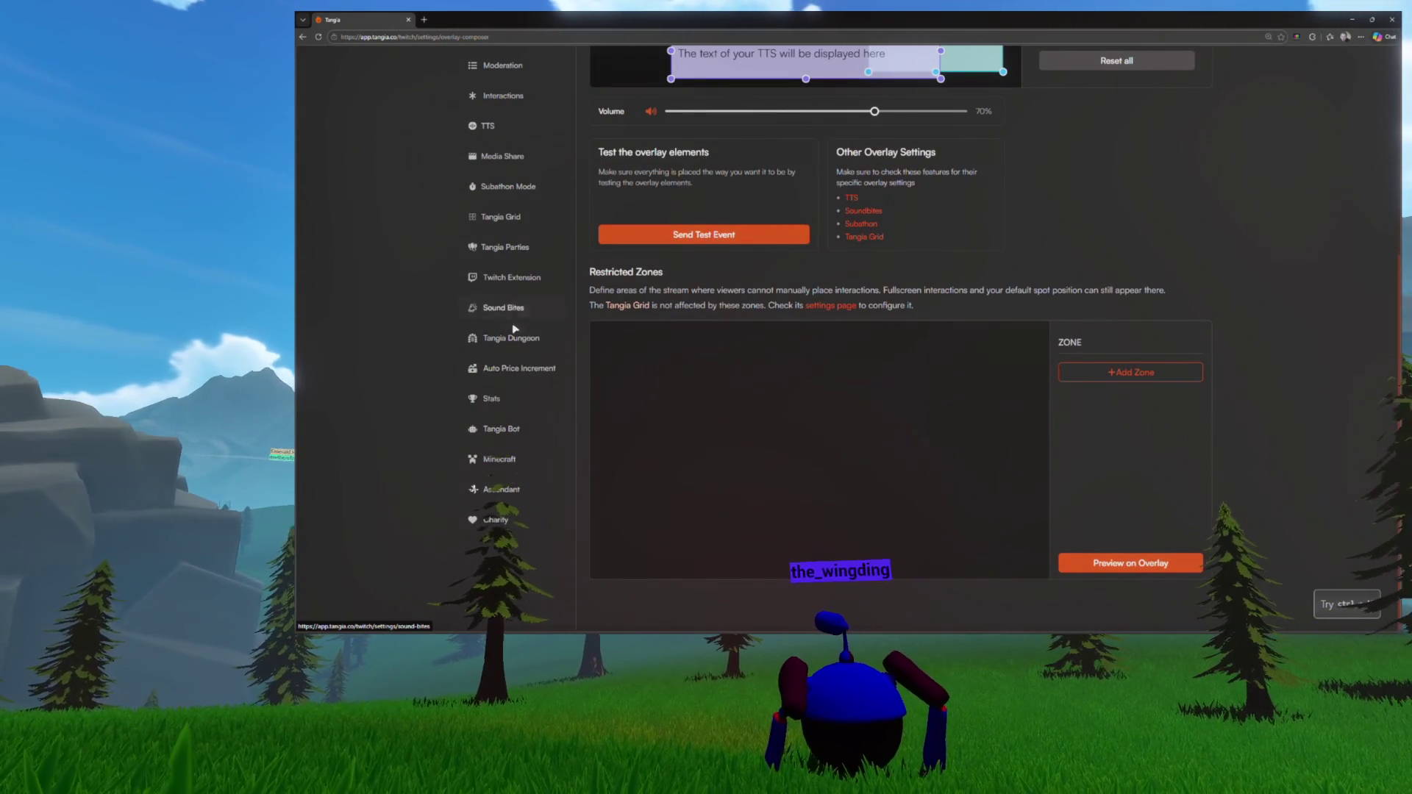
{"action": "left_click", "coordinate": [514, 336]}
{"action": "scroll", "coordinate": [869, 348], "scroll_direction": "down", "scroll_amount": 8}
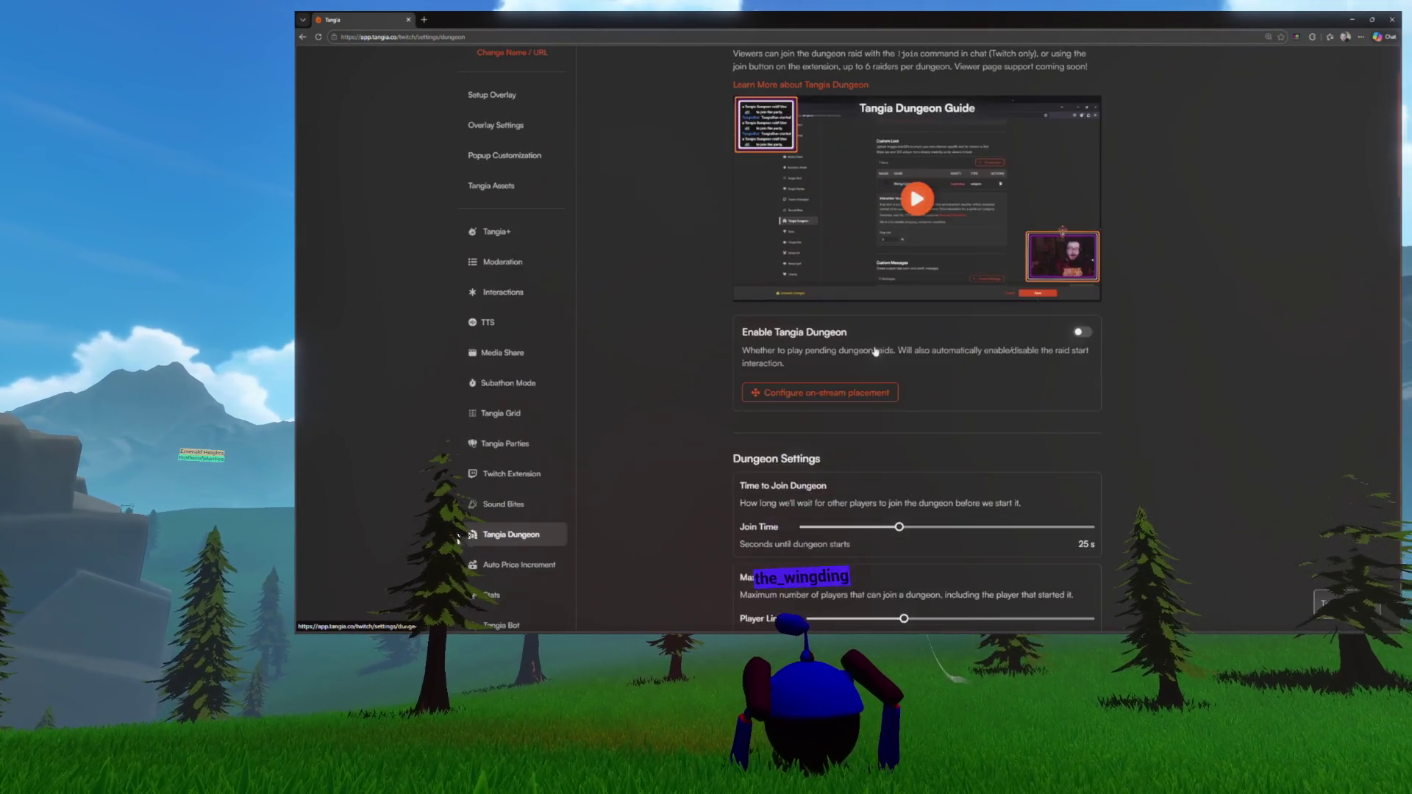
{"action": "scroll", "coordinate": [892, 386], "scroll_direction": "down", "scroll_amount": 5}
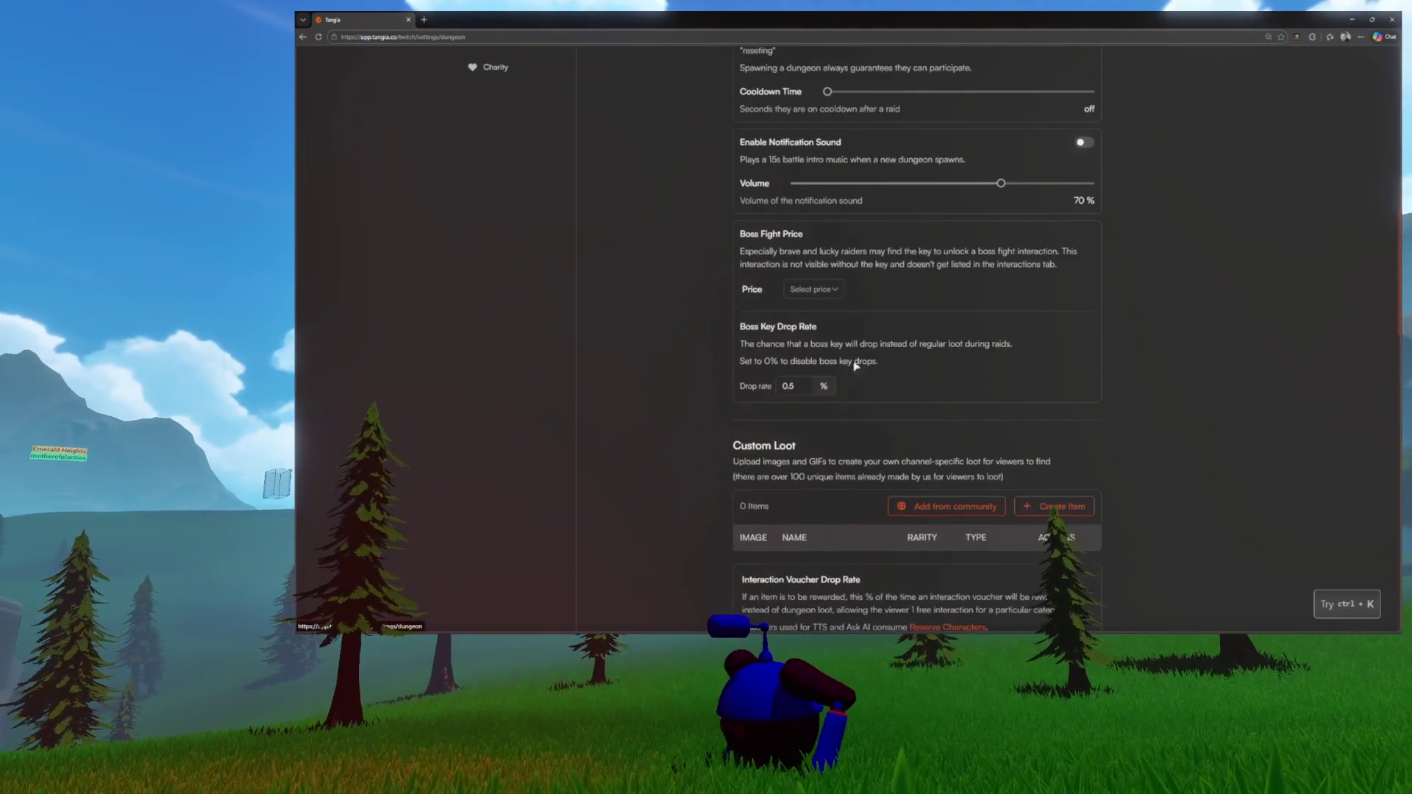
{"action": "scroll", "coordinate": [834, 344], "scroll_direction": "down", "scroll_amount": 1}
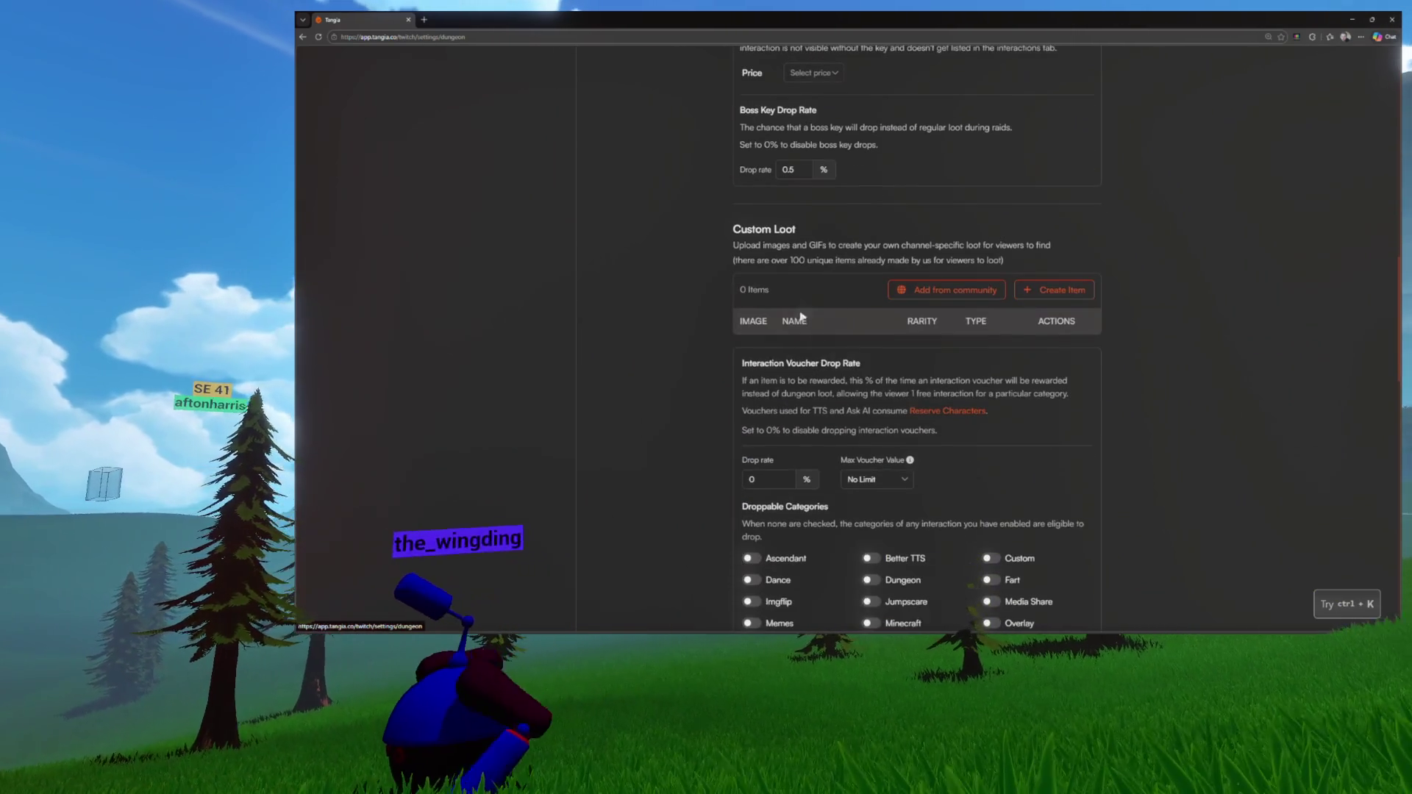
{"action": "scroll", "coordinate": [839, 288], "scroll_direction": "down", "scroll_amount": 4}
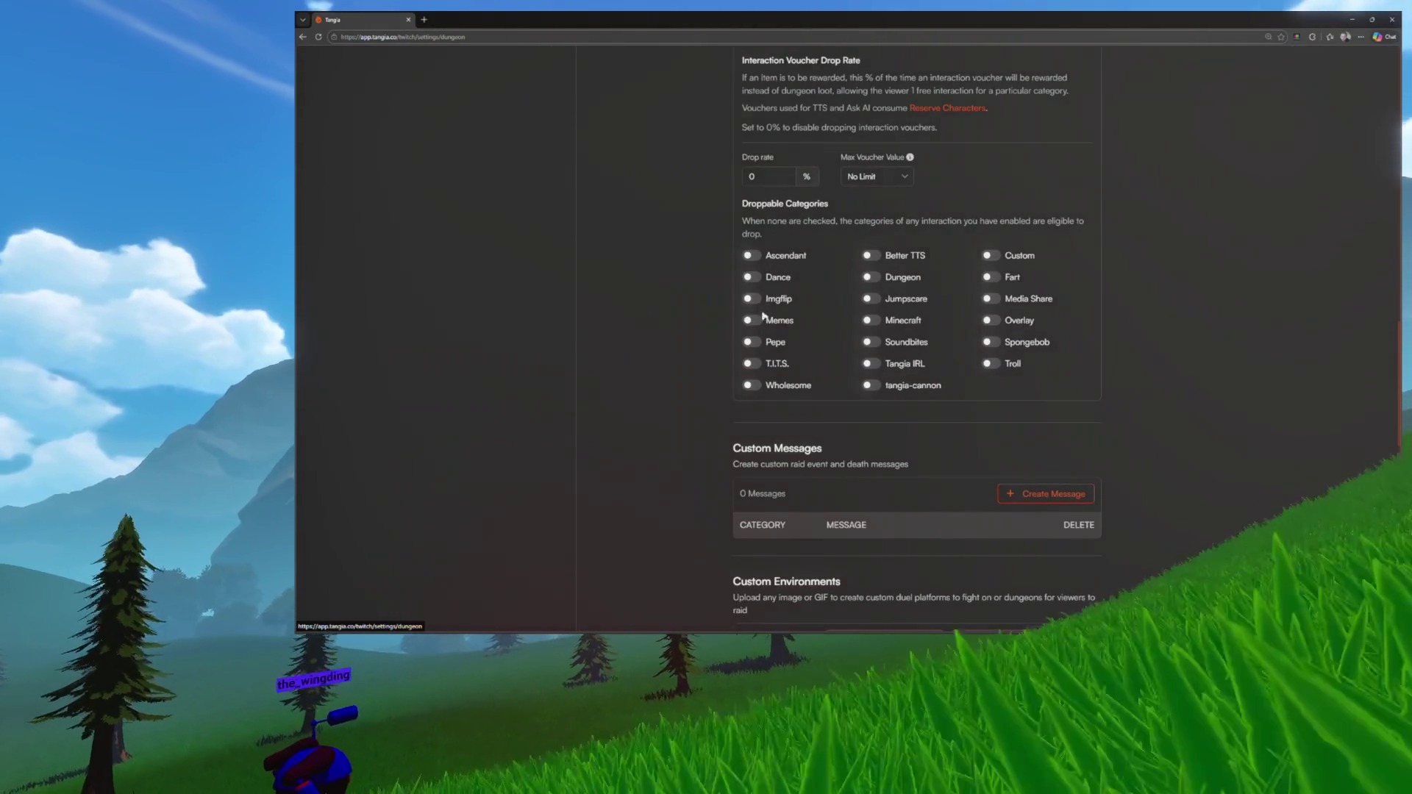
Look over the Custom Loot and Custom Bosses sections, then open the on-stream placement preview
{"action": "scroll", "coordinate": [798, 335], "scroll_direction": "down", "scroll_amount": 5}
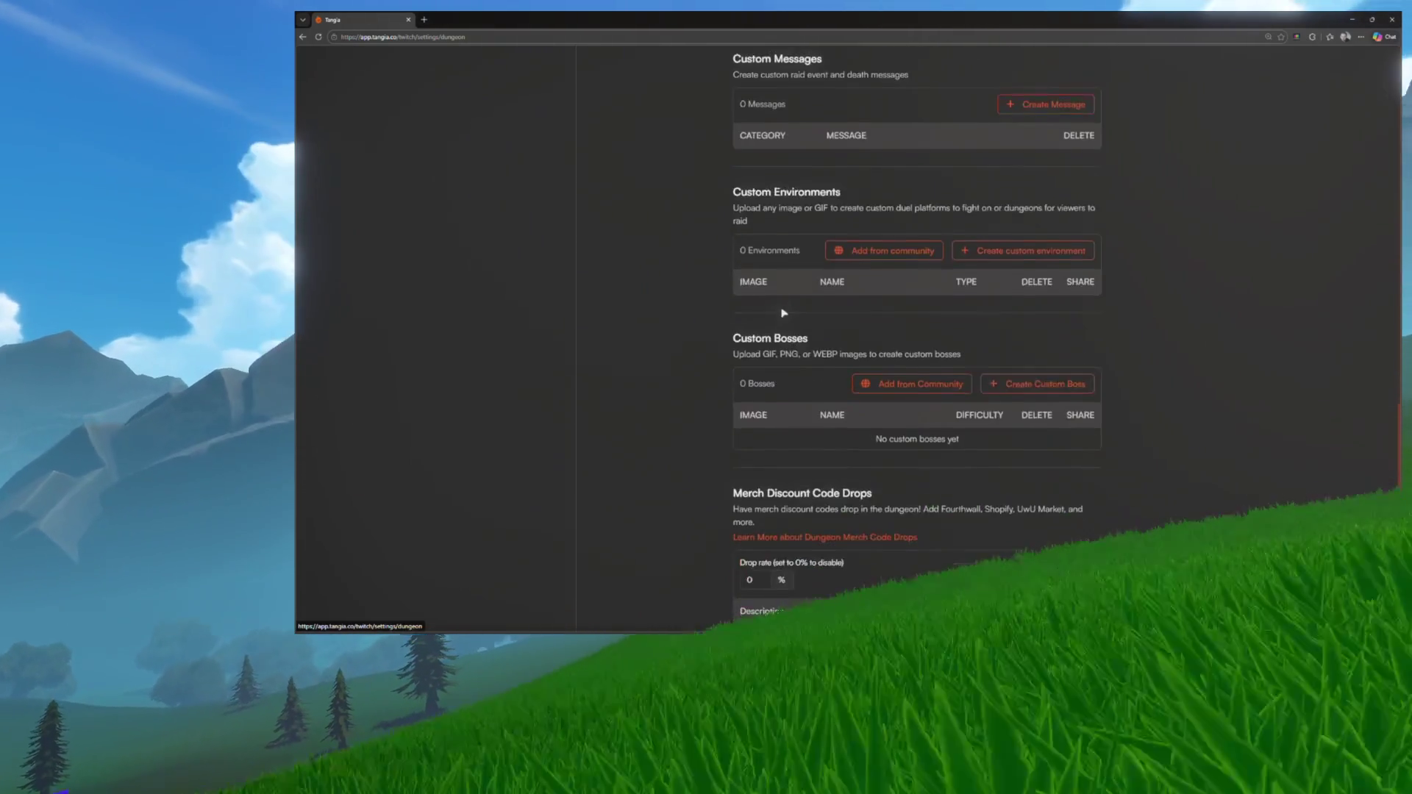
{"action": "scroll", "coordinate": [784, 313], "scroll_direction": "down", "scroll_amount": 2}
{"action": "scroll", "coordinate": [782, 315], "scroll_direction": "up", "scroll_amount": 12}
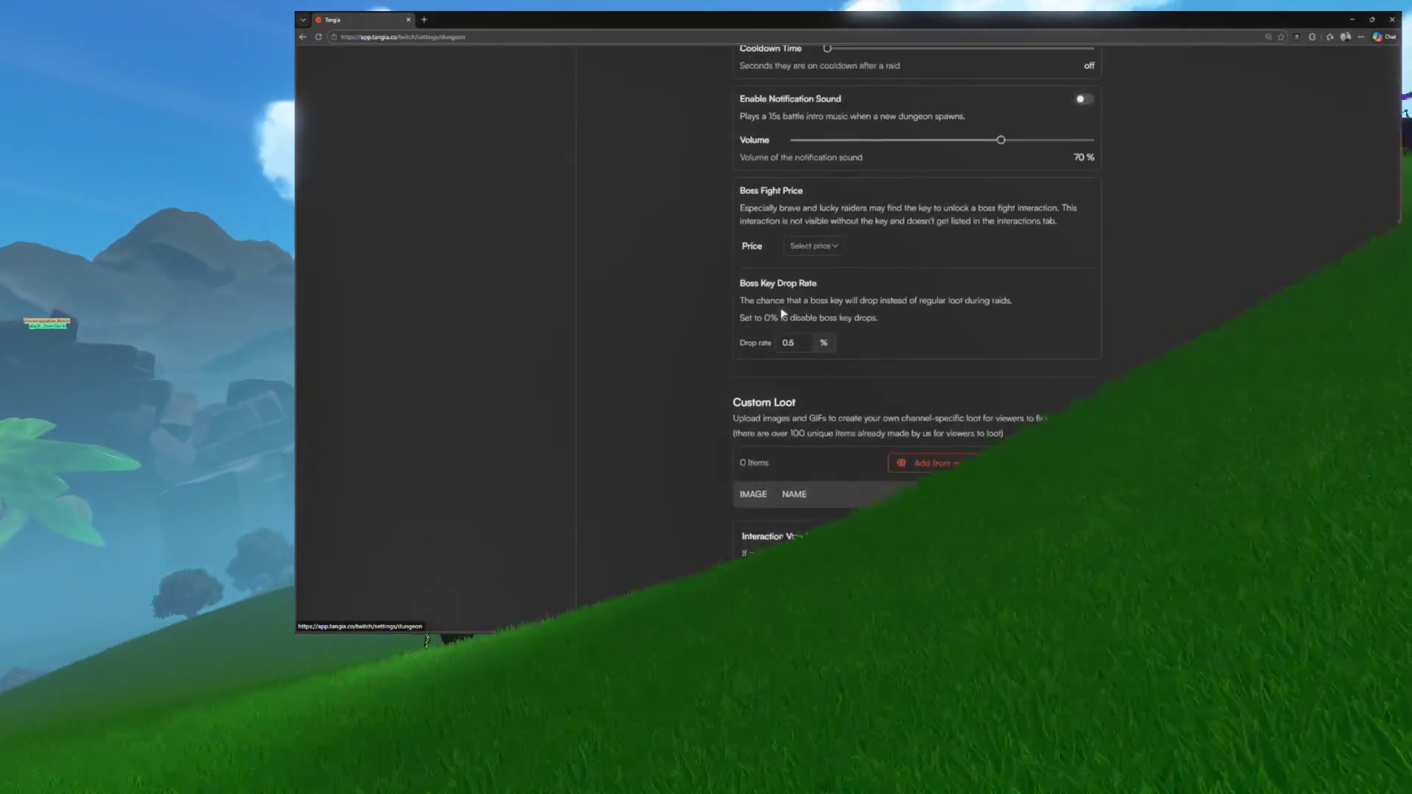
{"action": "scroll", "coordinate": [782, 314], "scroll_direction": "up", "scroll_amount": 3}
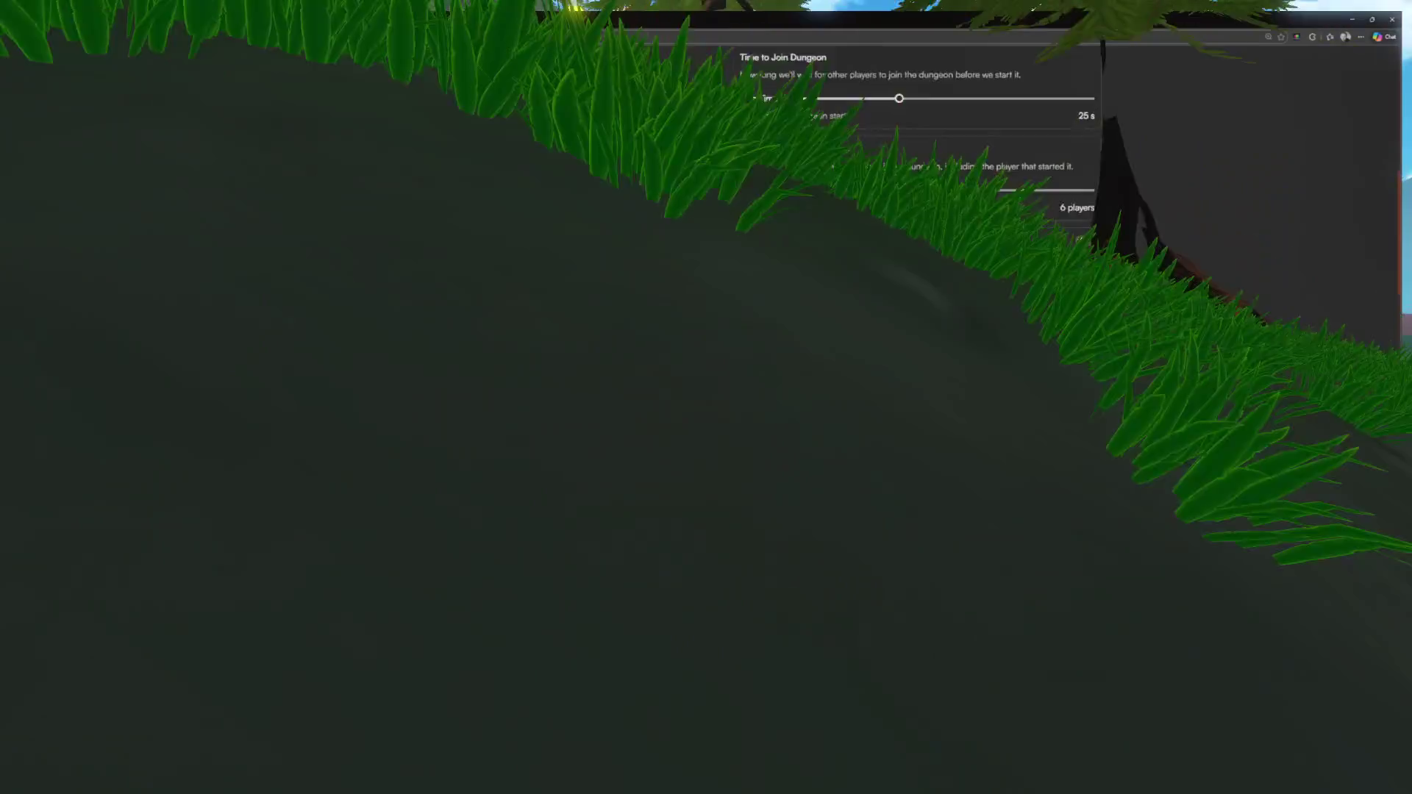
{"action": "scroll", "coordinate": [945, 326], "scroll_direction": "down", "scroll_amount": 3}
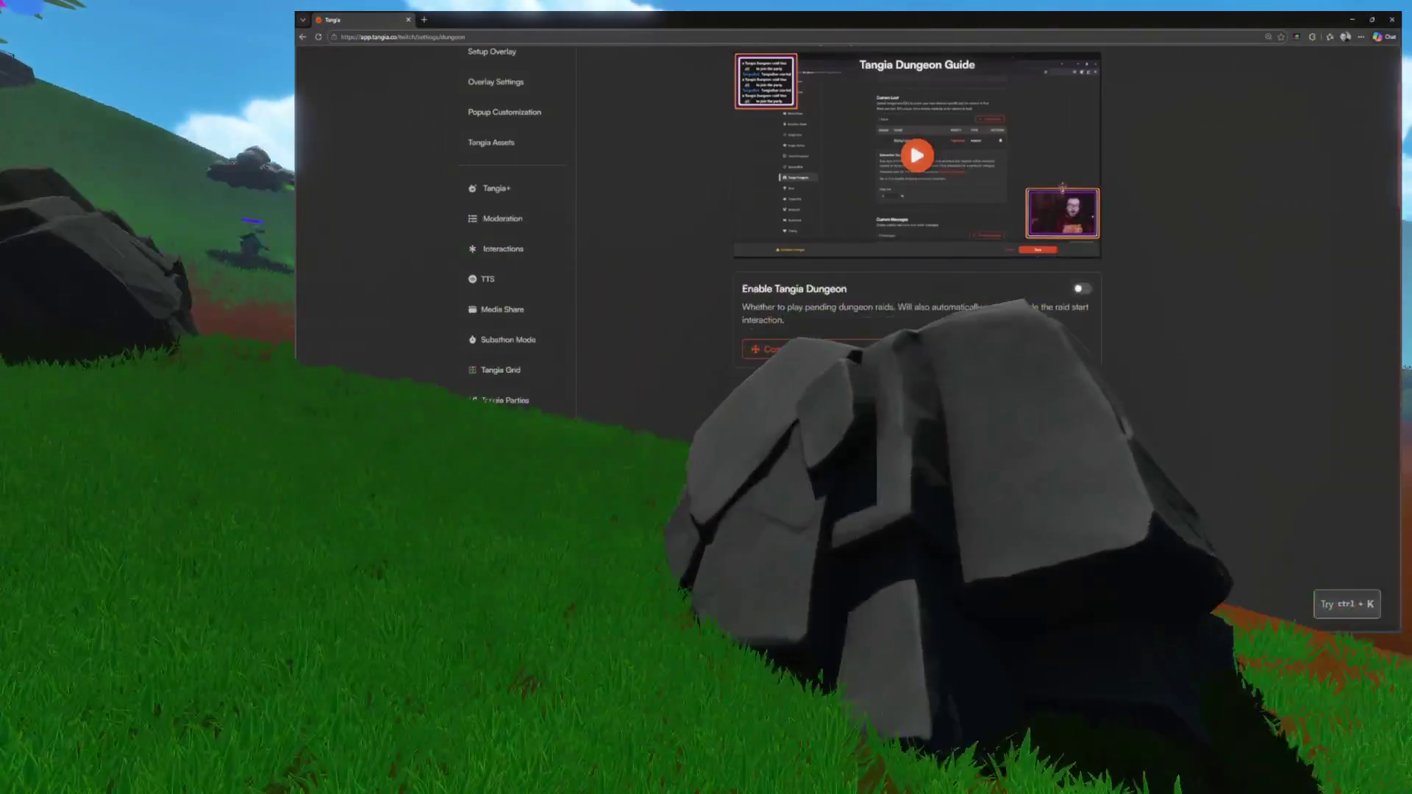
{"action": "left_click", "coordinate": [851, 350]}
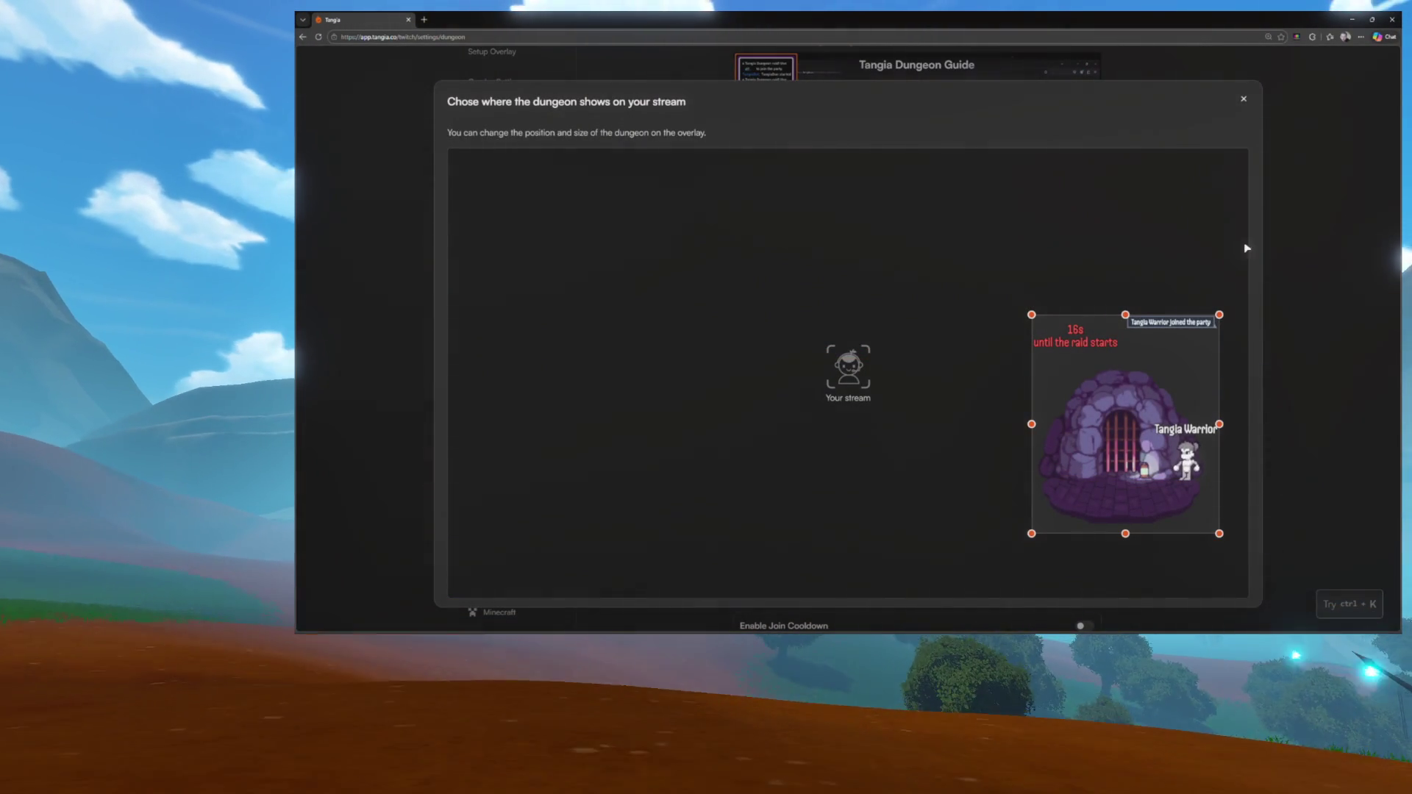
Close the placement preview and switch the Enable Tangia Dungeon toggle on
{"action": "left_click", "coordinate": [1244, 99]}
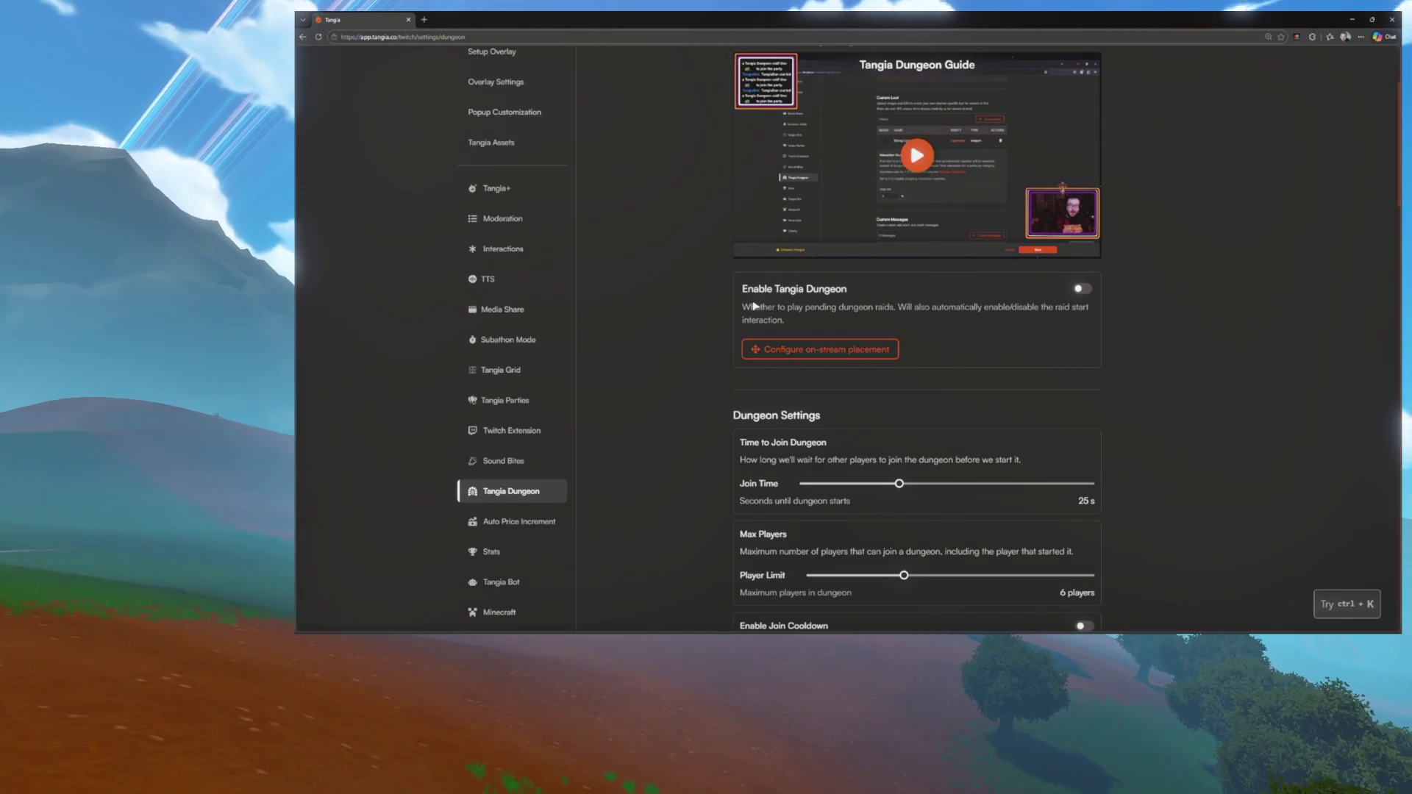
{"action": "scroll", "coordinate": [734, 295], "scroll_direction": "up", "scroll_amount": 3}
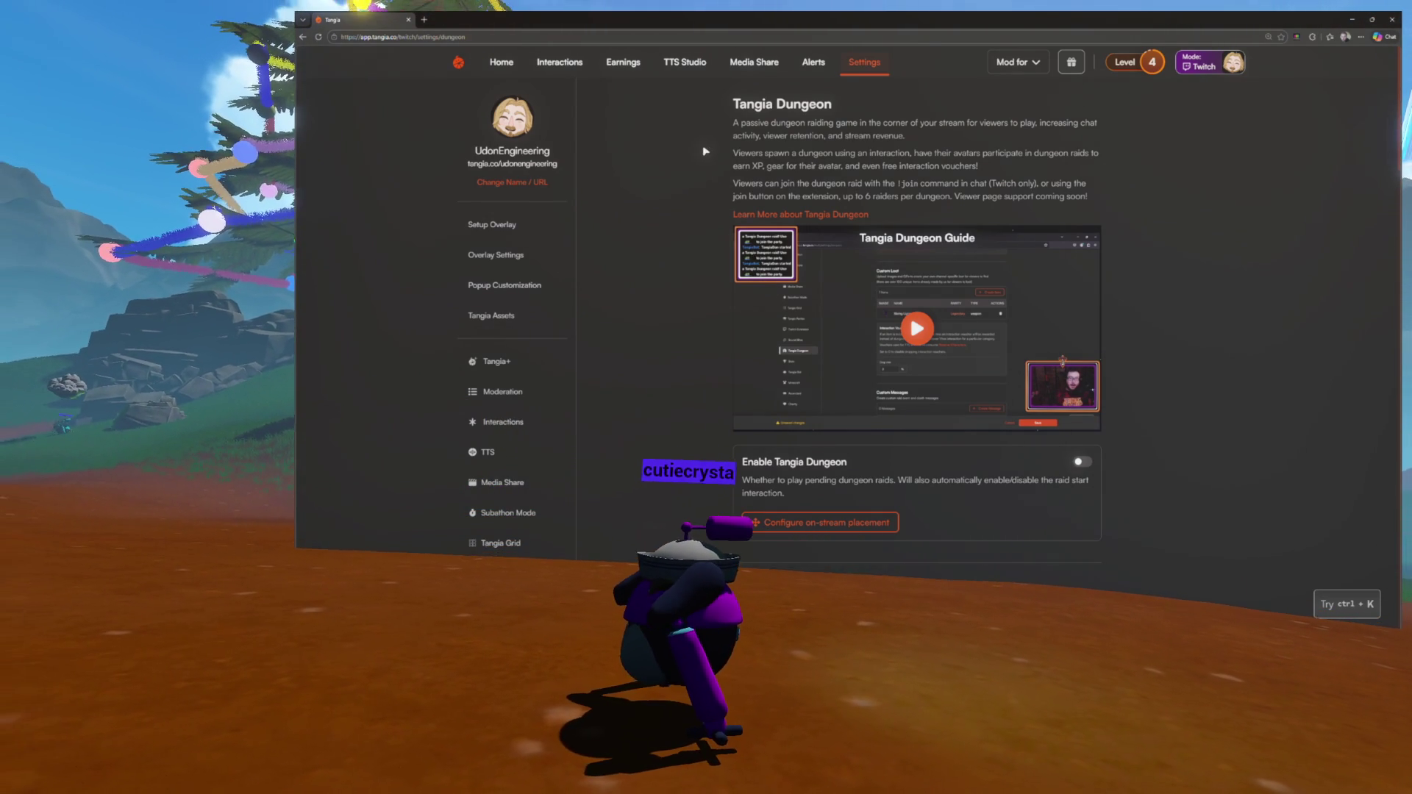
{"action": "scroll", "coordinate": [773, 342], "scroll_direction": "down", "scroll_amount": 4}
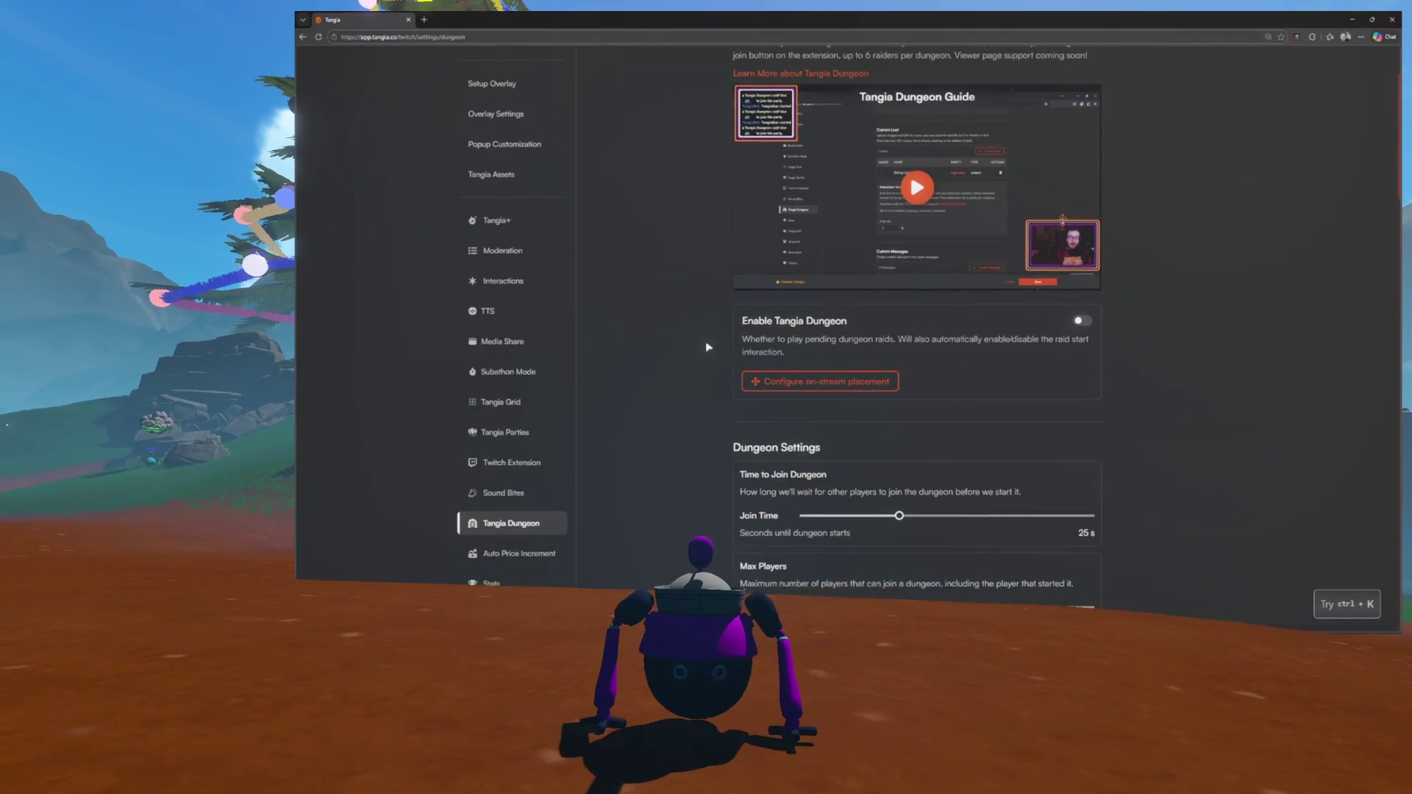
{"action": "scroll", "coordinate": [773, 342], "scroll_direction": "down", "scroll_amount": 3}
{"action": "scroll", "coordinate": [982, 320], "scroll_direction": "up", "scroll_amount": 5}
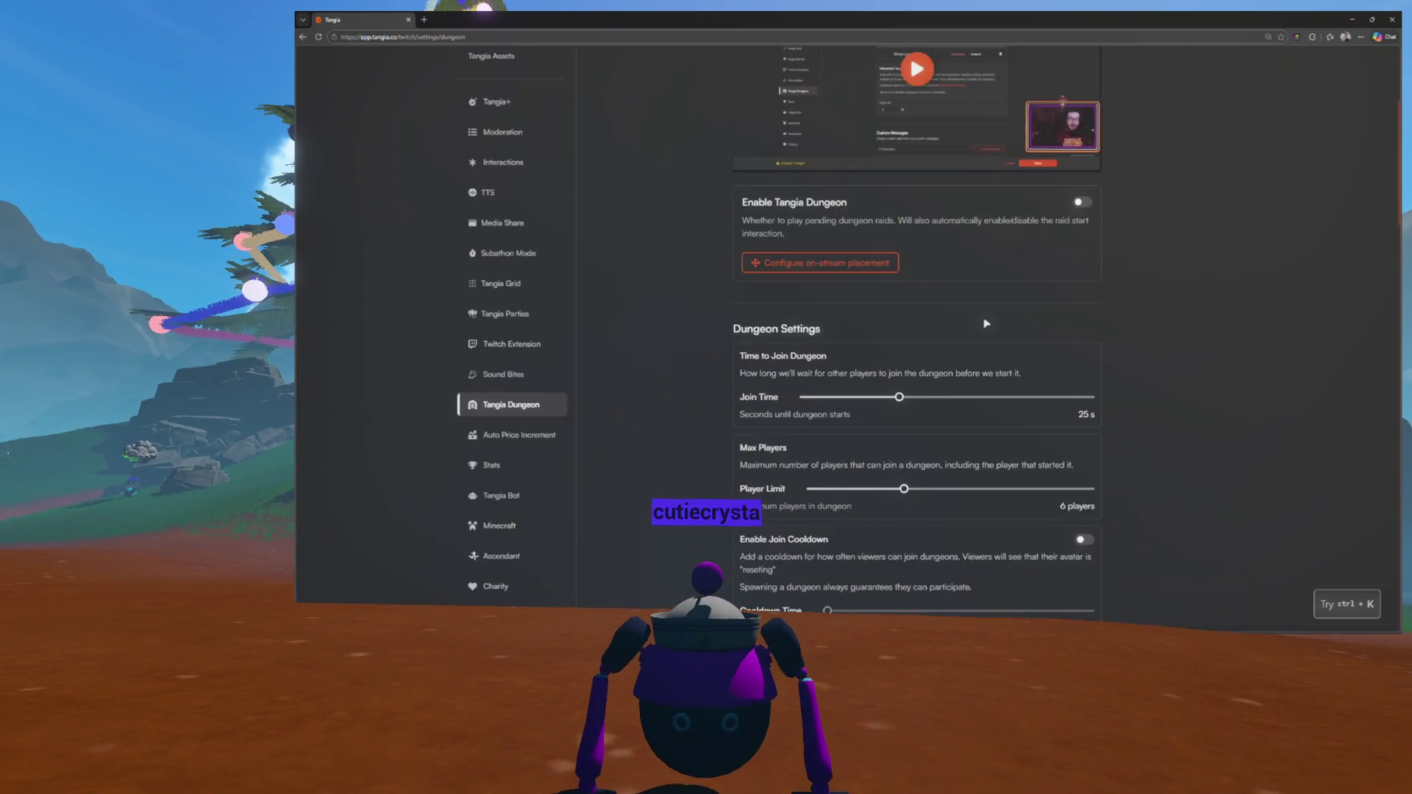
{"action": "left_click", "coordinate": [1079, 333]}
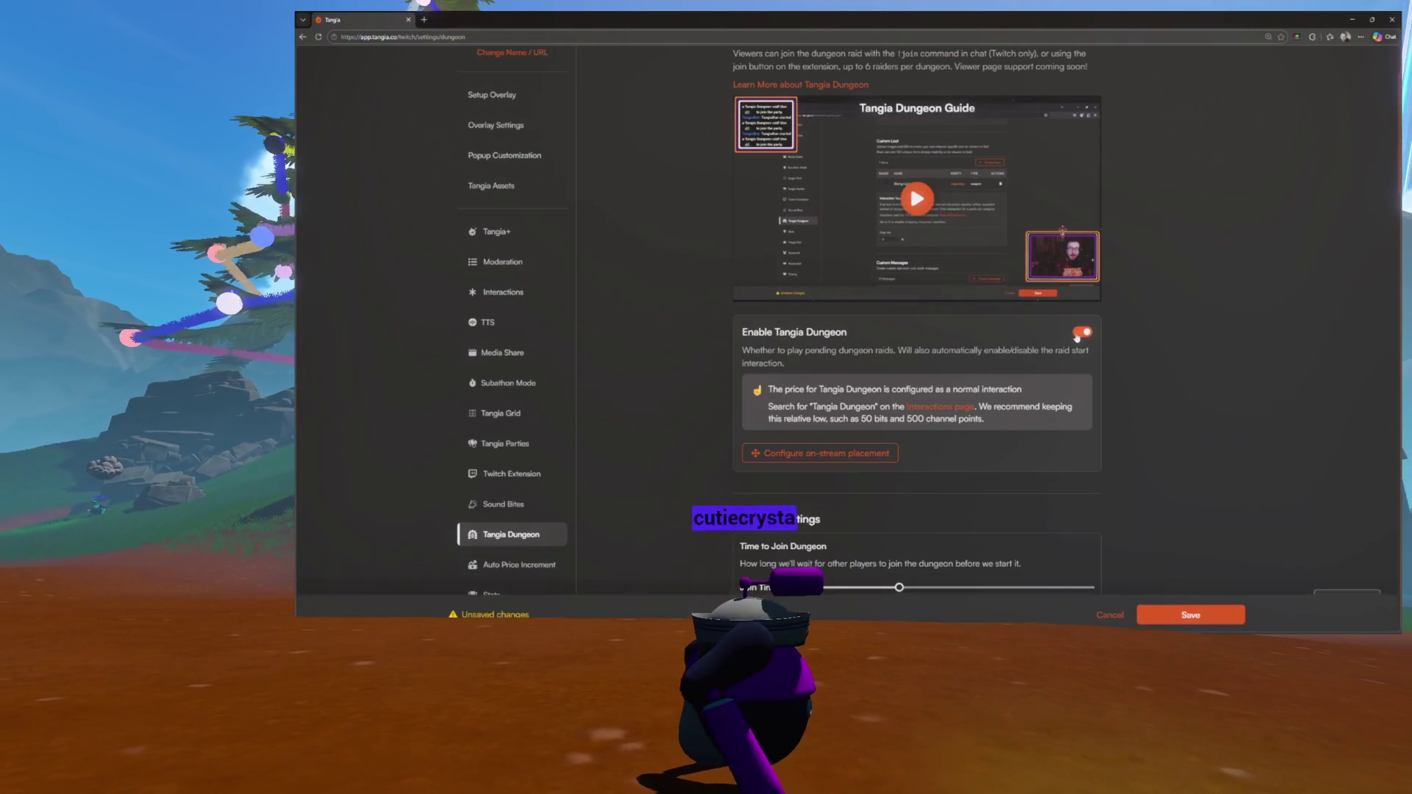
{"action": "scroll", "coordinate": [816, 399], "scroll_direction": "down", "scroll_amount": 1}
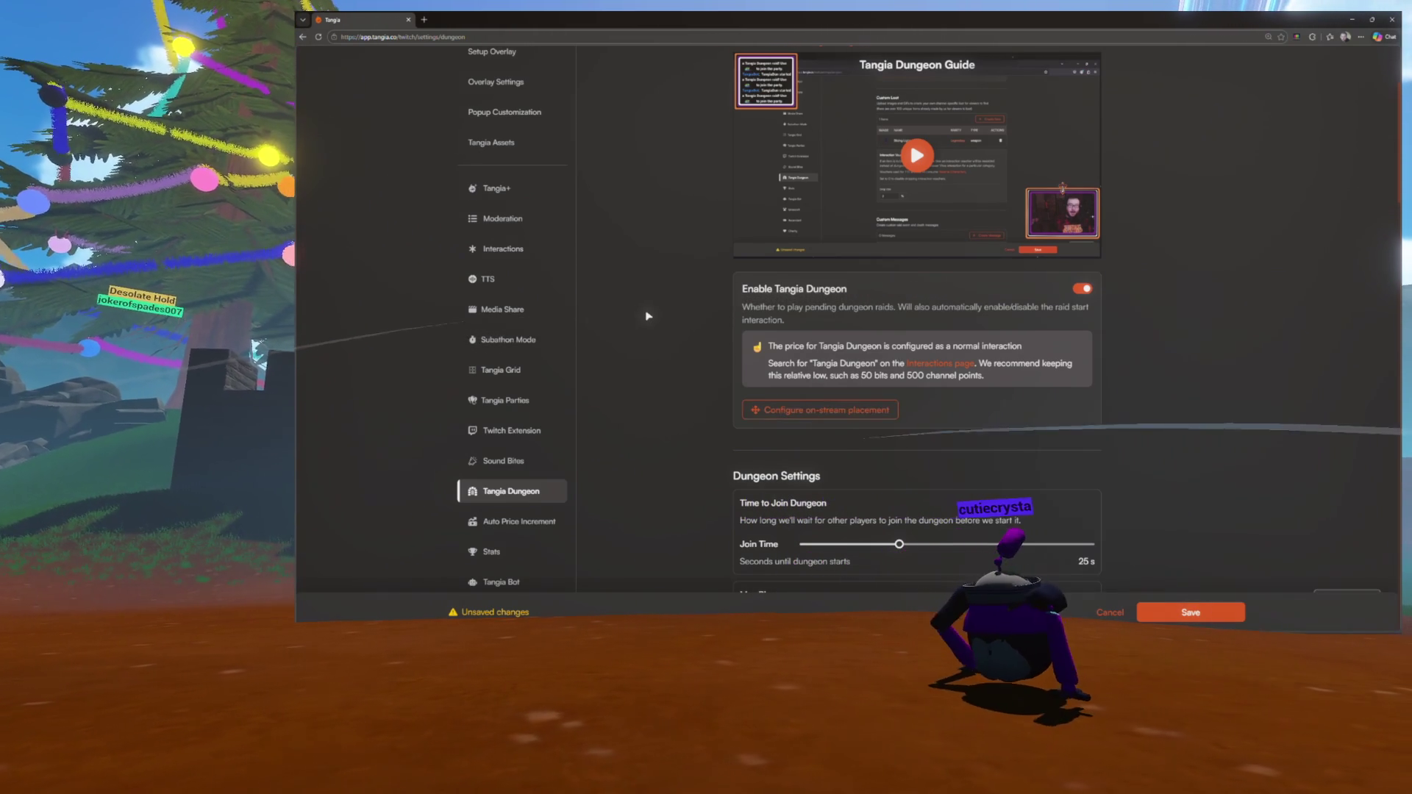
{"action": "scroll", "coordinate": [646, 312], "scroll_direction": "up", "scroll_amount": 3}
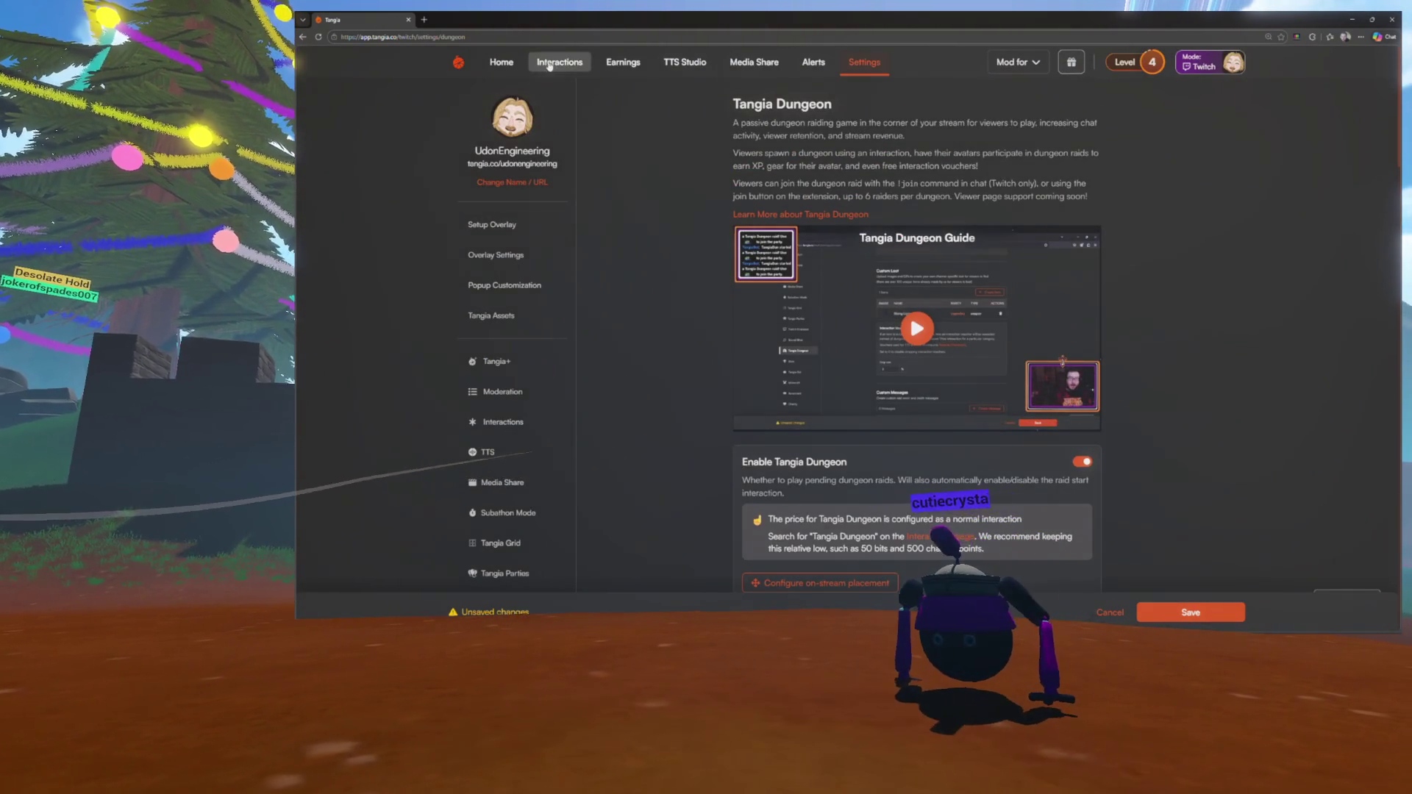
Search interactions for 'dungeon', confirm Spawn Tangia Dungeon stays disabled, and return to Settings
{"action": "left_click", "coordinate": [560, 62]}
{"action": "left_click", "coordinate": [626, 122]}
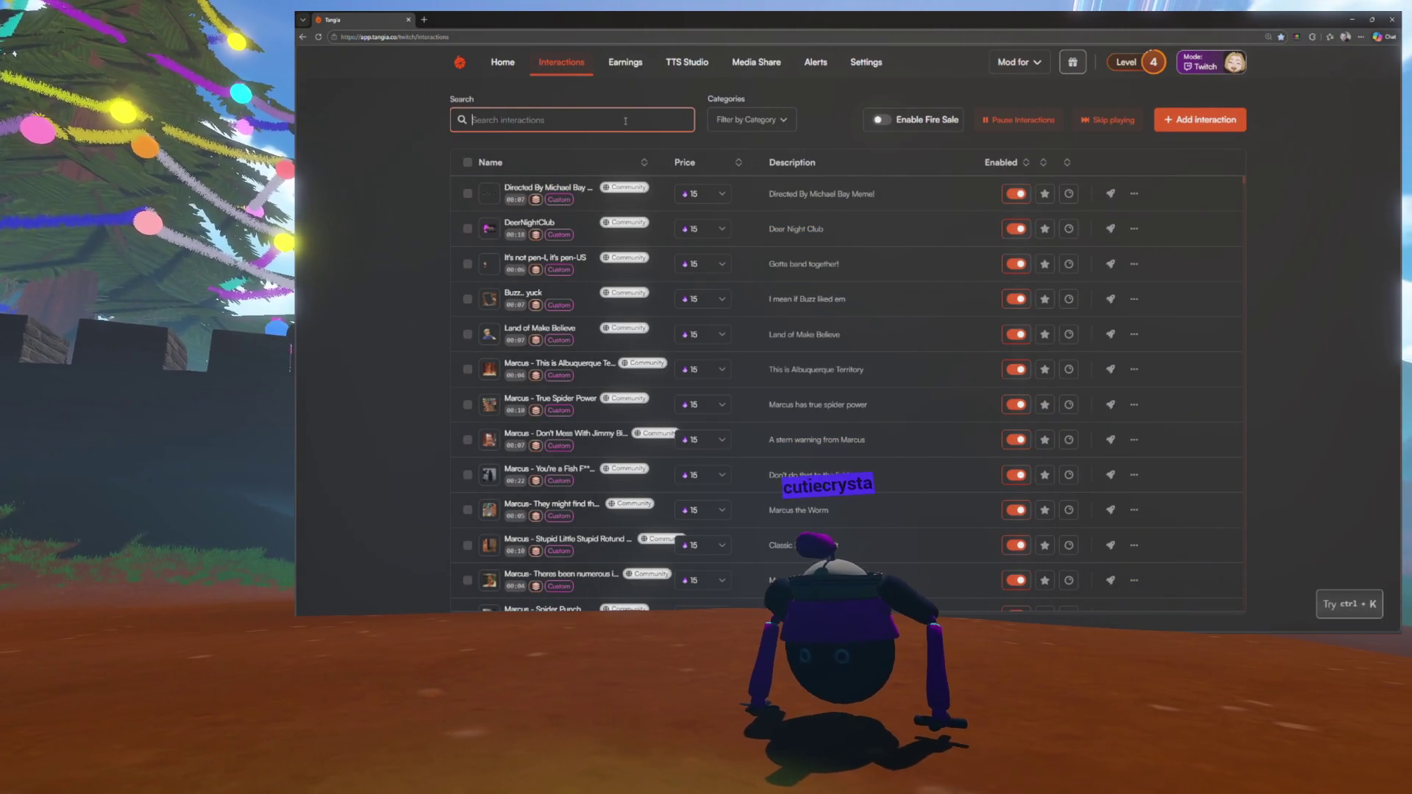
{"action": "type", "text": "dungeon"}
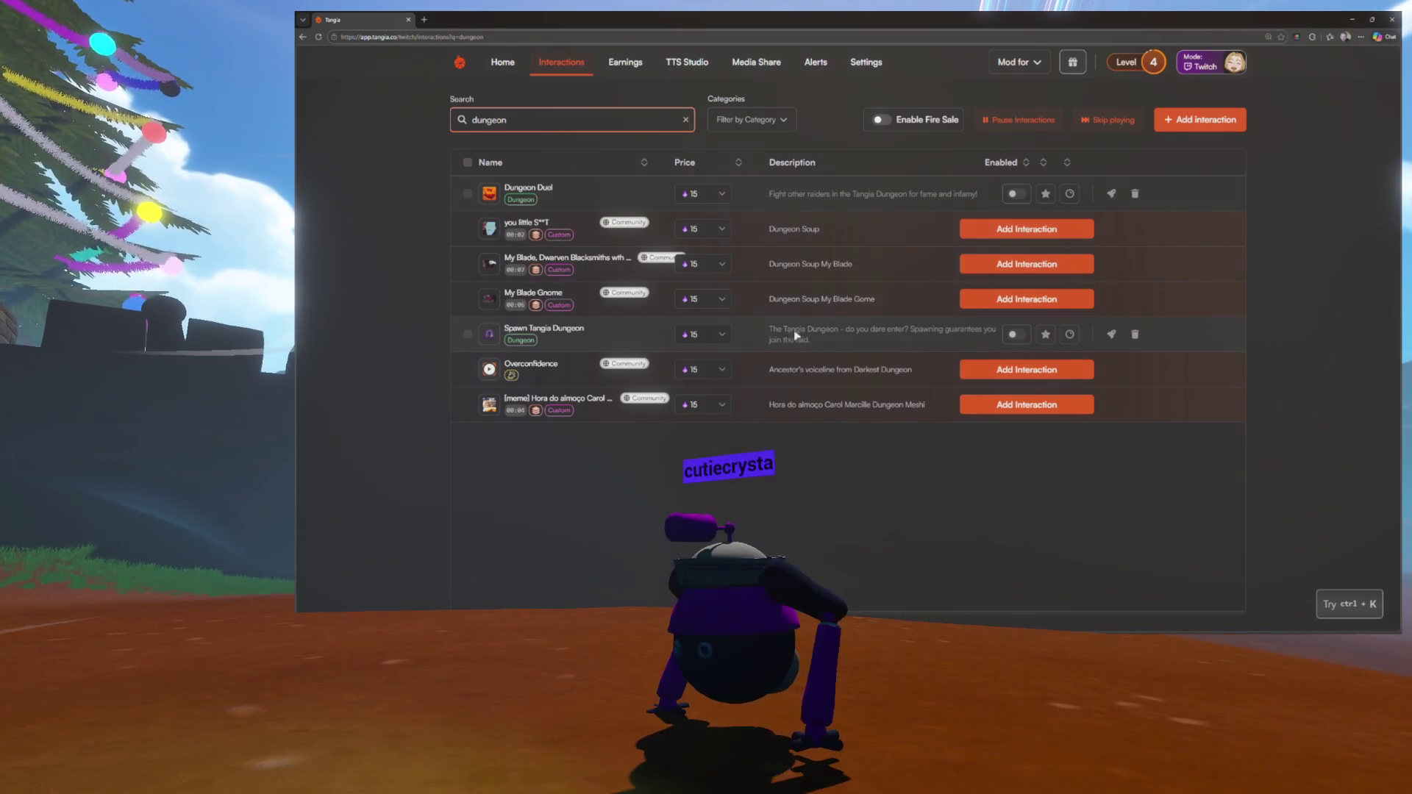
{"action": "left_click", "coordinate": [1014, 334]}
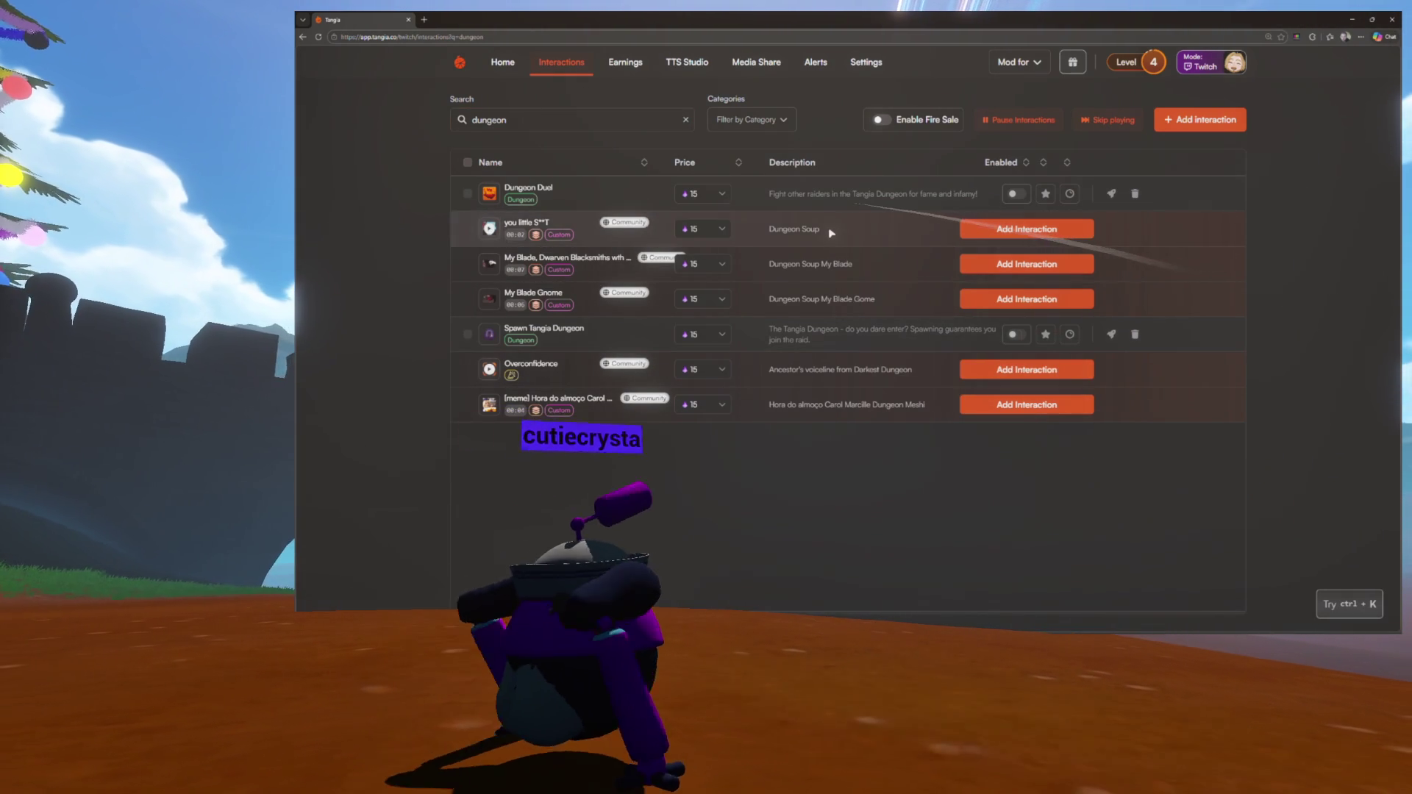
{"action": "mouse_move", "coordinate": [1012, 340]}
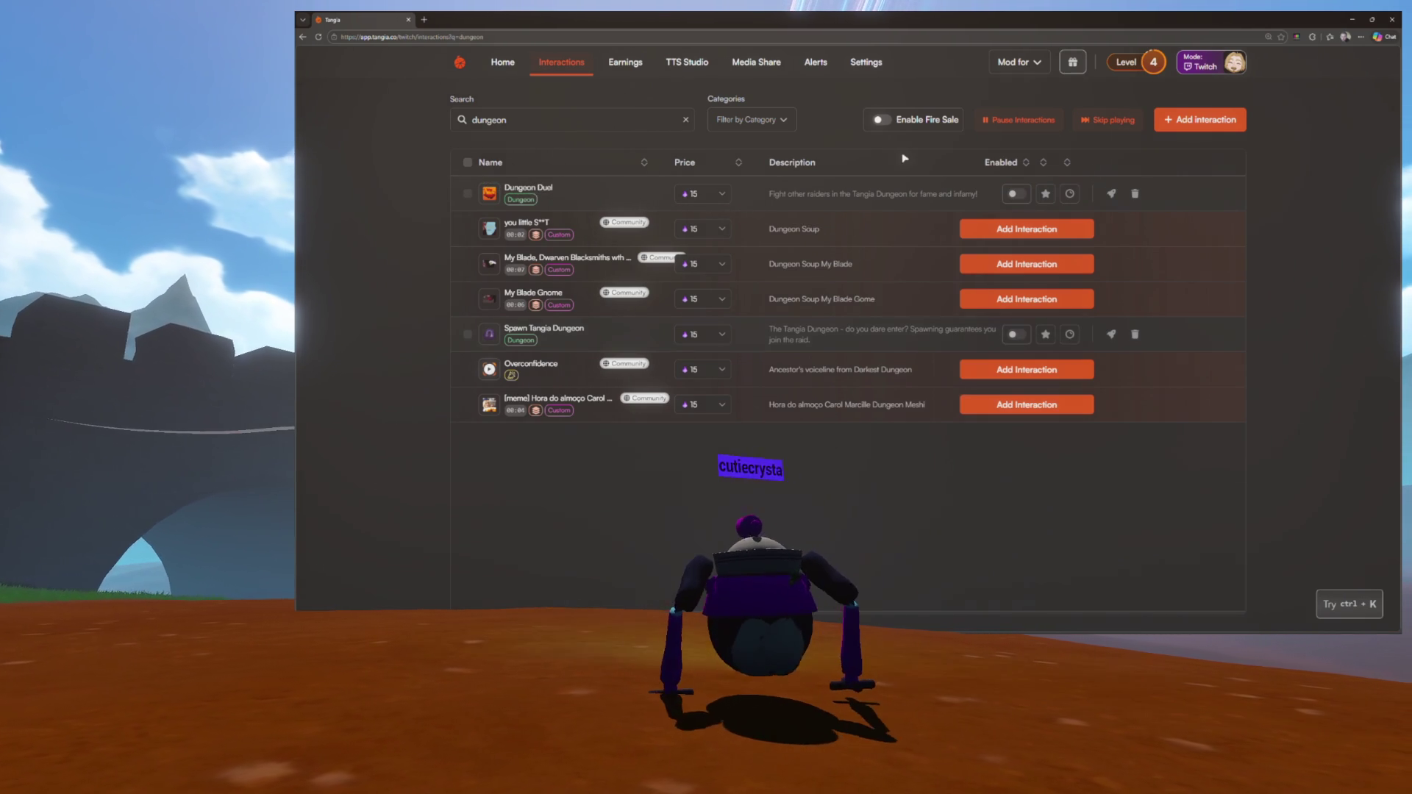
{"action": "left_click", "coordinate": [866, 63]}
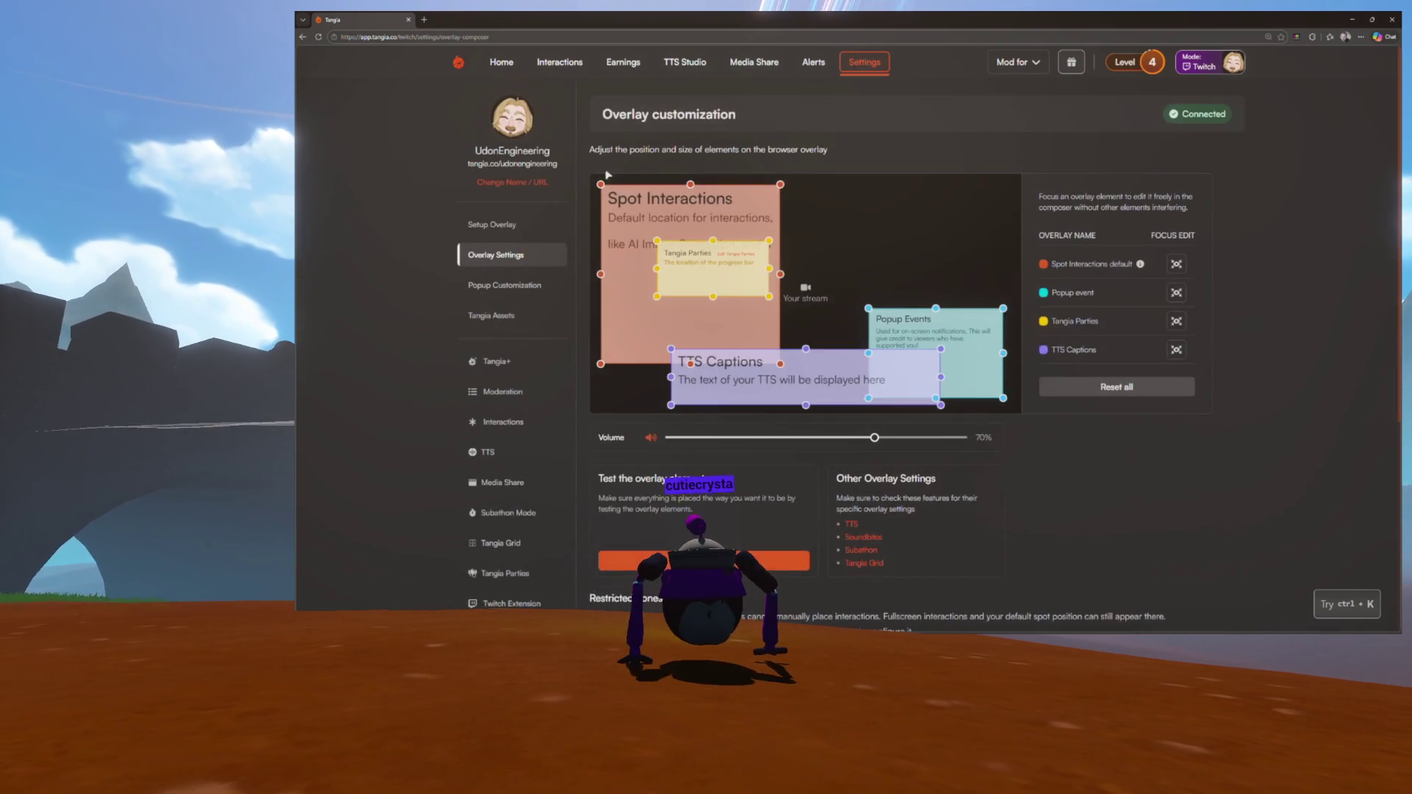
Open the Tangia Dungeon settings and its on-stream placement preview
{"action": "scroll", "coordinate": [560, 190], "scroll_direction": "down", "scroll_amount": 3}
{"action": "scroll", "coordinate": [508, 347], "scroll_direction": "down", "scroll_amount": 2}
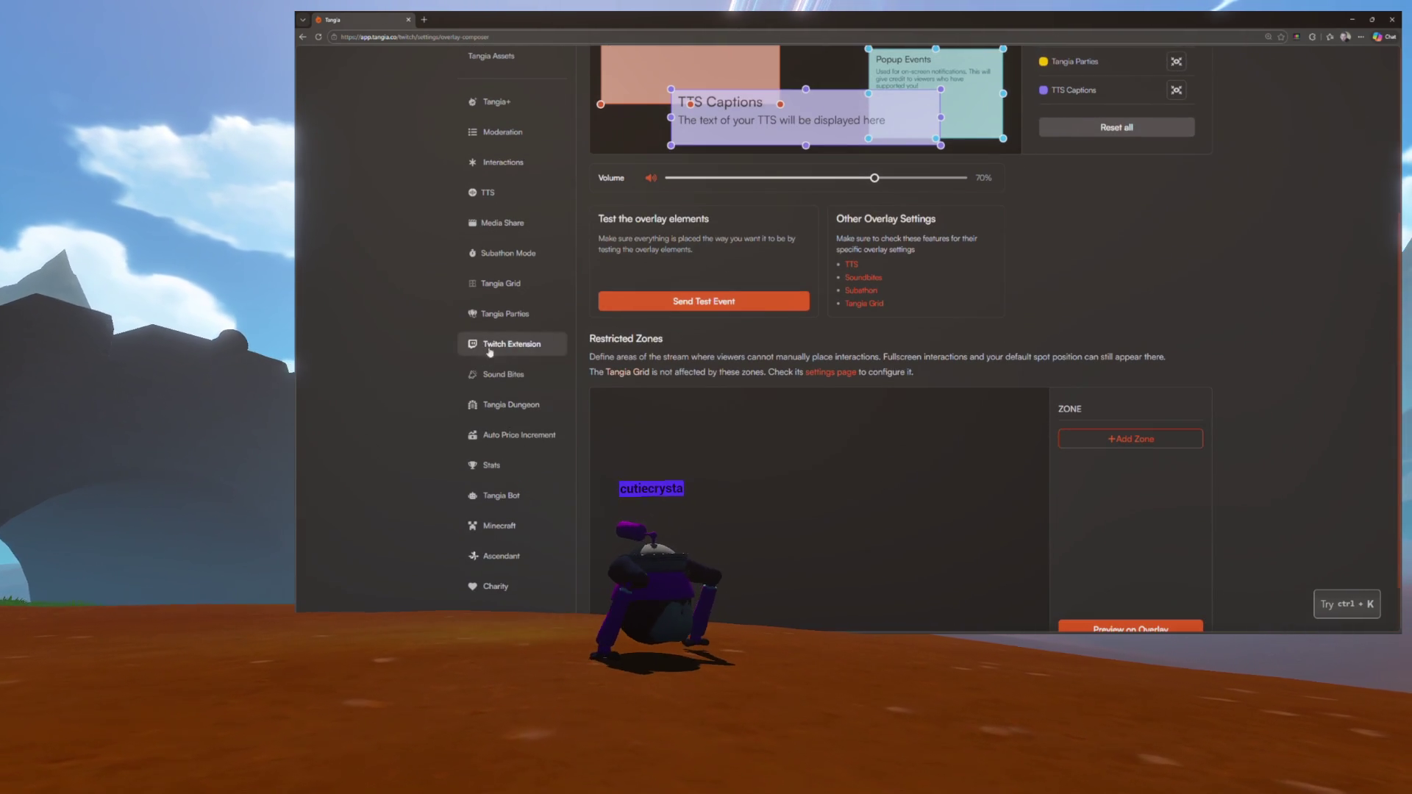
{"action": "scroll", "coordinate": [501, 340], "scroll_direction": "up", "scroll_amount": 1}
{"action": "scroll", "coordinate": [501, 340], "scroll_direction": "down", "scroll_amount": 2}
{"action": "left_click", "coordinate": [510, 334]}
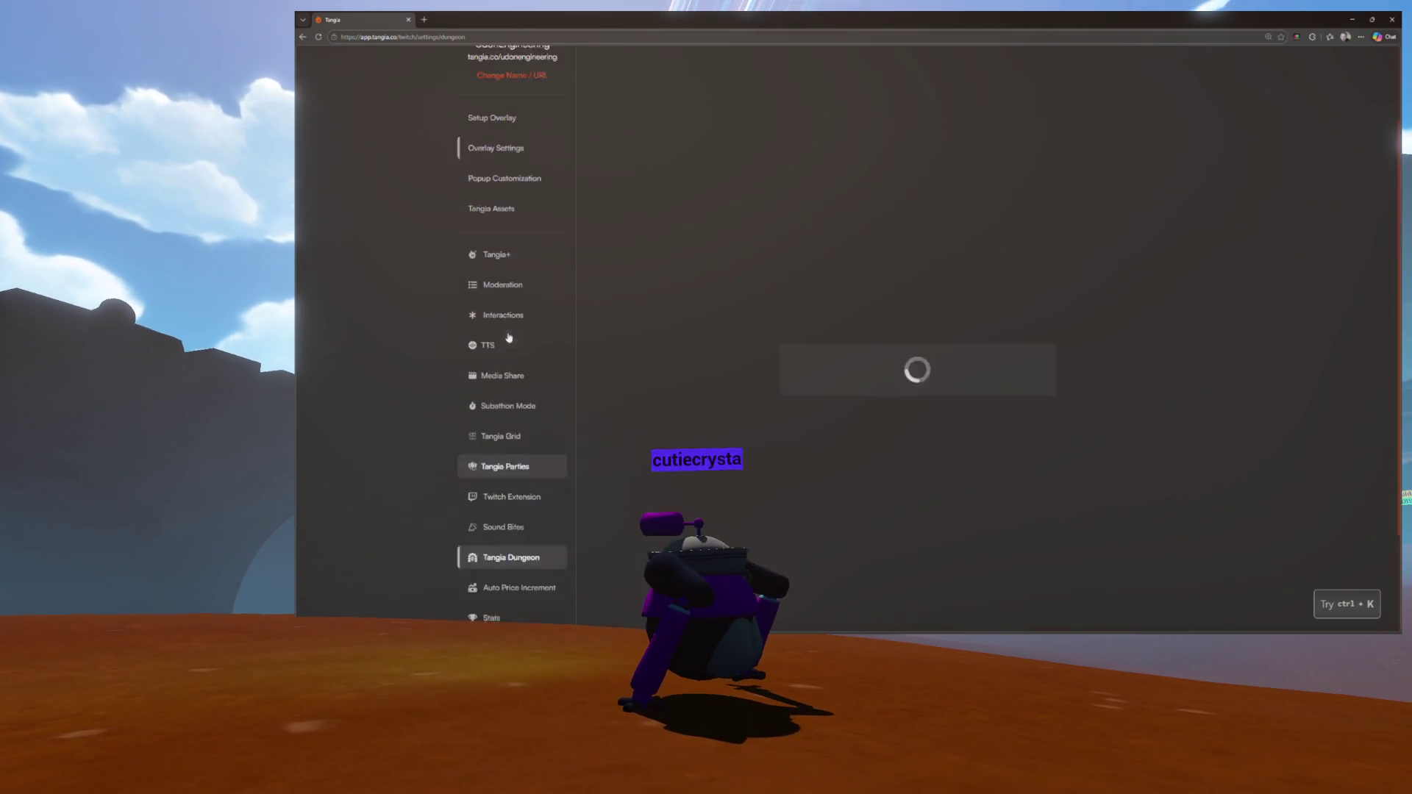
{"action": "scroll", "coordinate": [845, 369], "scroll_direction": "down", "scroll_amount": 3}
{"action": "left_click", "coordinate": [836, 345]}
Drag the dungeon overlay to the stream's top-right corner and close the preview
{"action": "left_click_drag", "start_coordinate": [1072, 512], "coordinate": [1057, 455]}
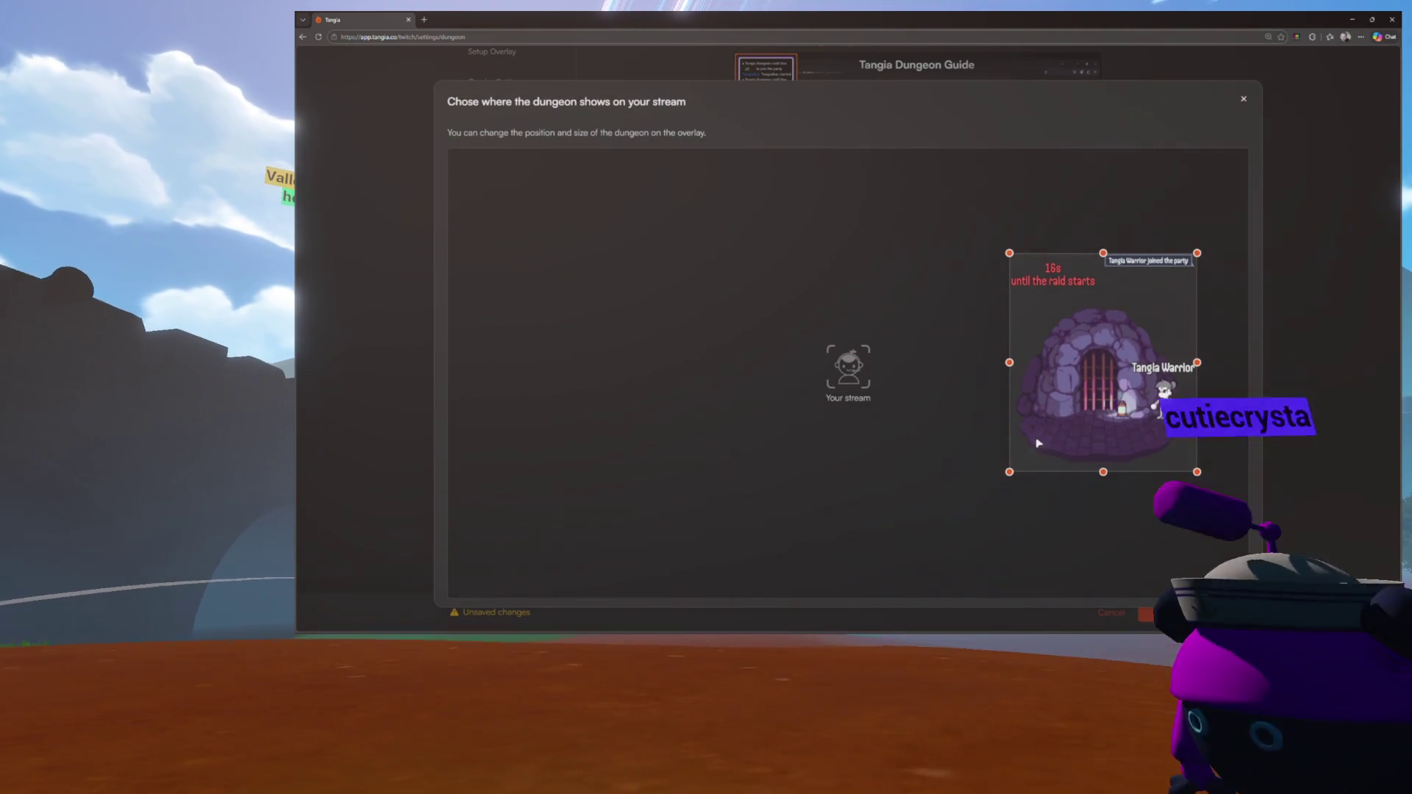
{"action": "mouse_move", "coordinate": [1091, 364]}
{"action": "left_mouse_down"}
{"action": "mouse_move", "coordinate": [1021, 348]}
{"action": "mouse_move", "coordinate": [1066, 365]}
{"action": "mouse_move", "coordinate": [1099, 293]}
{"action": "mouse_move", "coordinate": [1122, 278]}
{"action": "mouse_move", "coordinate": [1109, 277]}
{"action": "left_mouse_up"}
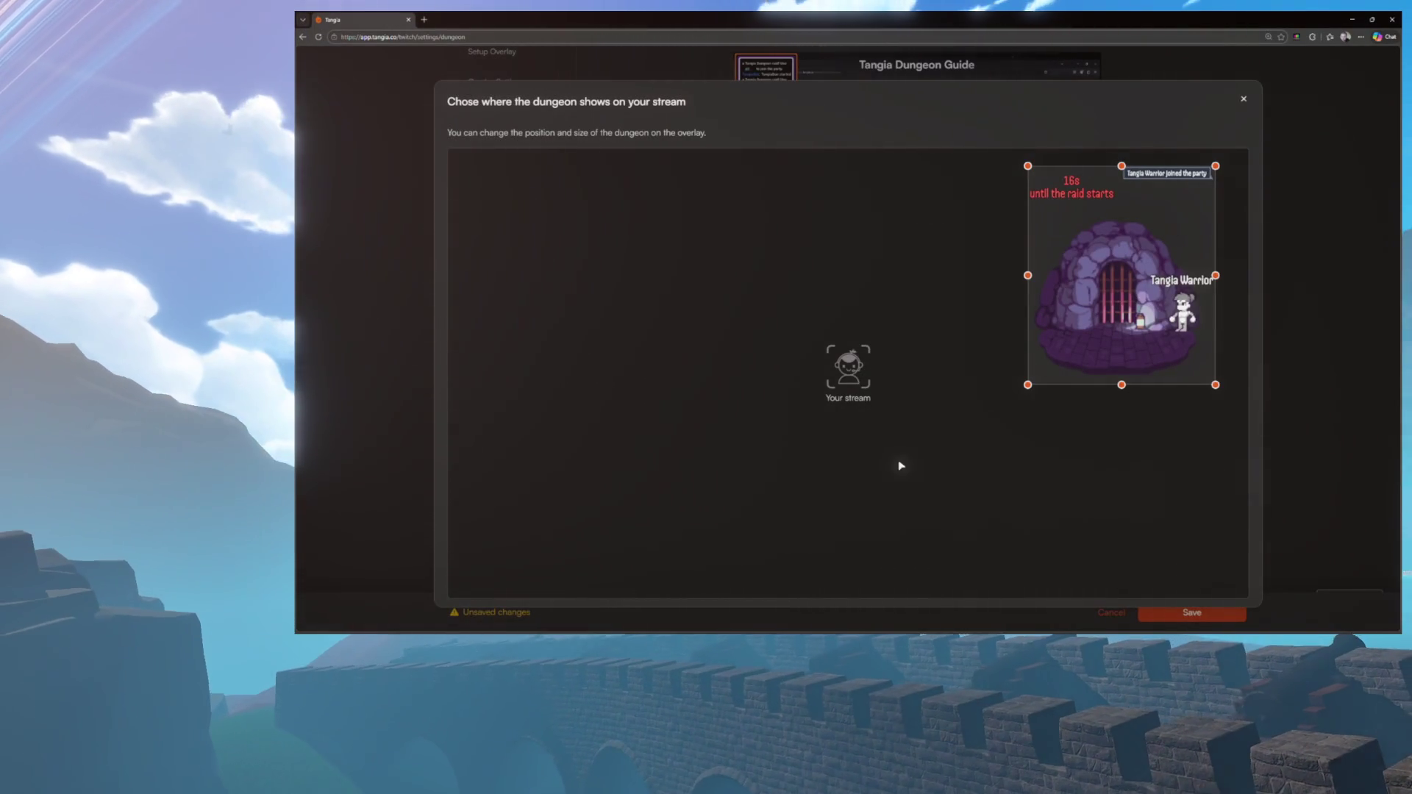
{"action": "left_click", "coordinate": [1242, 99]}
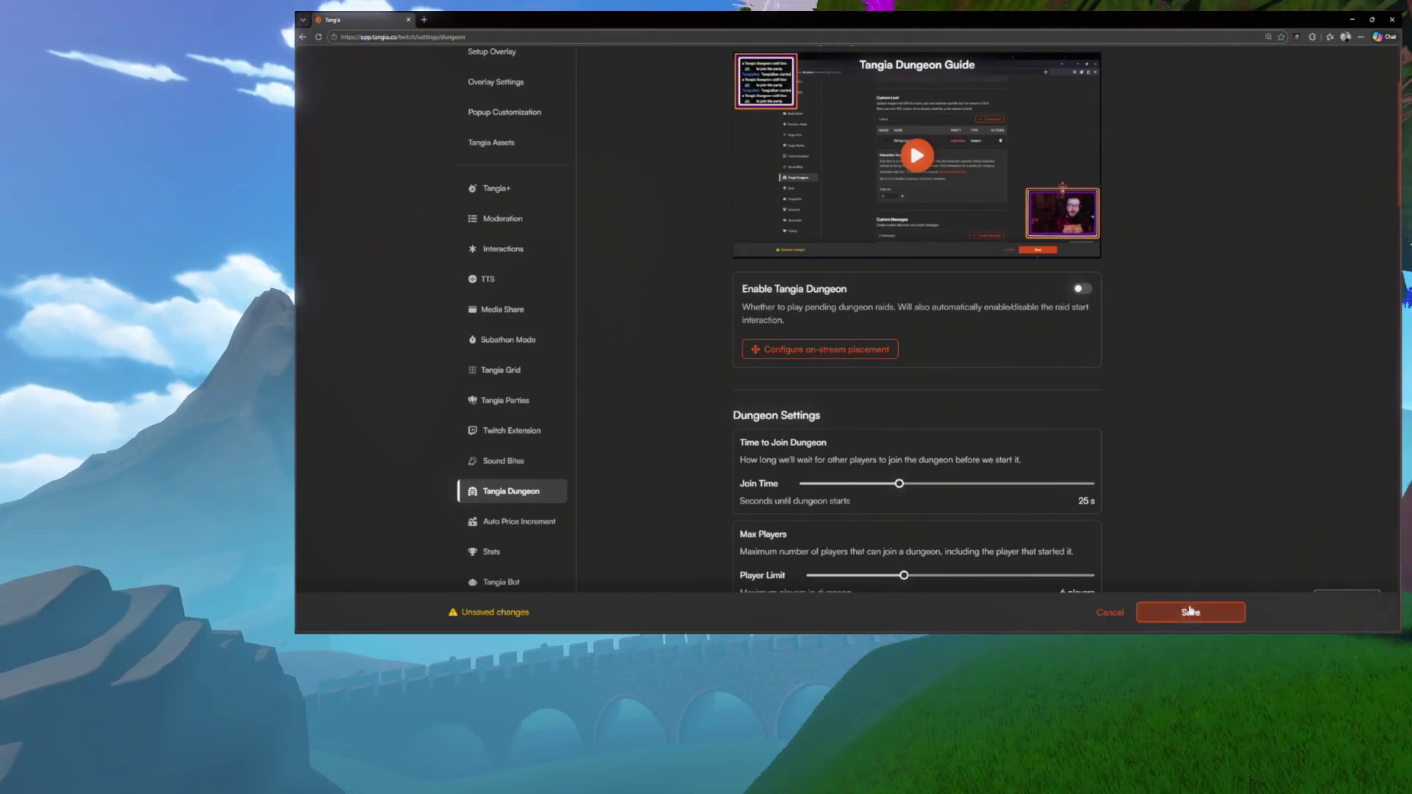
Attempt to save, which is rejected because the boss fight price is below 15. Then switch on Enable Tangia Dungeon and view the on-stream placement preview
{"action": "left_click", "coordinate": [1189, 610]}
{"action": "left_click", "coordinate": [1082, 288]}
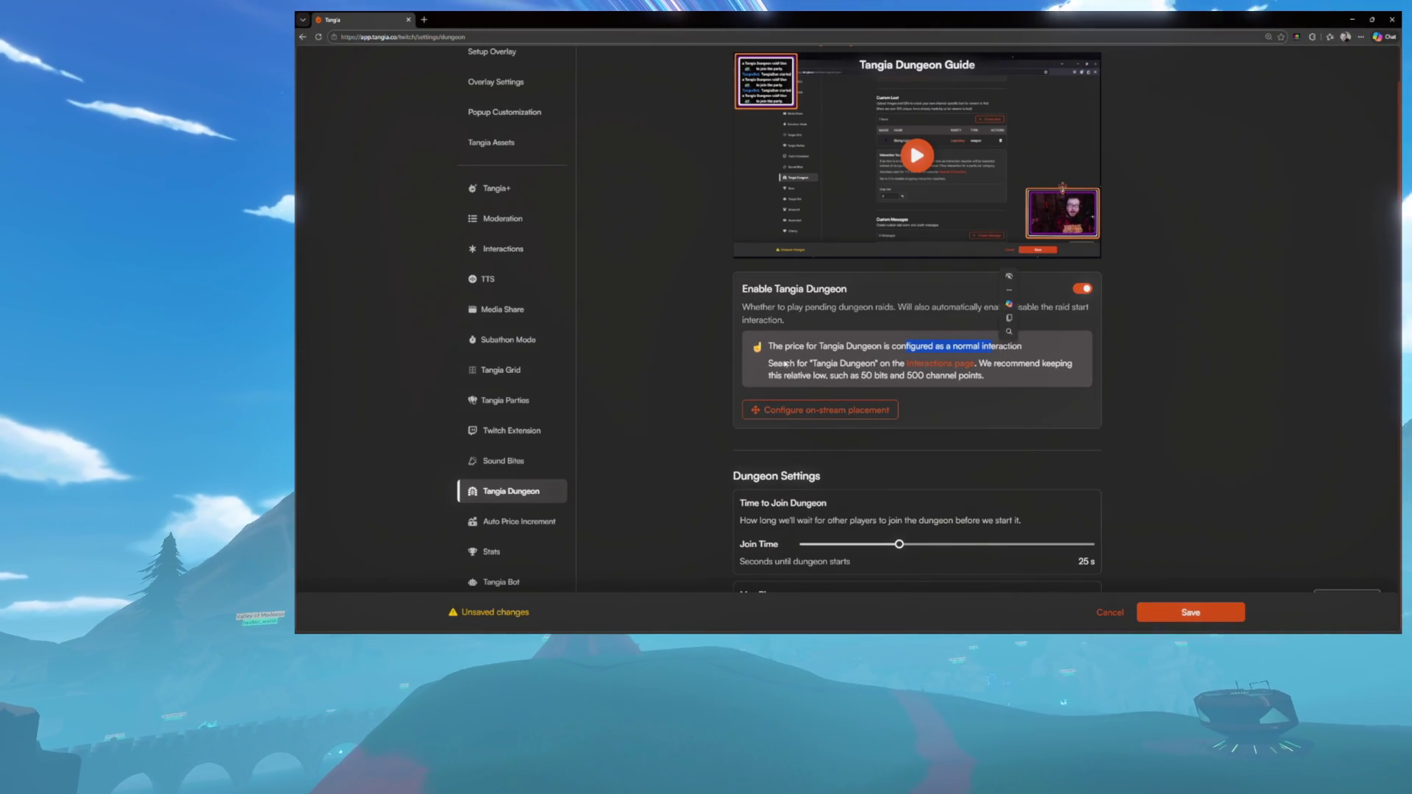
{"action": "left_click_drag", "start_coordinate": [828, 366], "coordinate": [876, 363]}
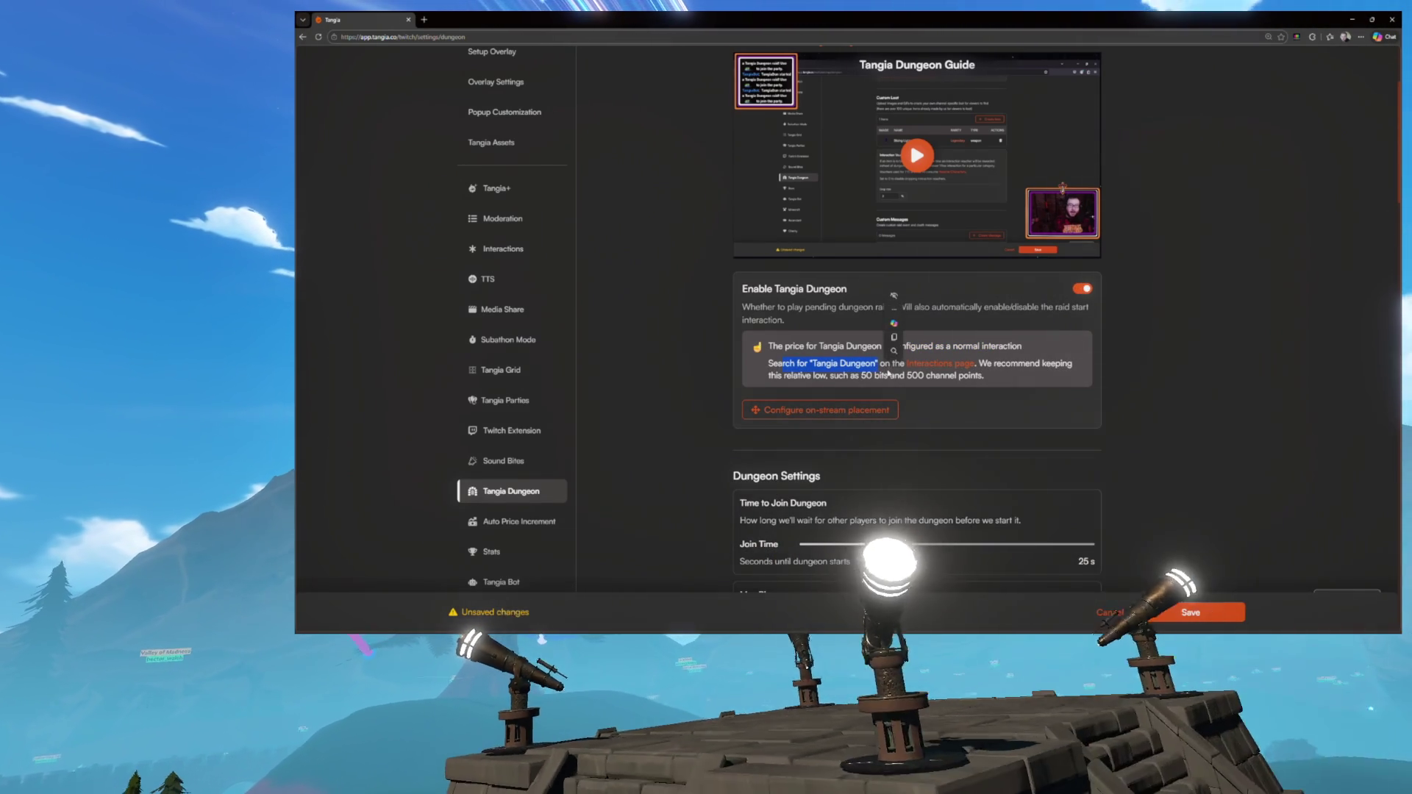
{"action": "left_click", "coordinate": [840, 412]}
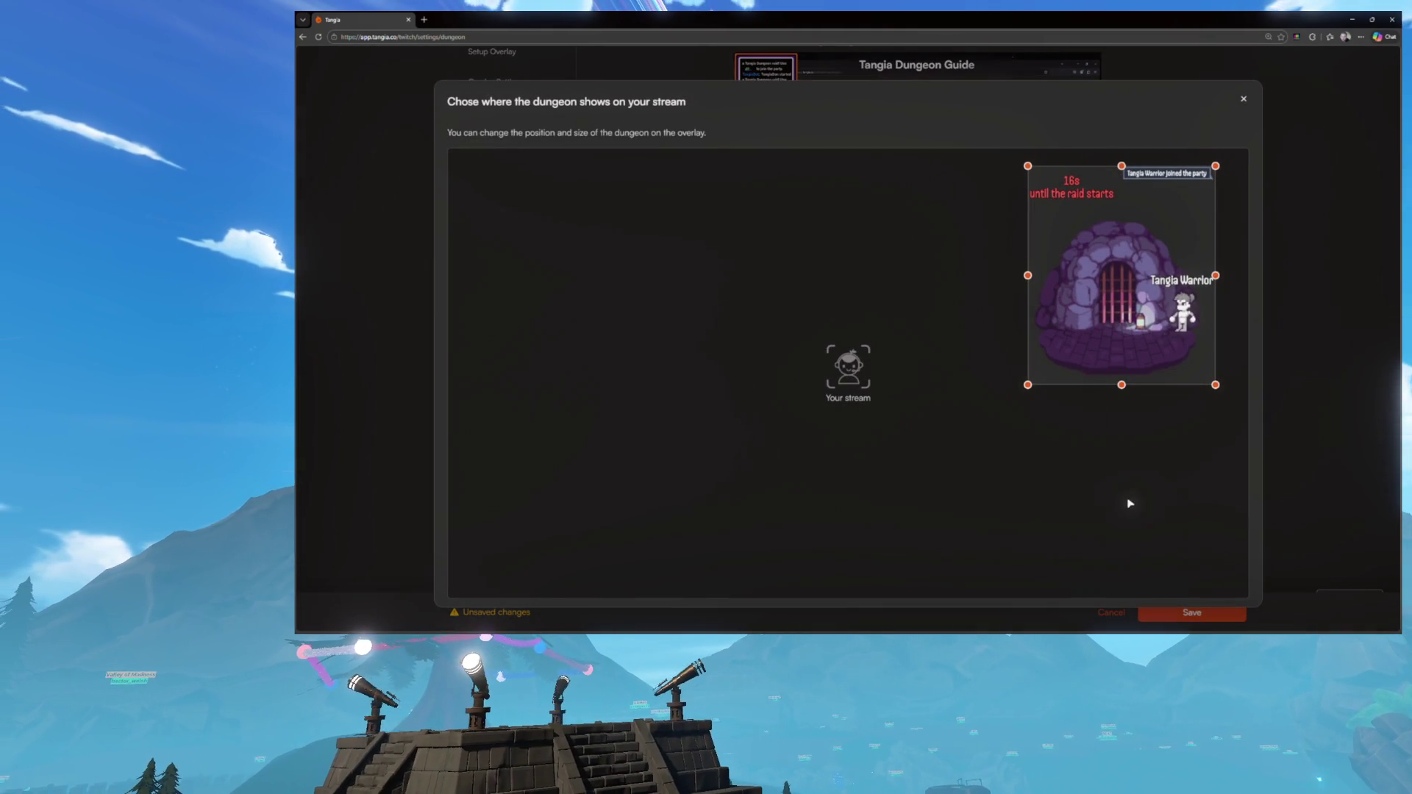
{"action": "left_click", "coordinate": [1242, 100]}
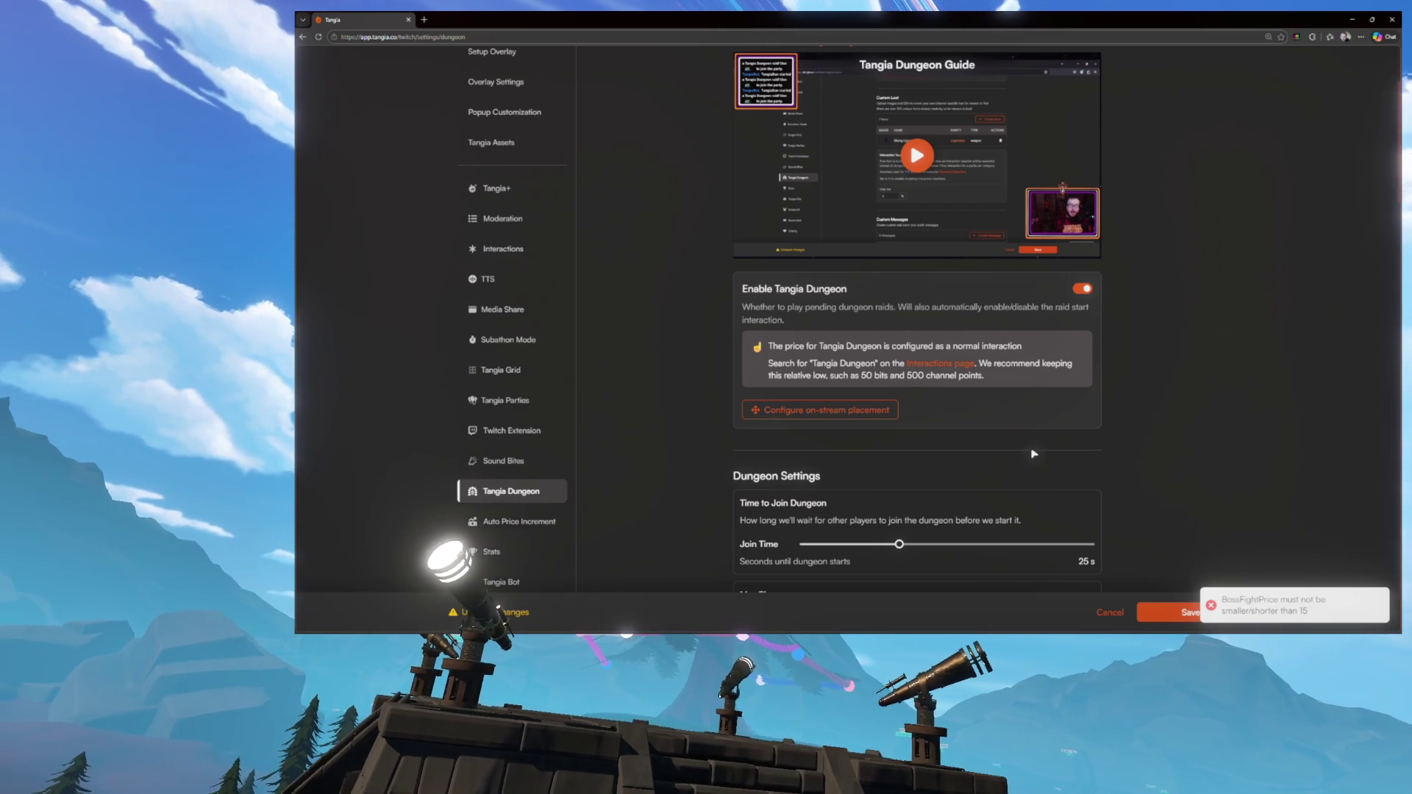
Choose 15 from the Boss Fight Price dropdown so the Dungeon settings save
{"action": "scroll", "coordinate": [1033, 457], "scroll_direction": "down", "scroll_amount": 2}
{"action": "scroll", "coordinate": [1030, 452], "scroll_direction": "up", "scroll_amount": 4}
{"action": "scroll", "coordinate": [1029, 448], "scroll_direction": "down", "scroll_amount": 4}
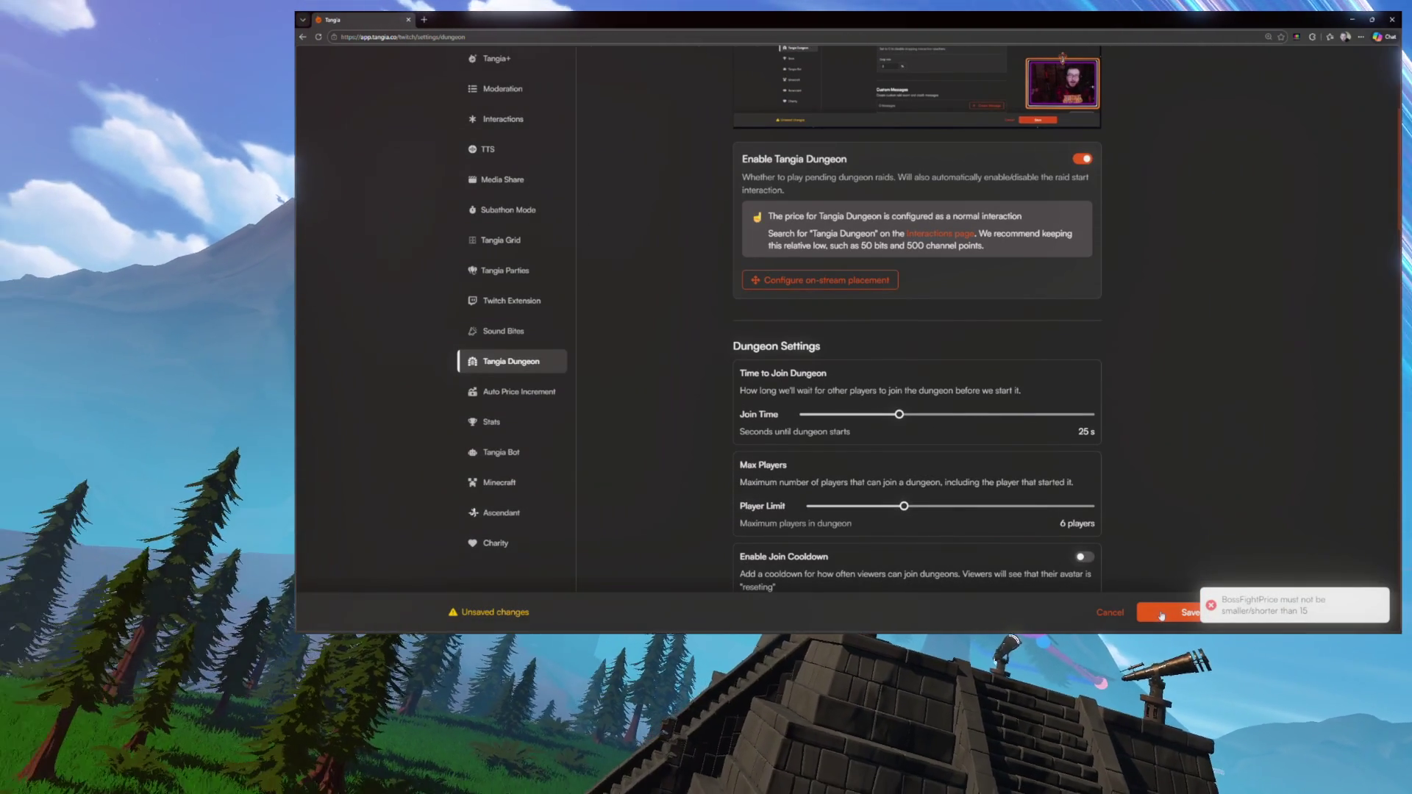
{"action": "scroll", "coordinate": [1151, 448], "scroll_direction": "down", "scroll_amount": 10}
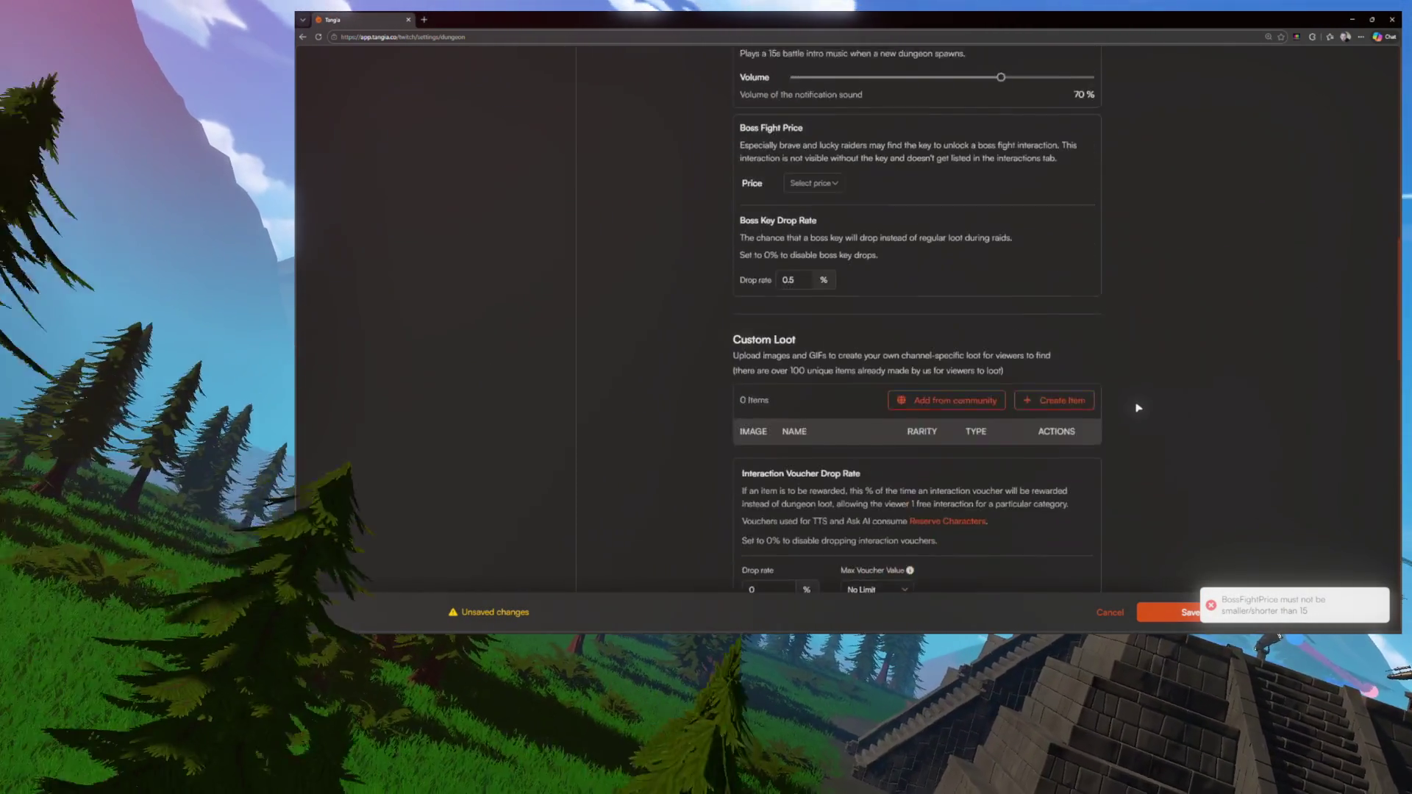
{"action": "scroll", "coordinate": [1138, 408], "scroll_direction": "down", "scroll_amount": 2}
{"action": "scroll", "coordinate": [1135, 404], "scroll_direction": "down", "scroll_amount": 6}
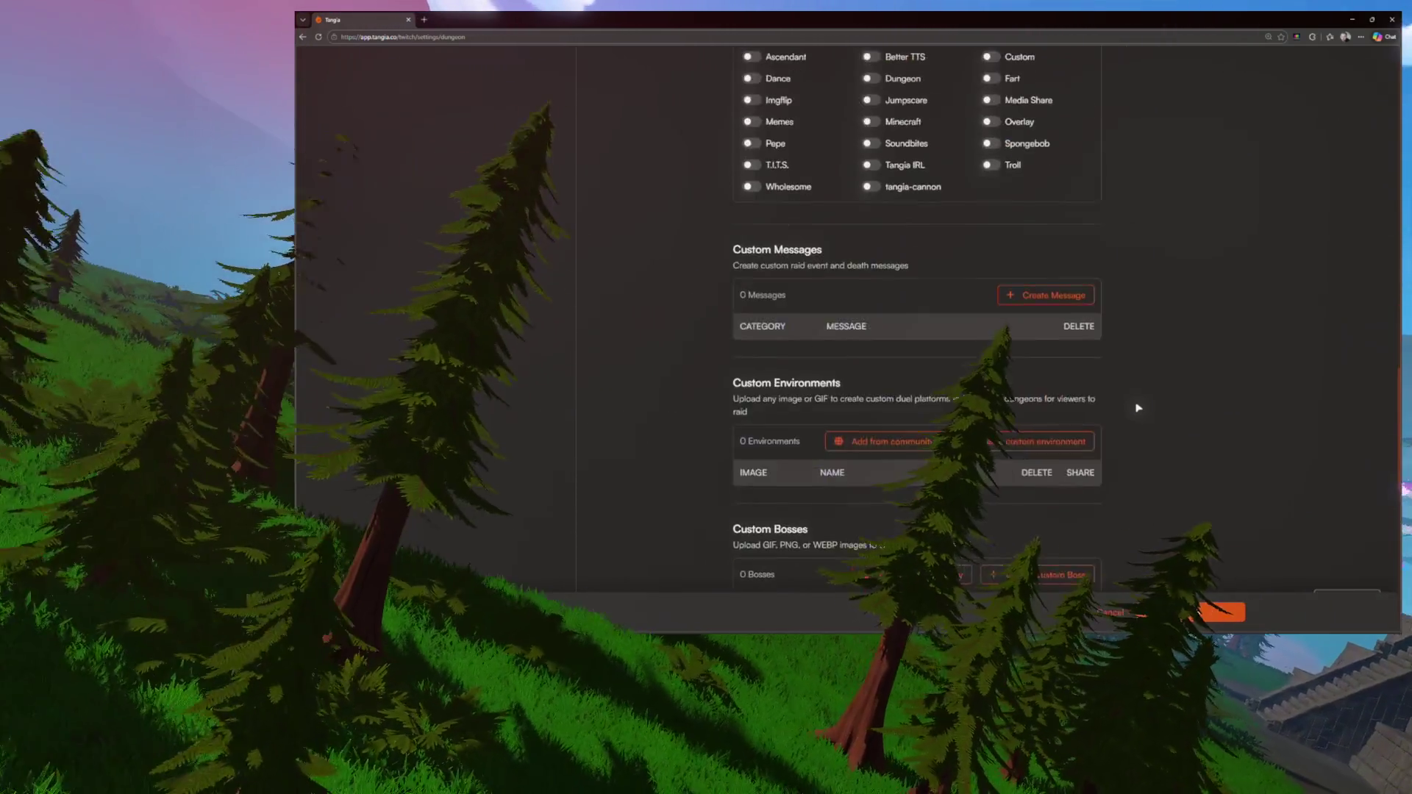
{"action": "scroll", "coordinate": [991, 314], "scroll_direction": "down", "scroll_amount": 8}
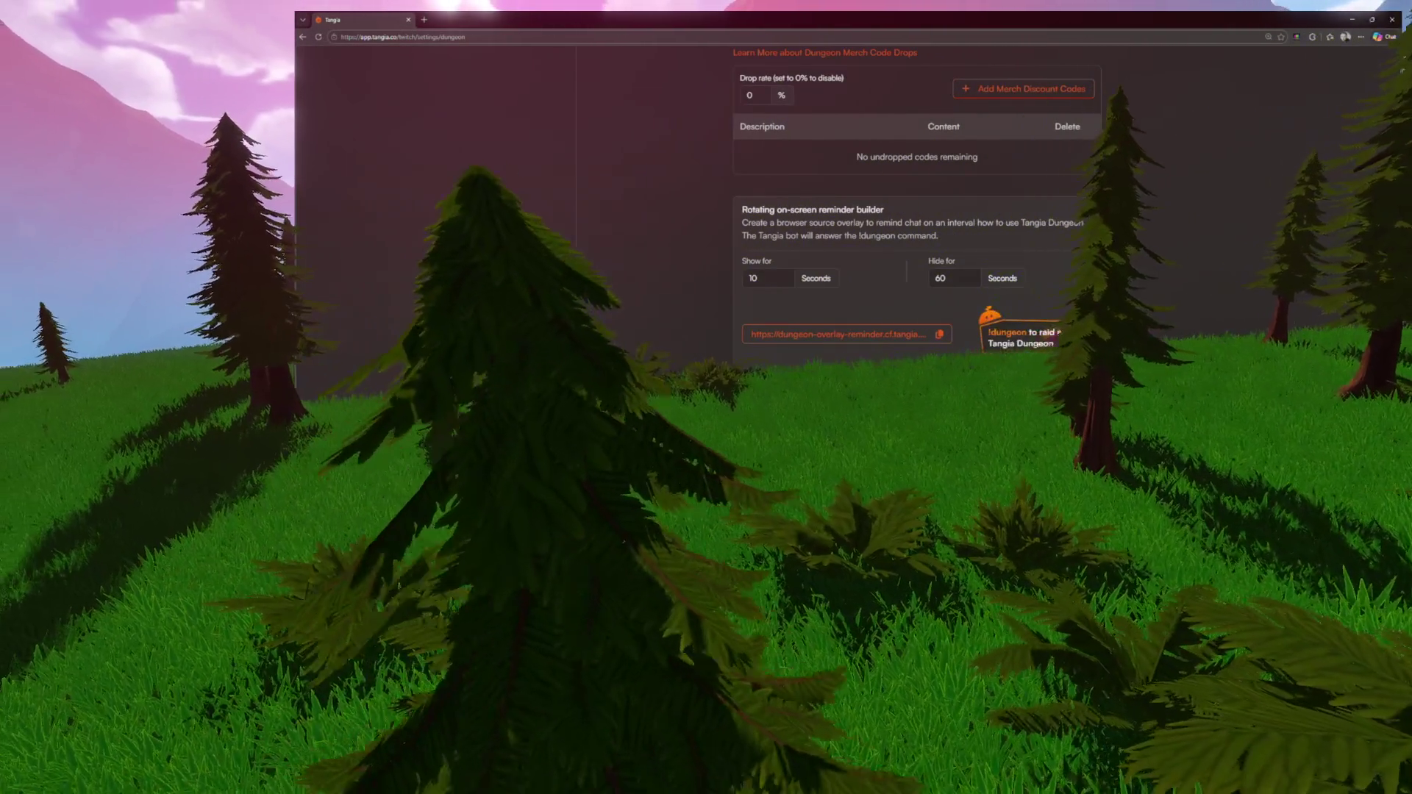
{"action": "scroll", "coordinate": [916, 220], "scroll_direction": "up", "scroll_amount": 1}
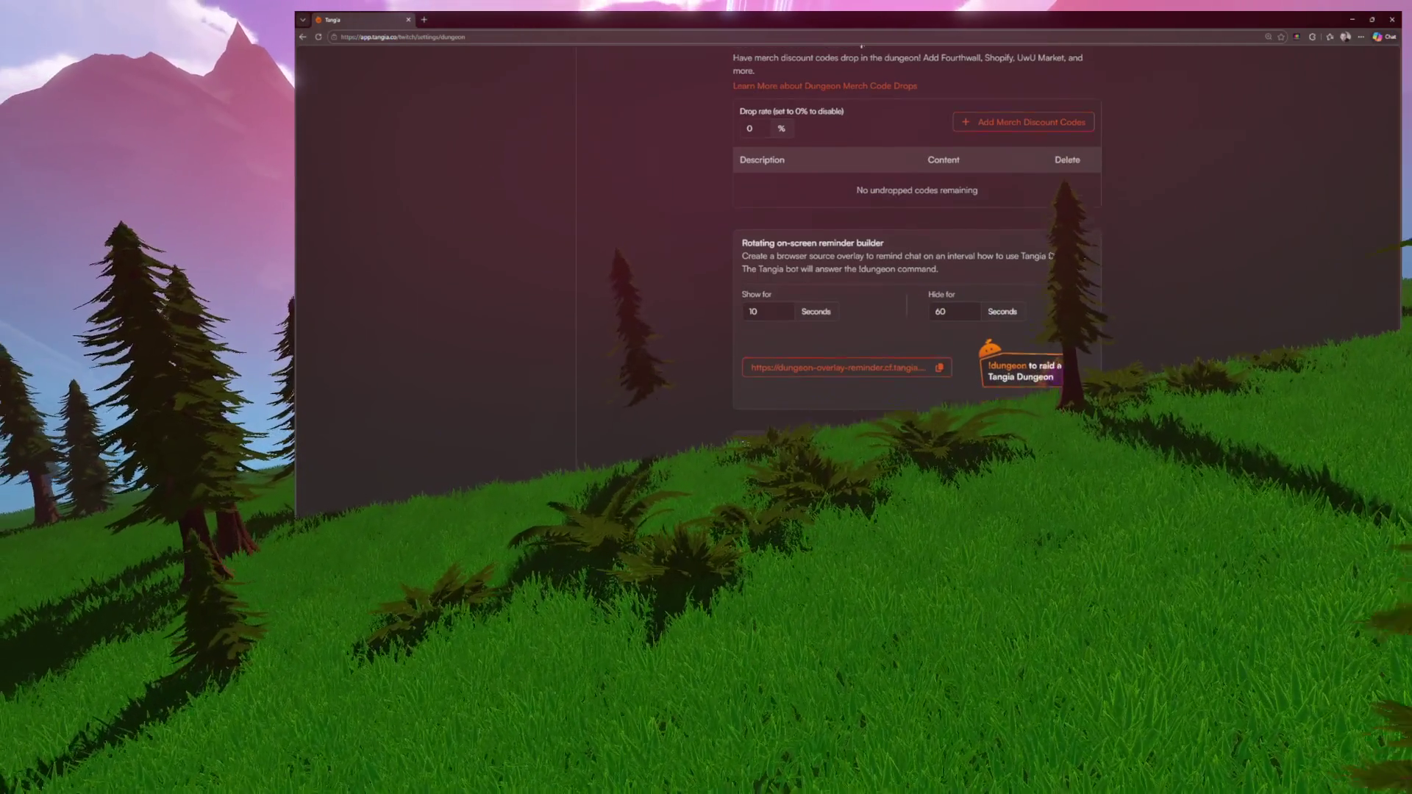
{"action": "scroll", "coordinate": [1120, 404], "scroll_direction": "up", "scroll_amount": 1}
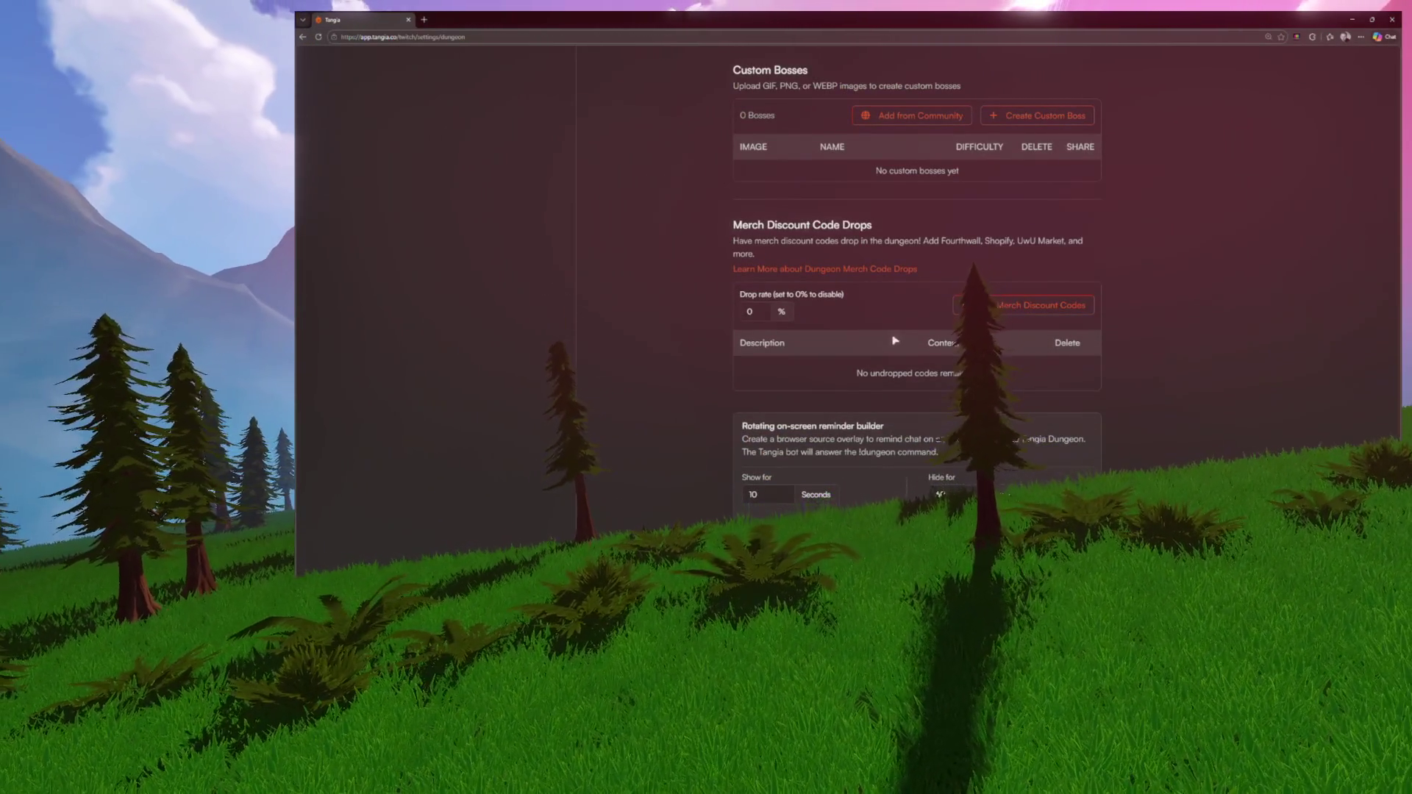
{"action": "scroll", "coordinate": [895, 341], "scroll_direction": "up", "scroll_amount": 5}
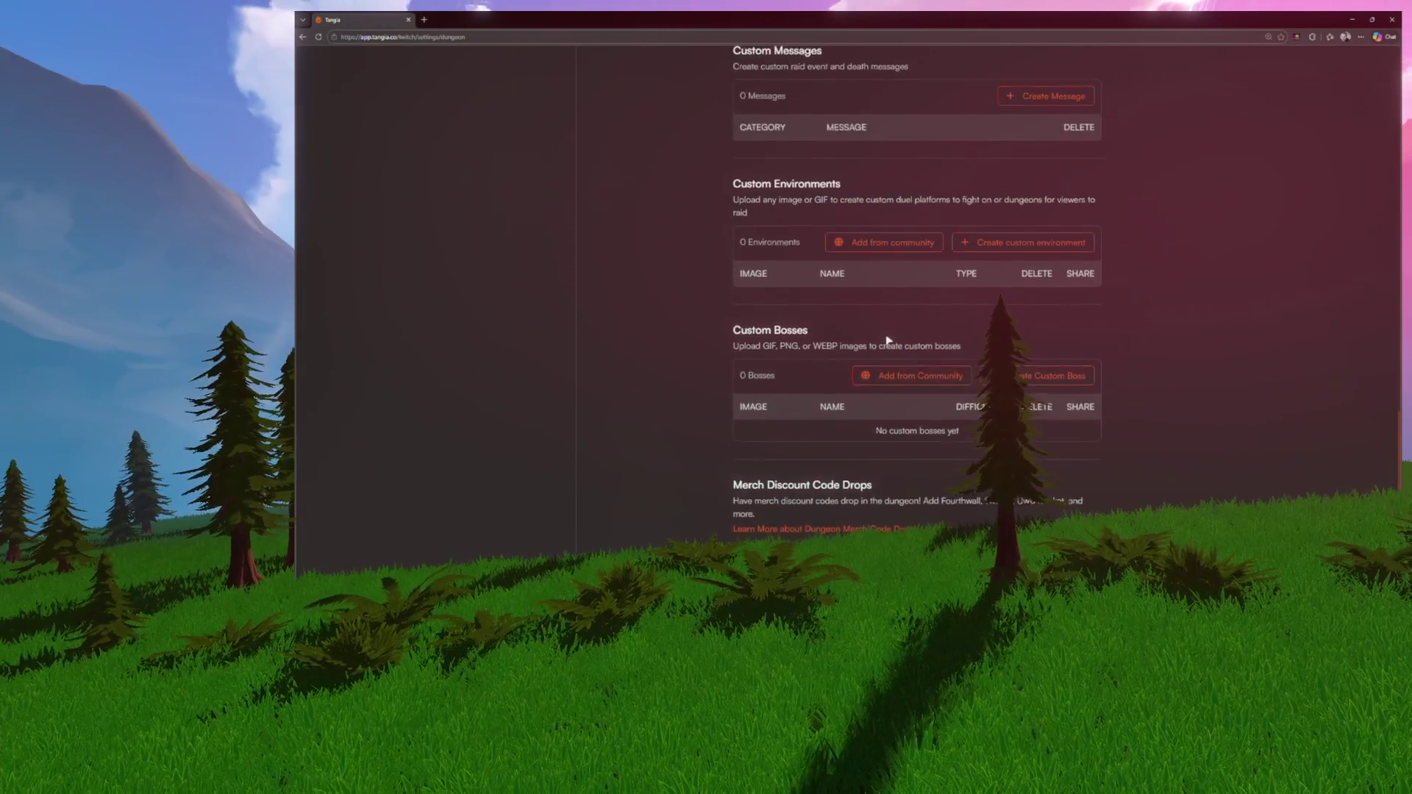
{"action": "scroll", "coordinate": [887, 340], "scroll_direction": "up", "scroll_amount": 2}
{"action": "scroll", "coordinate": [781, 319], "scroll_direction": "down", "scroll_amount": 4}
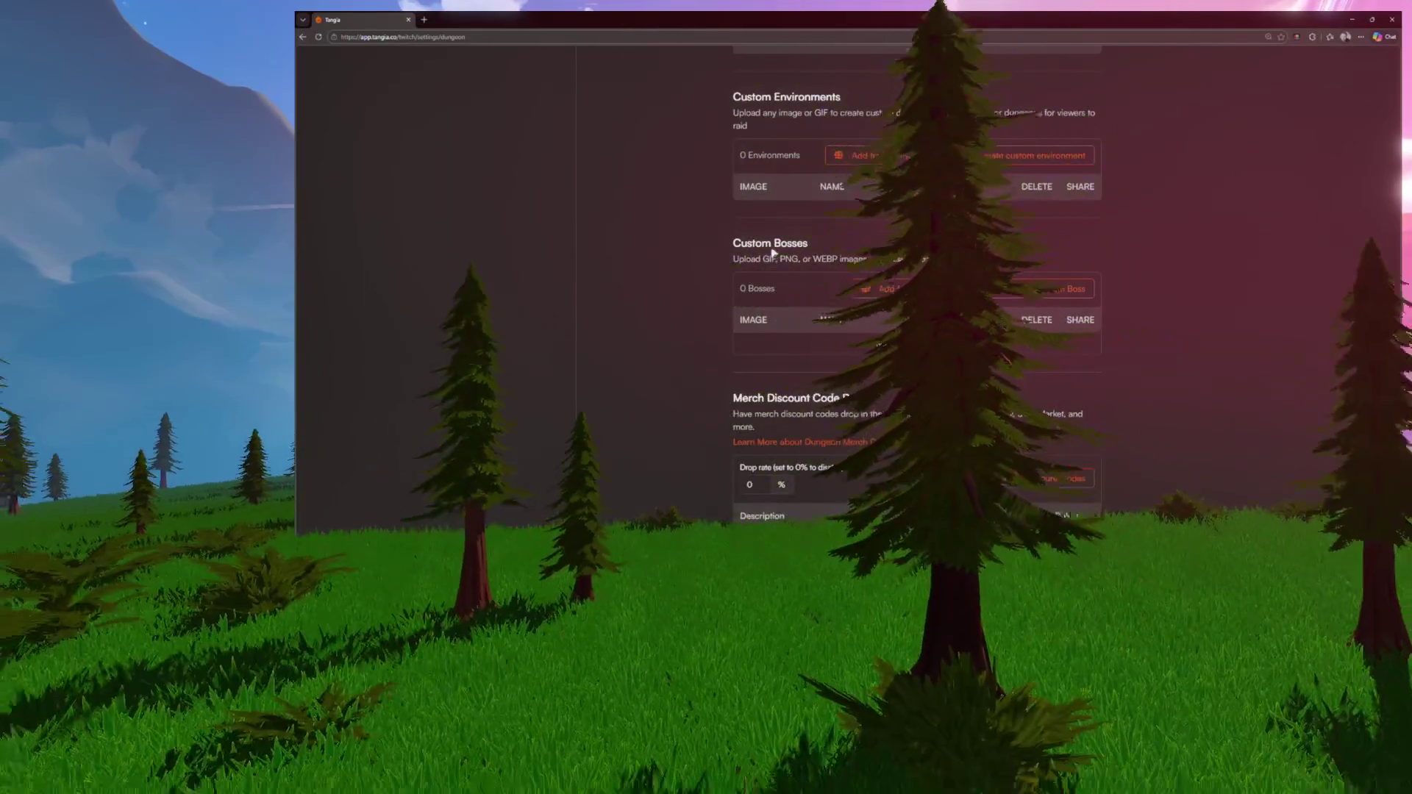
{"action": "scroll", "coordinate": [761, 250], "scroll_direction": "up", "scroll_amount": 15}
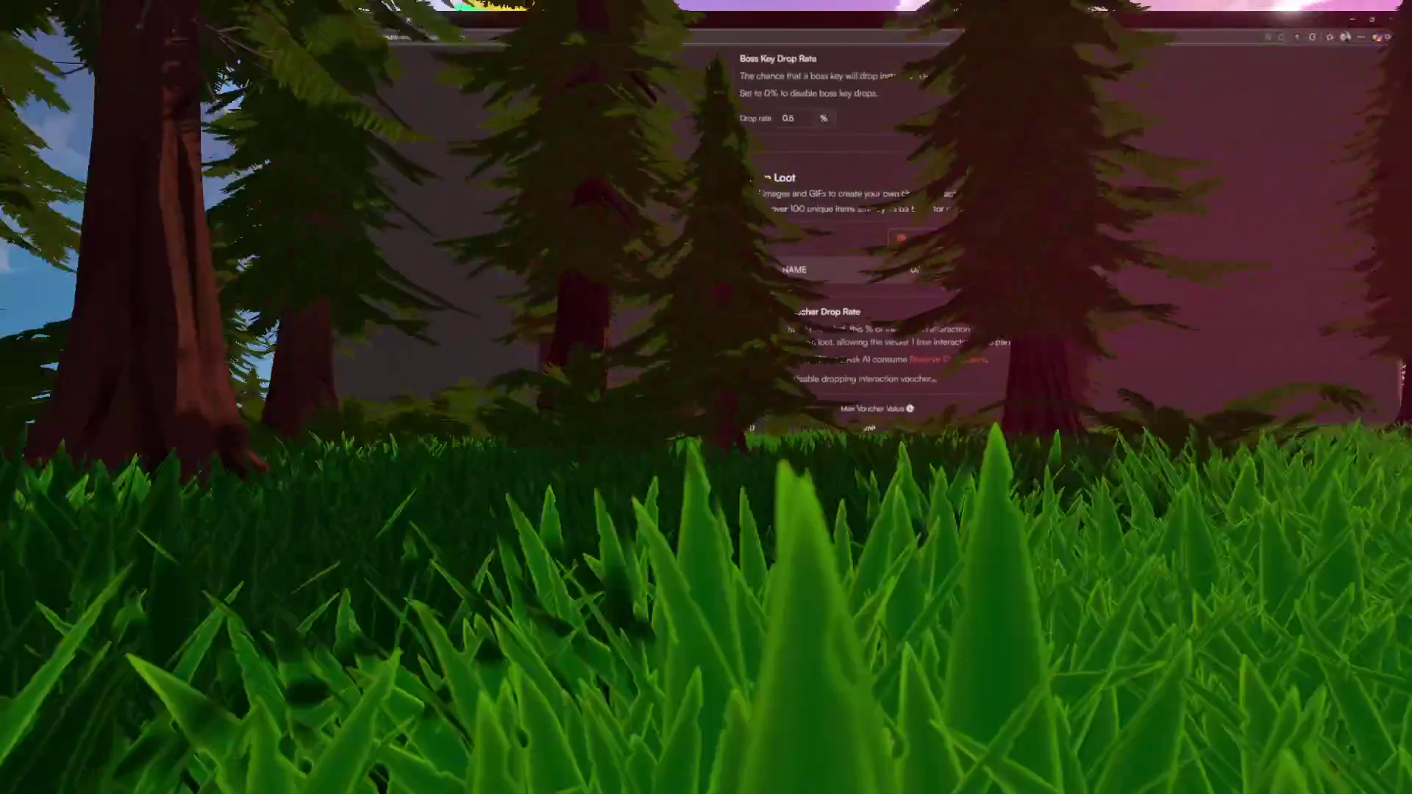
{"action": "scroll", "coordinate": [762, 251], "scroll_direction": "up", "scroll_amount": 3}
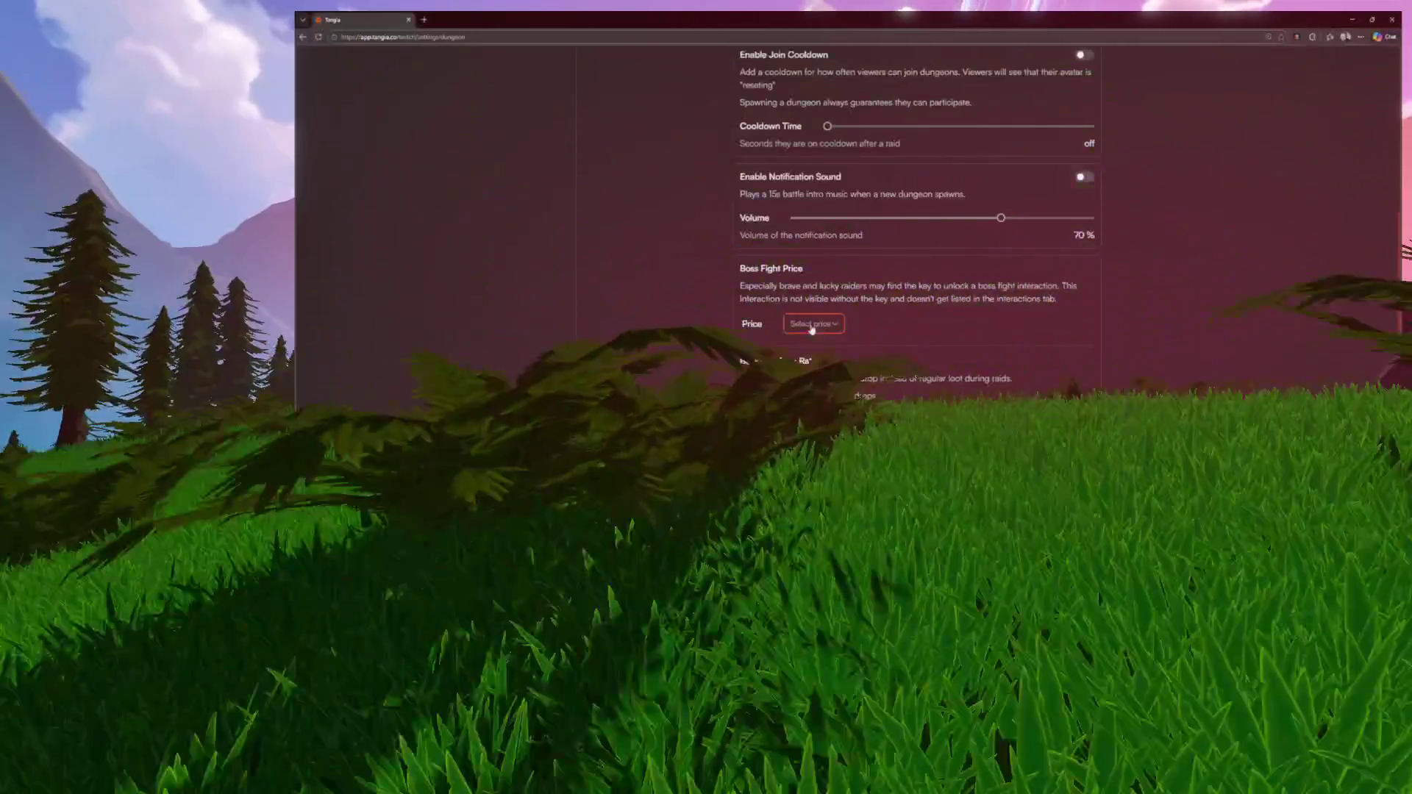
{"action": "left_click", "coordinate": [812, 327]}
{"action": "left_click", "coordinate": [817, 350]}
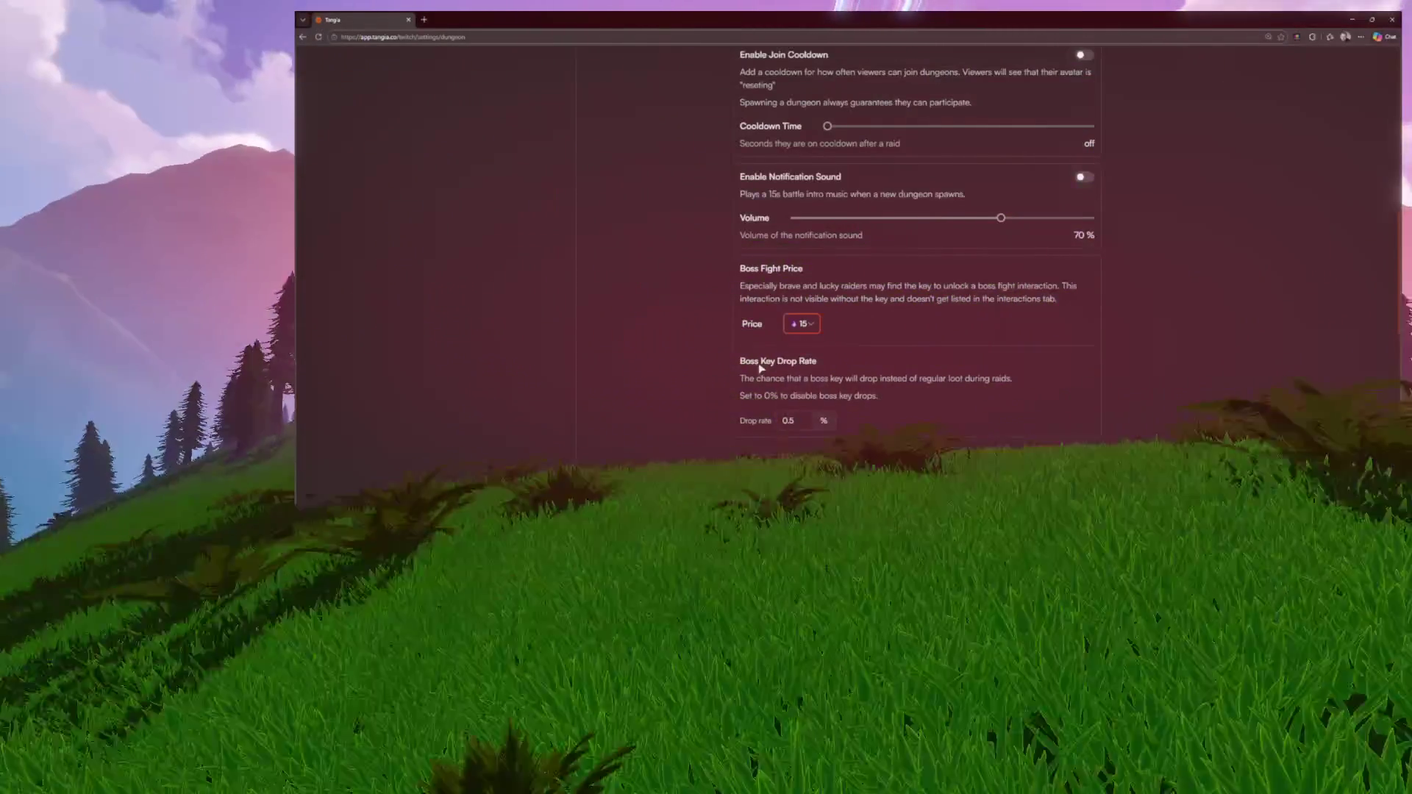
{"action": "scroll", "coordinate": [711, 357], "scroll_direction": "up", "scroll_amount": 6}
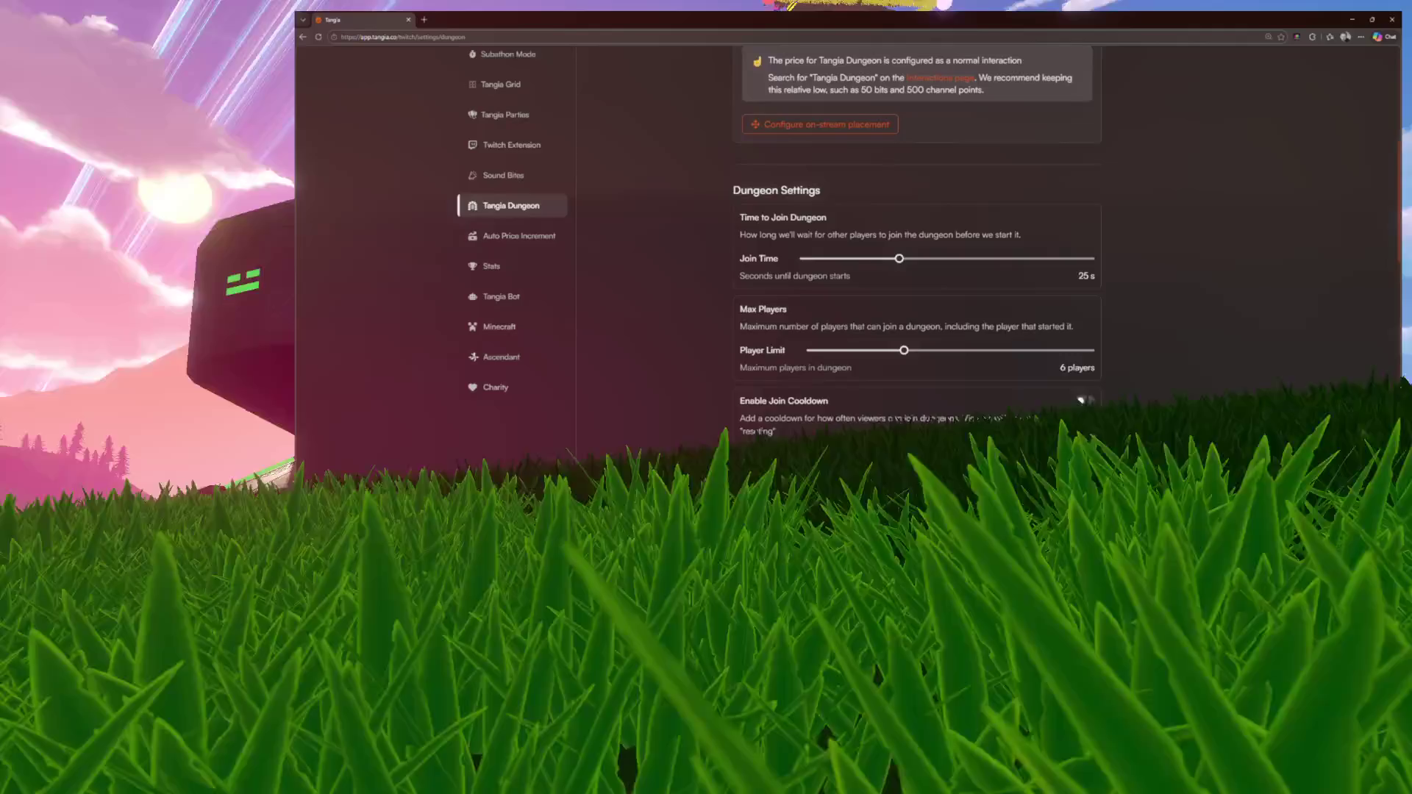
{"action": "scroll", "coordinate": [1165, 405], "scroll_direction": "up", "scroll_amount": 2}
{"action": "scroll", "coordinate": [1145, 413], "scroll_direction": "up", "scroll_amount": 3}
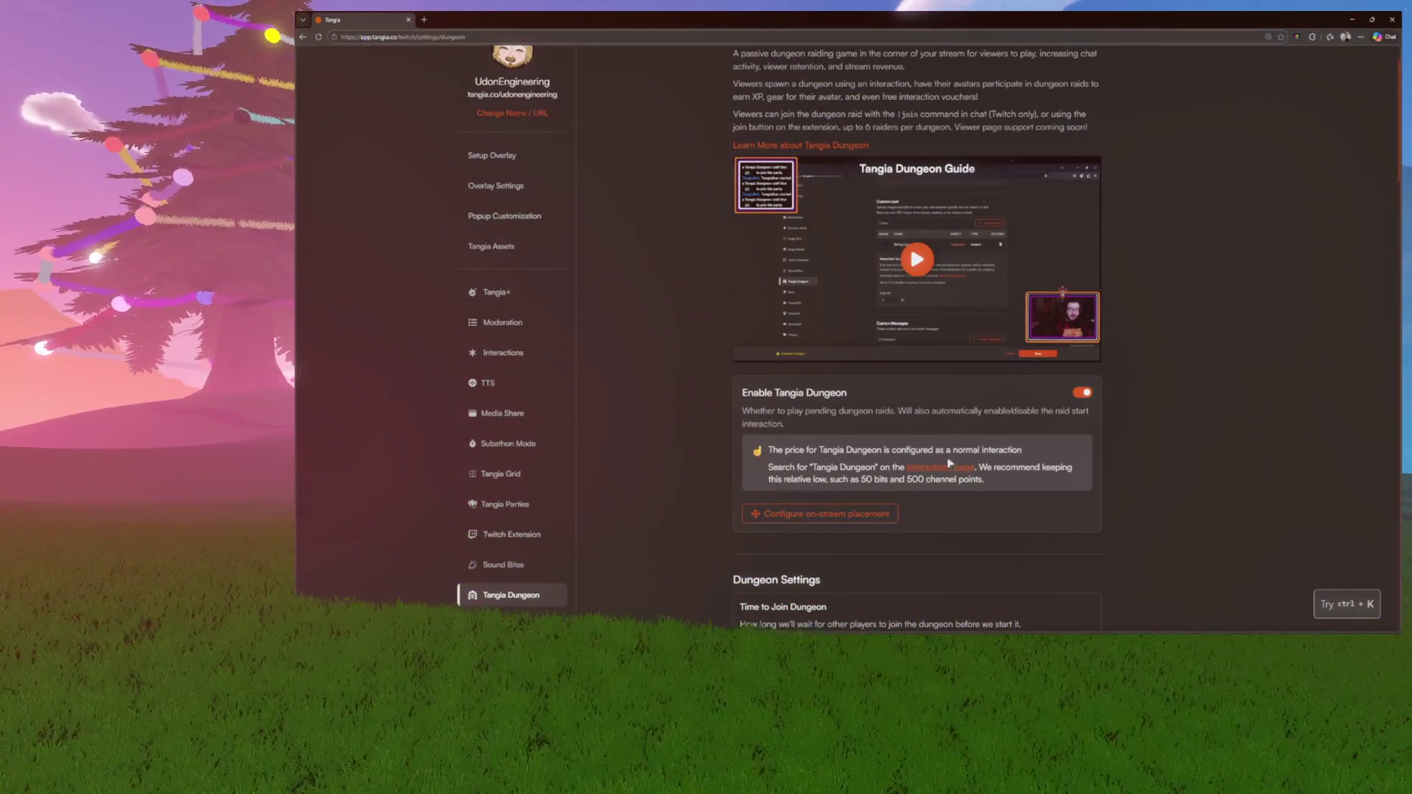
{"action": "left_click", "coordinate": [834, 516]}
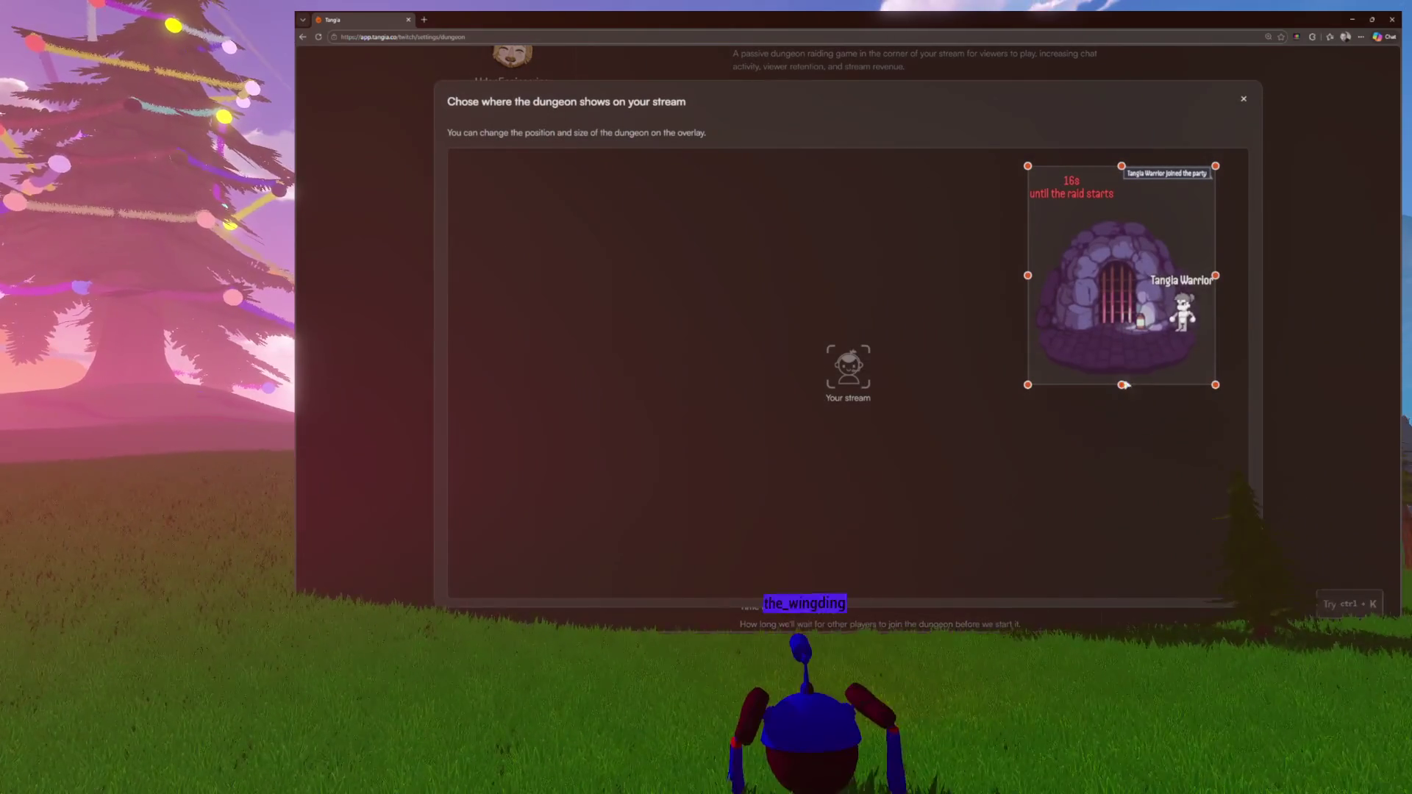
{"action": "left_click", "coordinate": [1243, 101]}
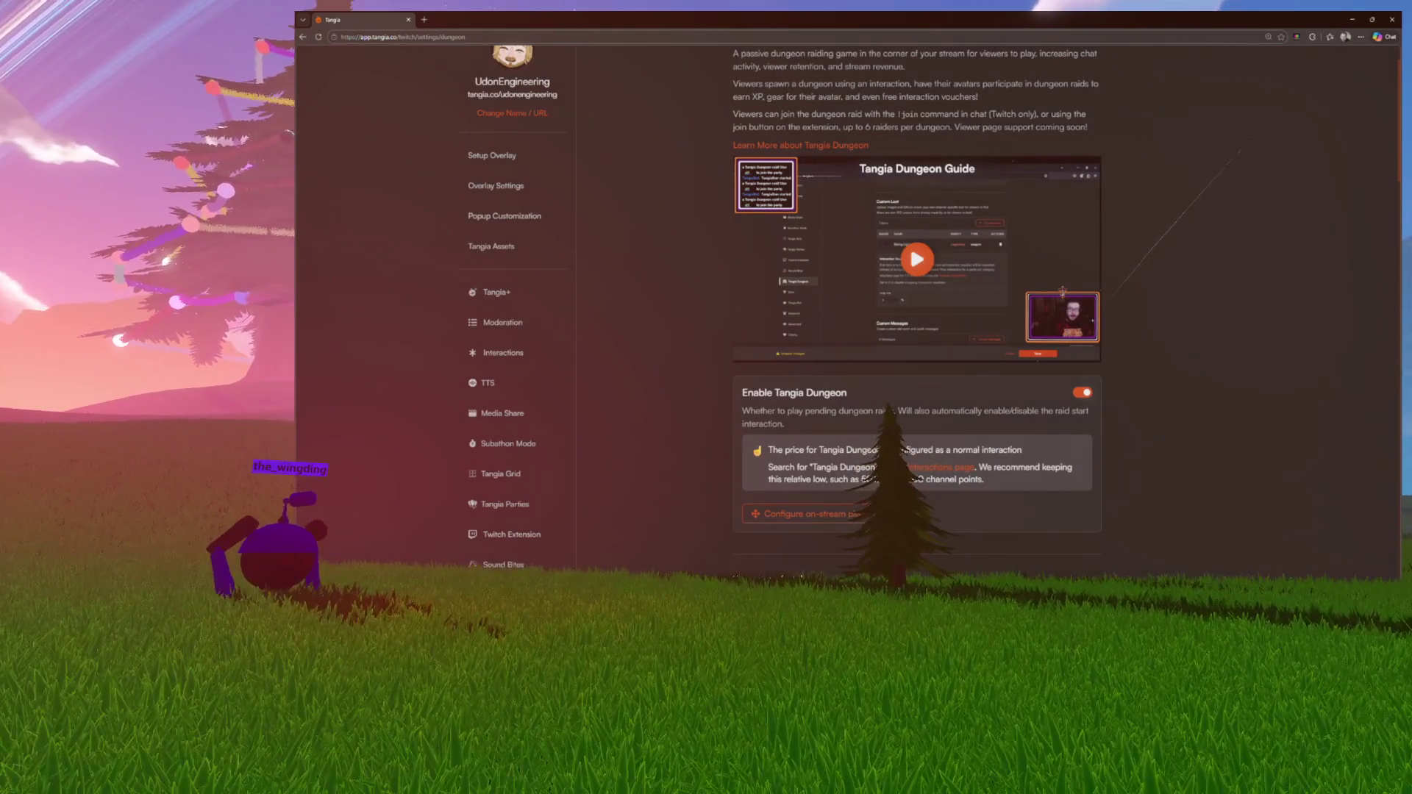
{"action": "scroll", "coordinate": [632, 103], "scroll_direction": "up", "scroll_amount": 1}
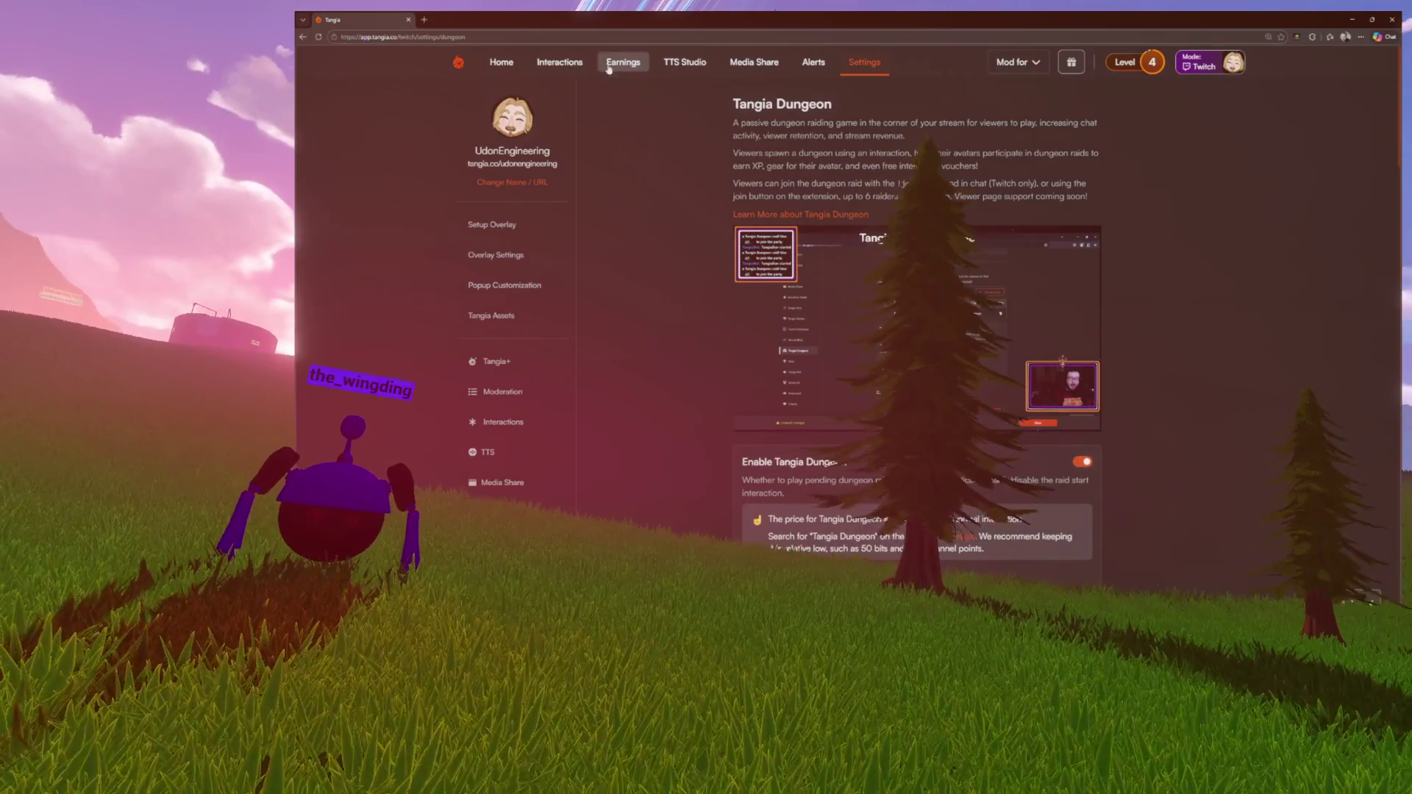
{"action": "left_click", "coordinate": [561, 62]}
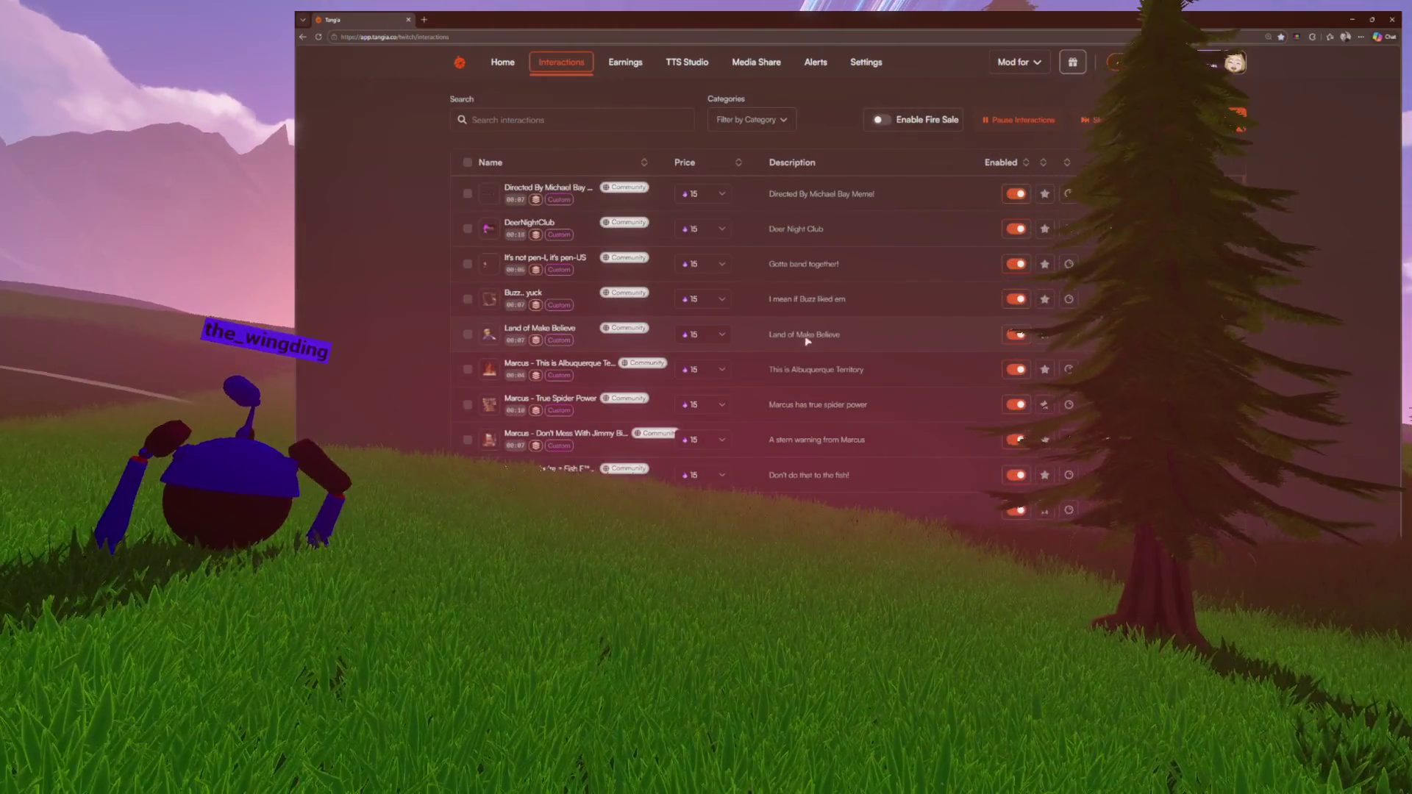
Filter the Tangia interactions by 'dungeon', then minimize the browser to return to Unreal Editor
{"action": "left_click", "coordinate": [650, 125]}
{"action": "type", "text": "dungeon"}
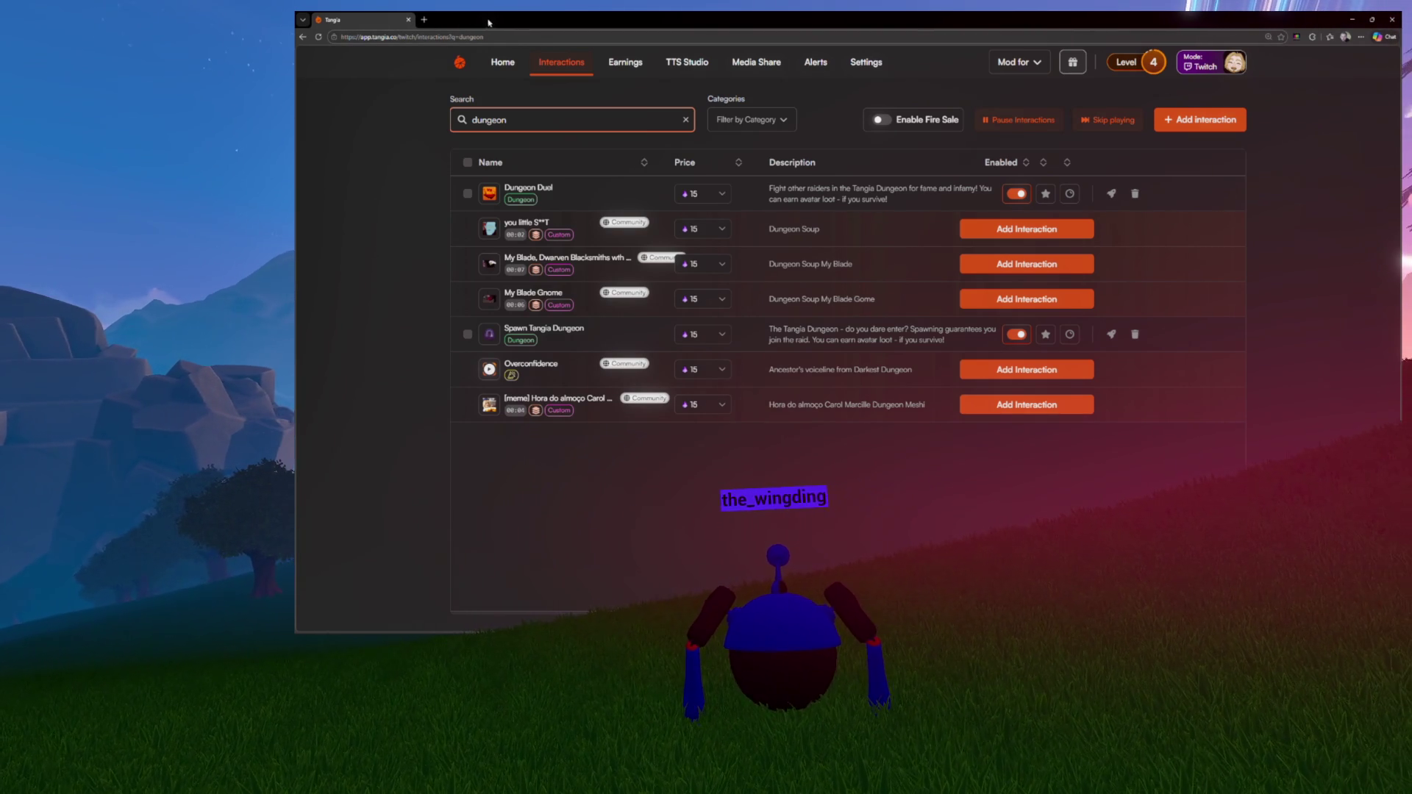
{"action": "key", "text": "super+Down"}
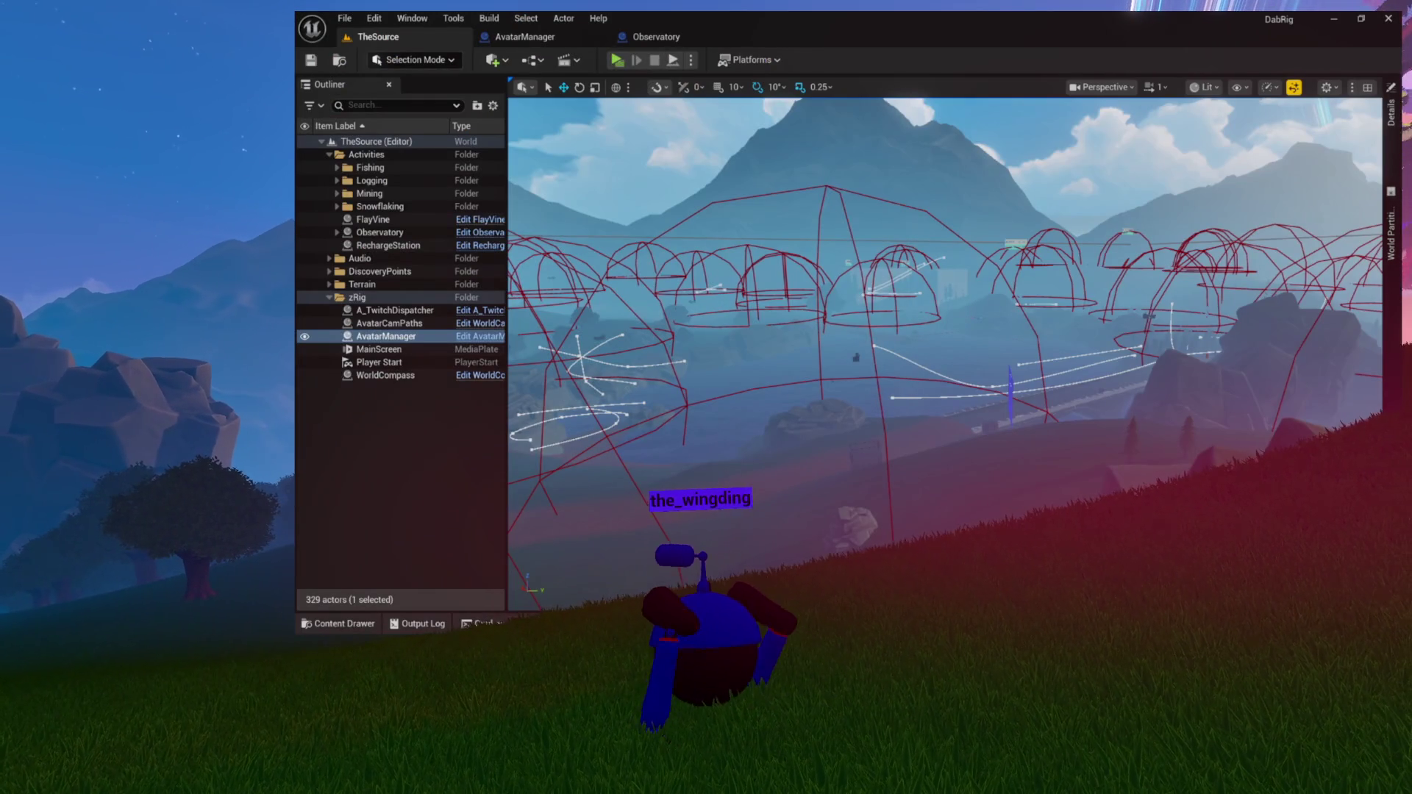
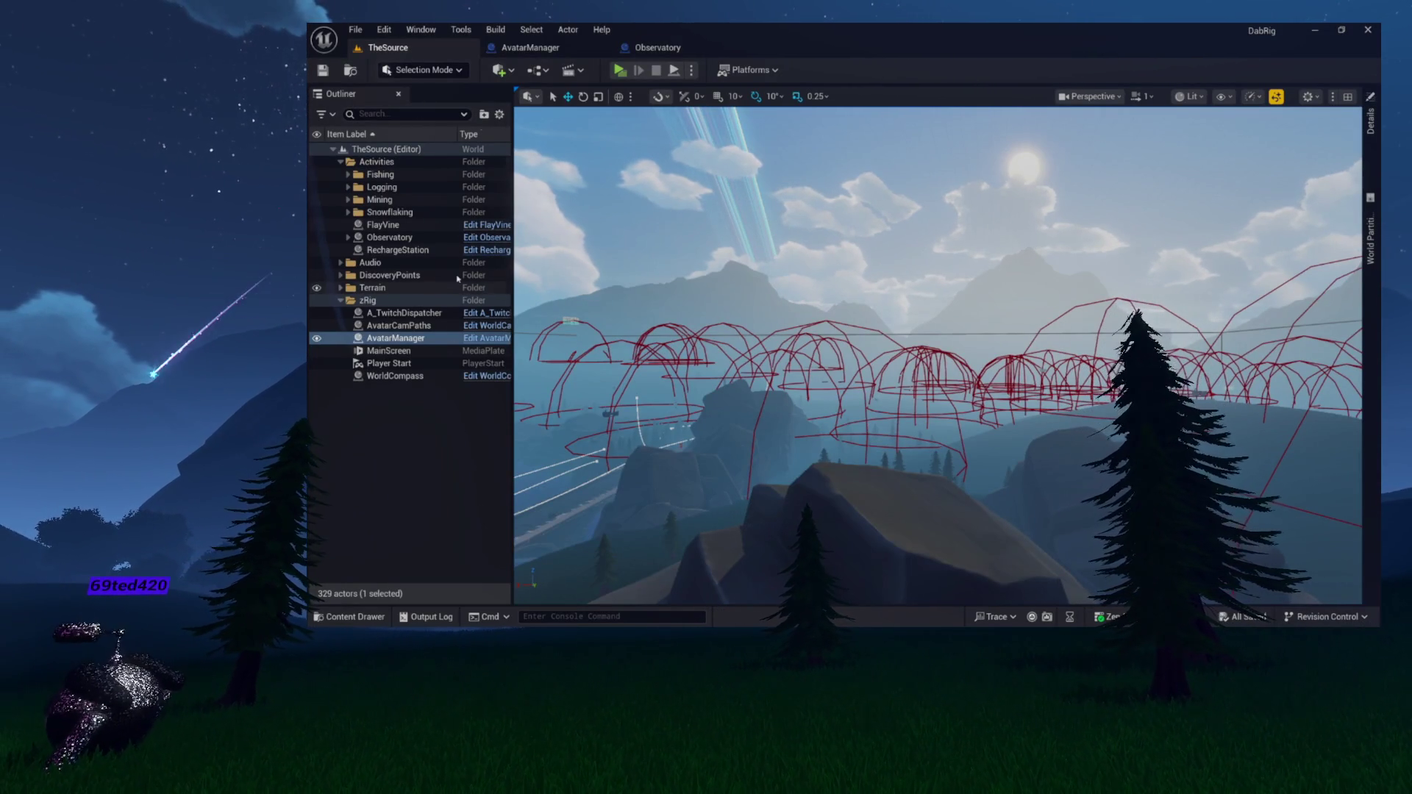
Open the Content Drawer and browse to Content > Environment > Games > KarlVSTerry
{"action": "left_click", "coordinate": [656, 47]}
{"action": "key", "text": "ctrl+space"}
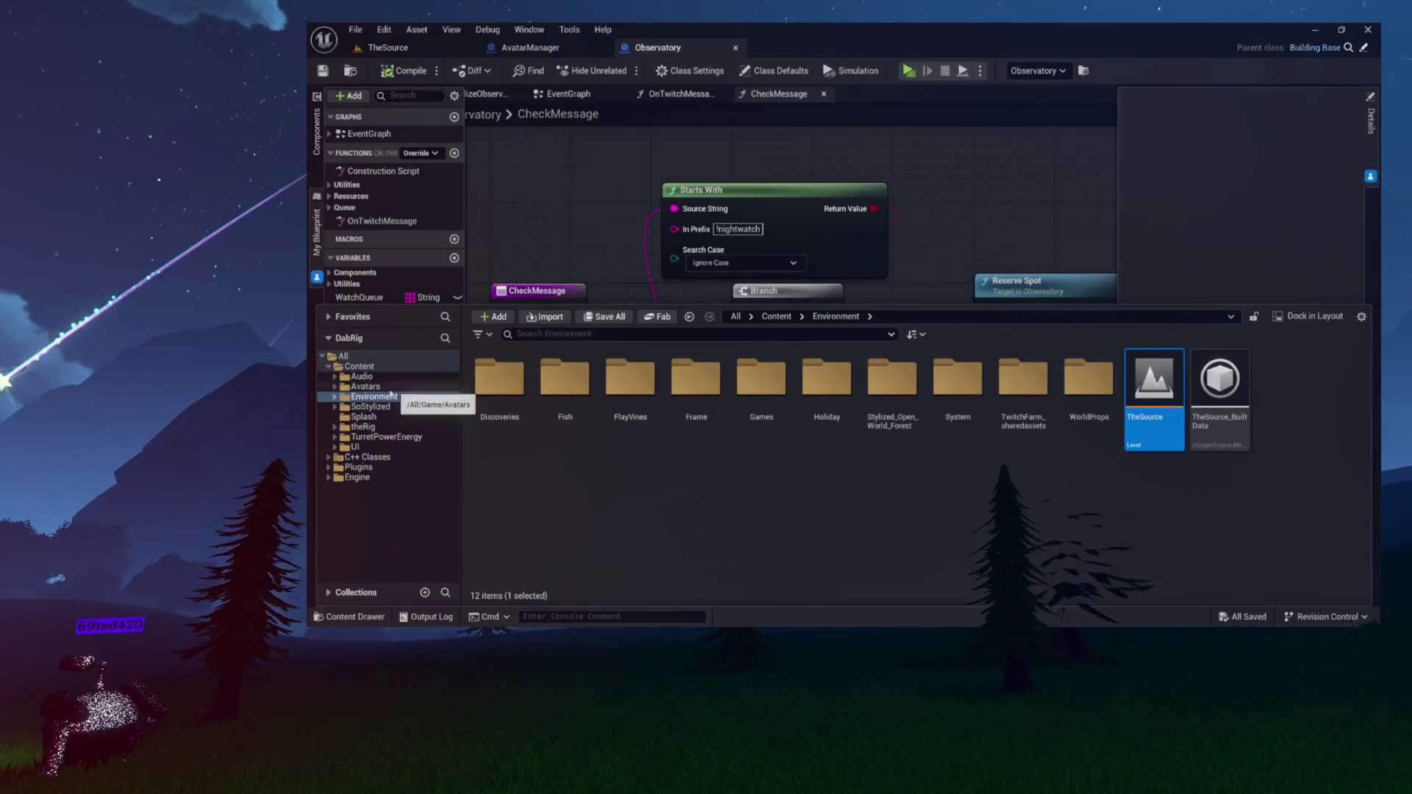
{"action": "left_click", "coordinate": [372, 397]}
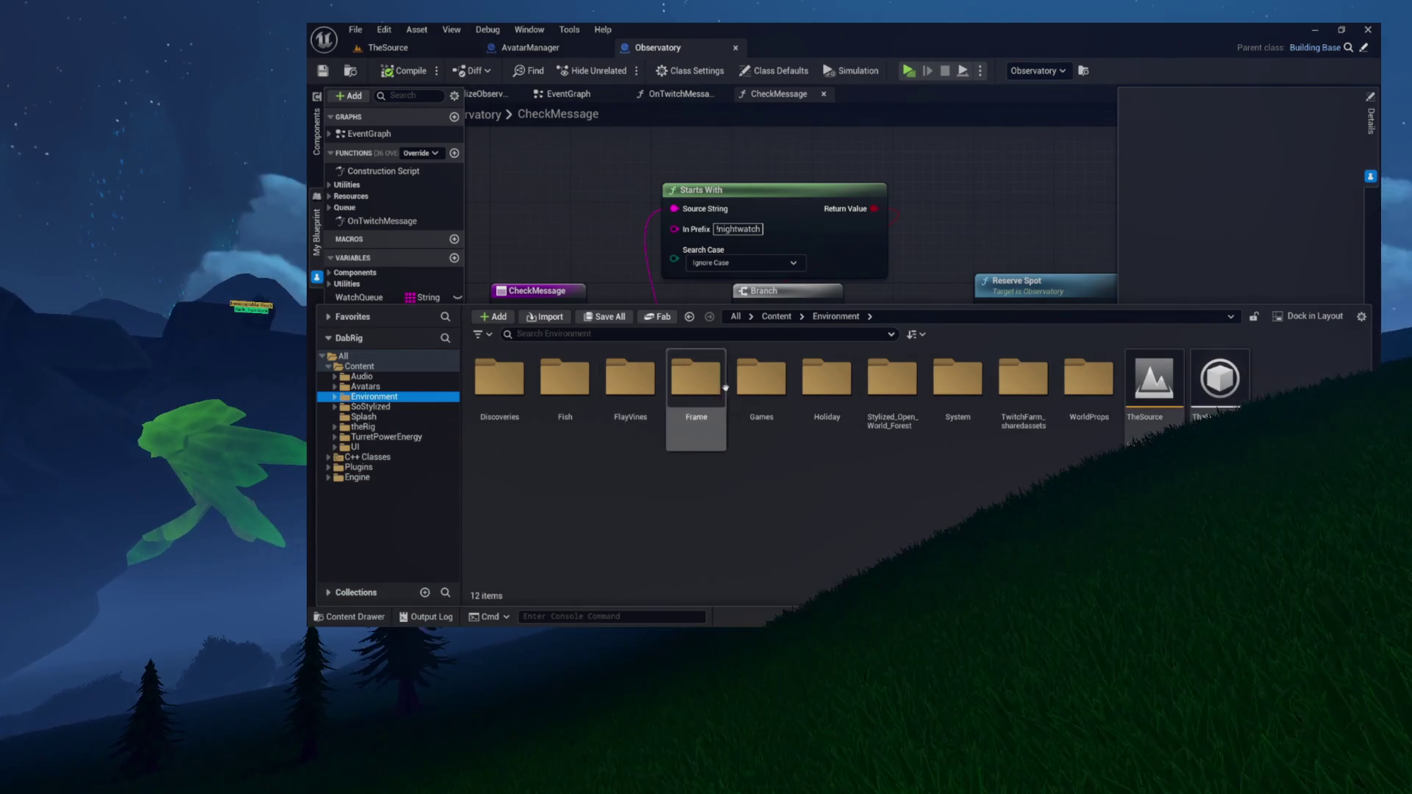
{"action": "double_click", "coordinate": [761, 379]}
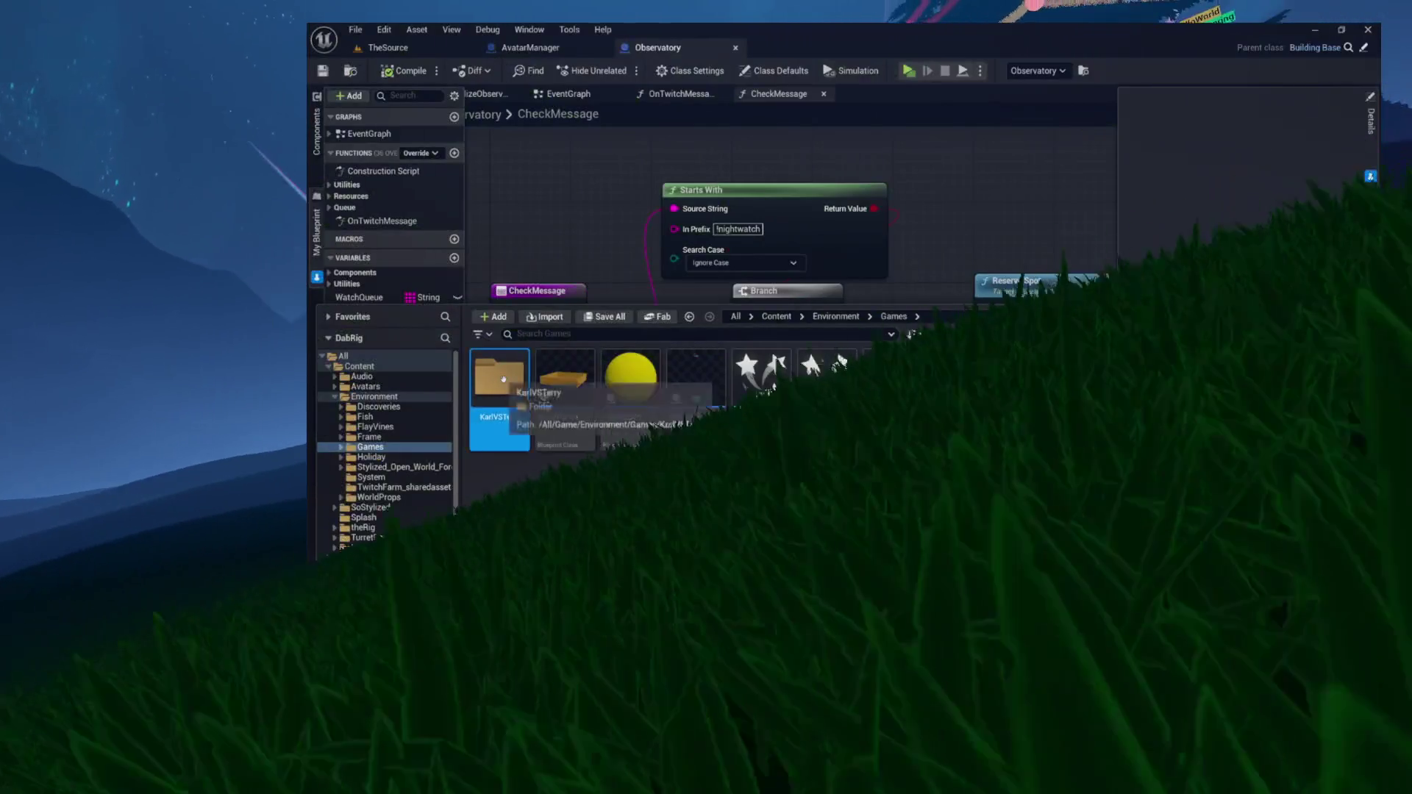
{"action": "double_click", "coordinate": [499, 379]}
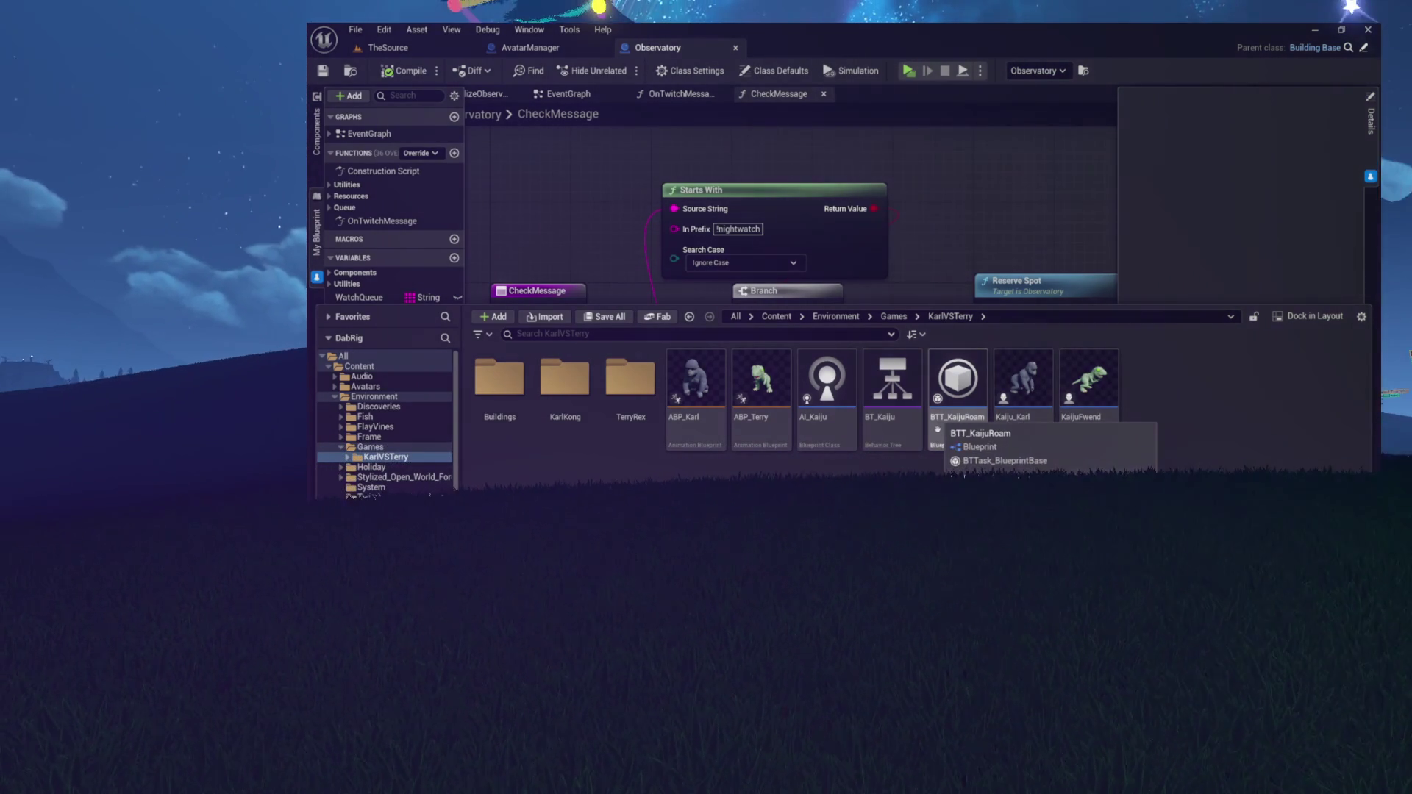
Select the Kaiju_Karl blueprint, then the KaijuFwend blueprint, in the KarlVSTerry folder
{"action": "left_click", "coordinate": [1086, 387]}
{"action": "left_click", "coordinate": [1023, 387]}
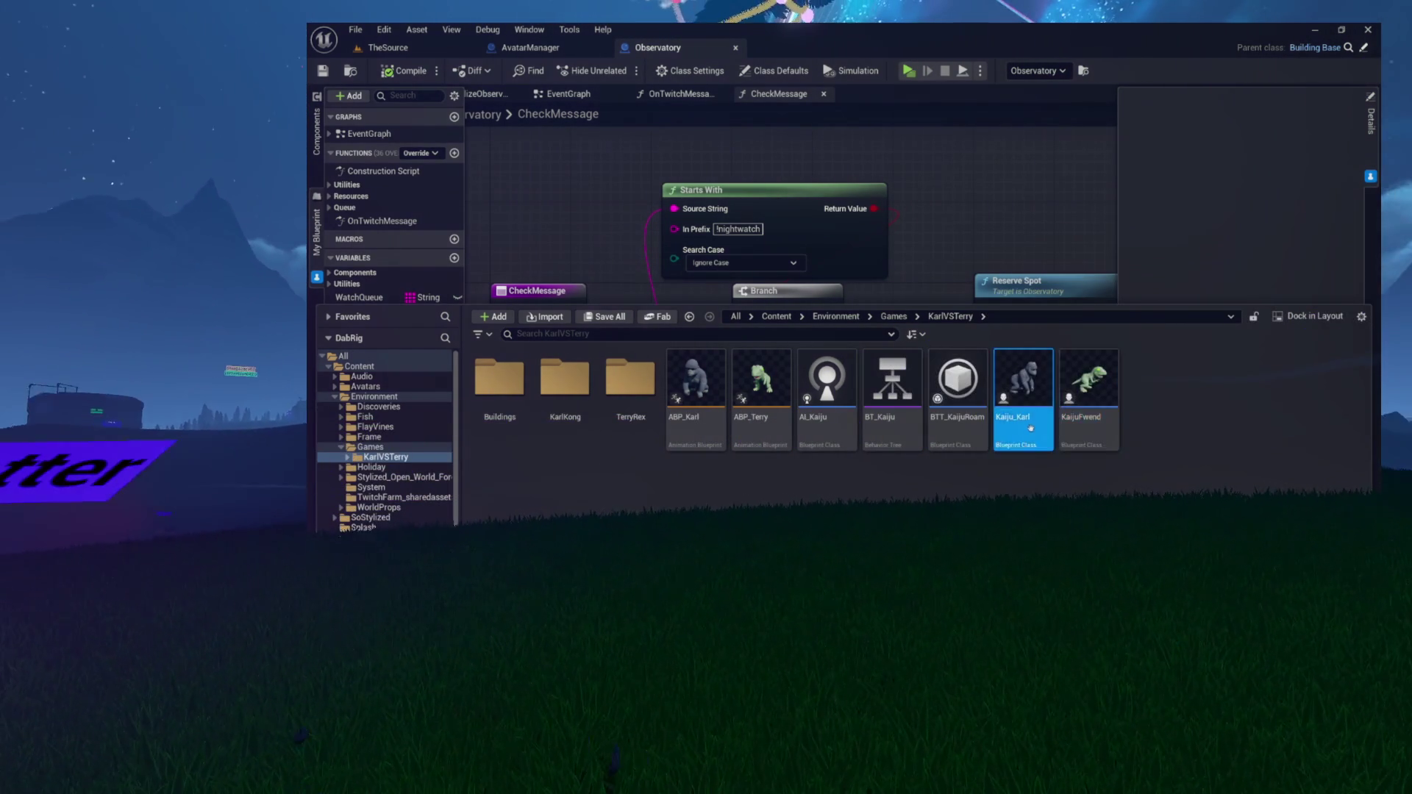
{"action": "left_click", "coordinate": [1072, 427]}
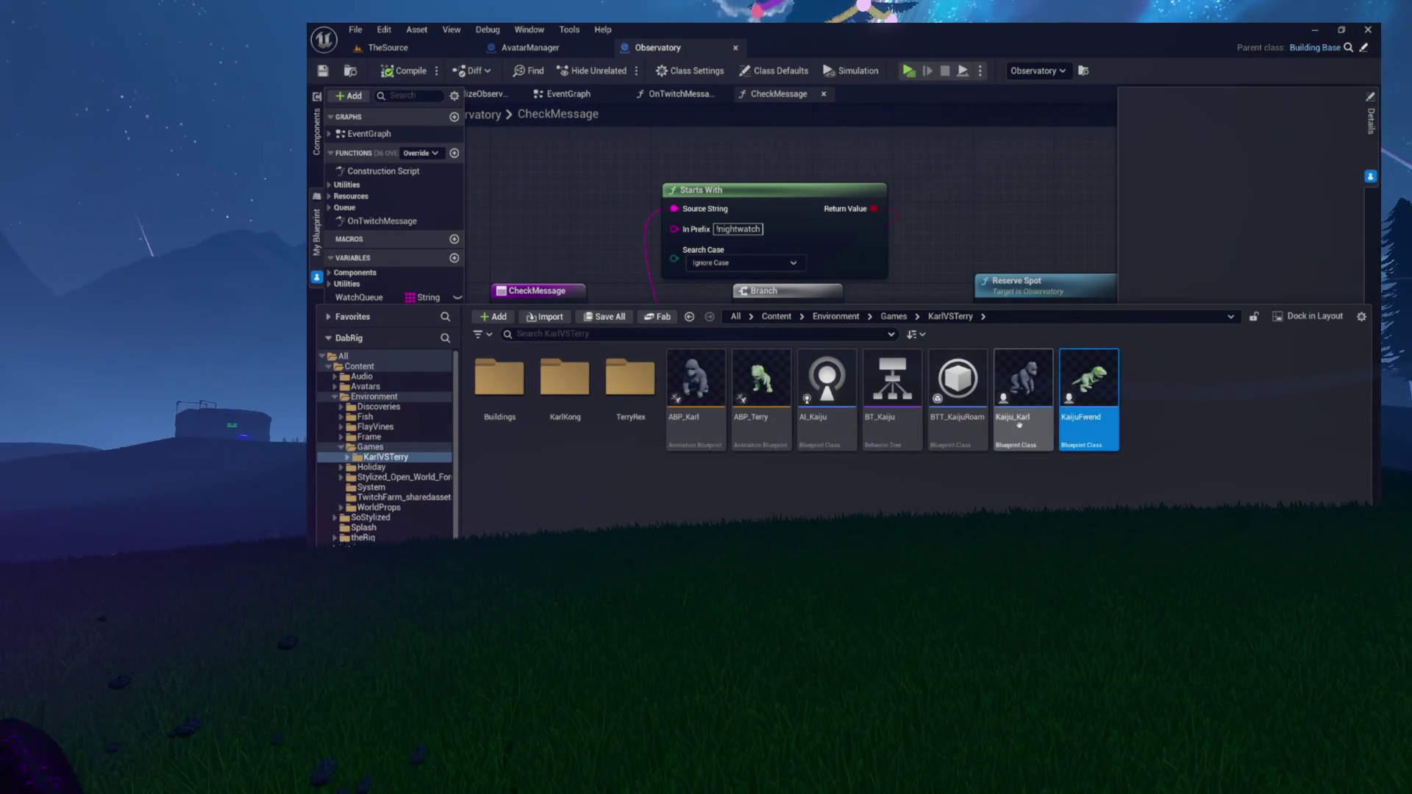
{"action": "left_click", "coordinate": [1089, 427]}
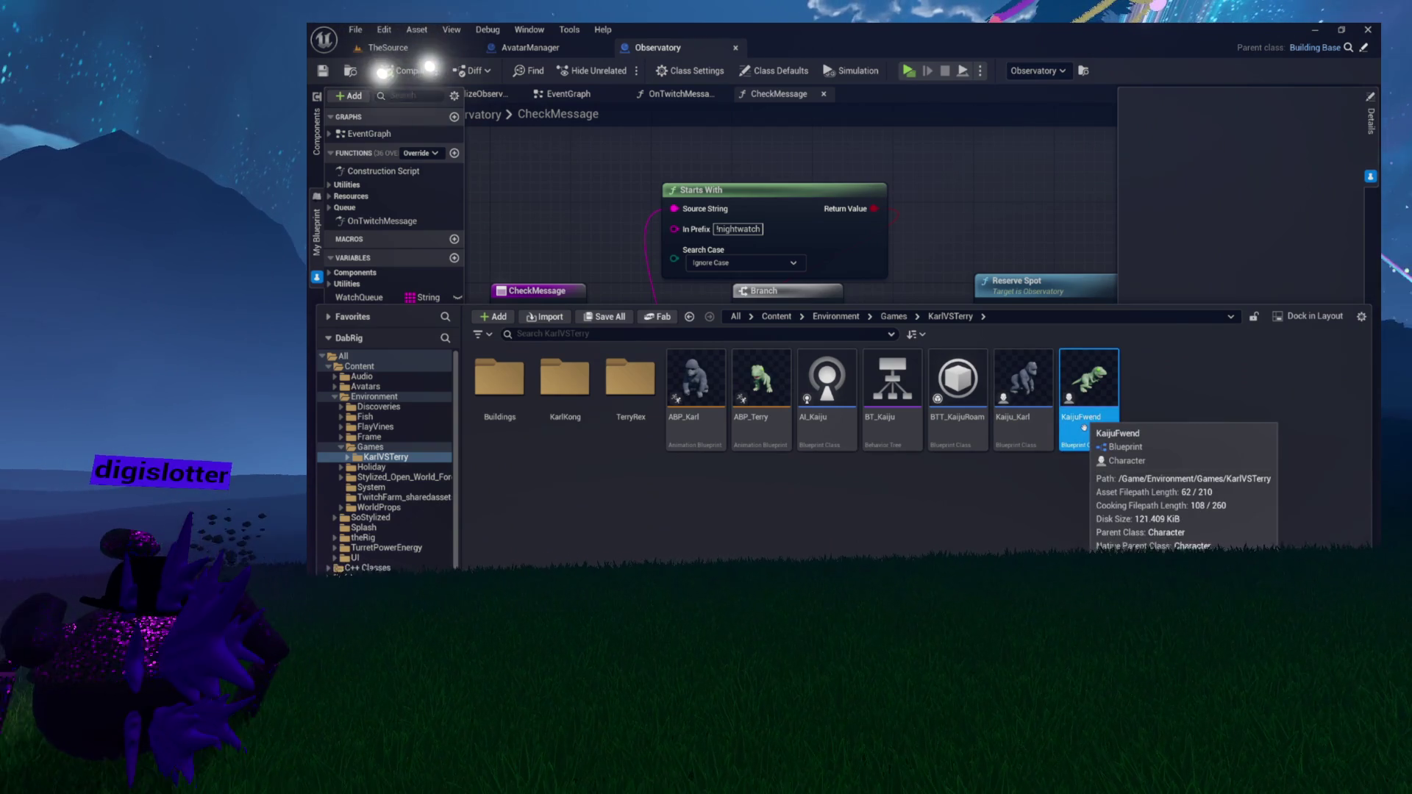
{"action": "mouse_move", "coordinate": [1020, 422]}
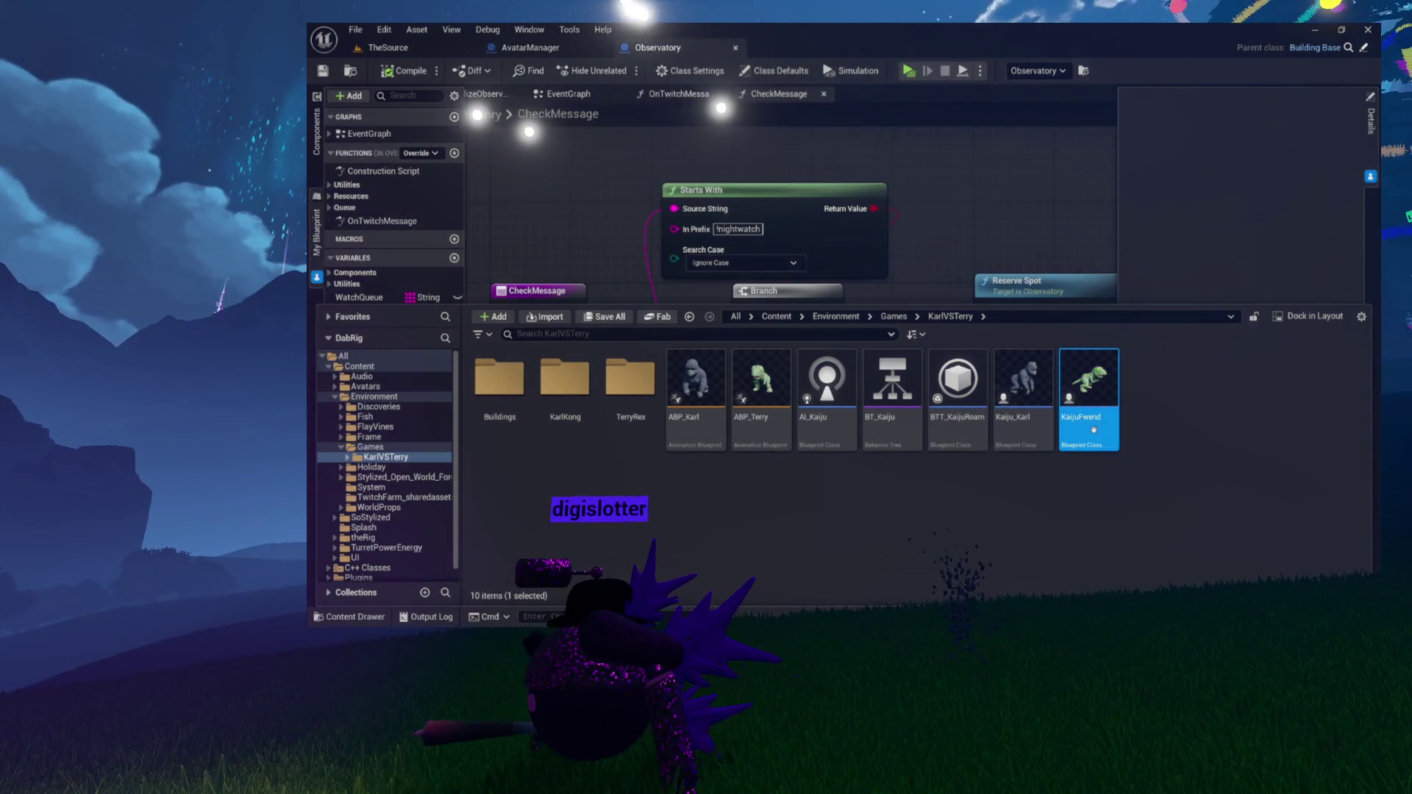
Open KaijuFwend for editing, show its class details, and collapse all Details categories
{"action": "double_click", "coordinate": [1094, 429]}
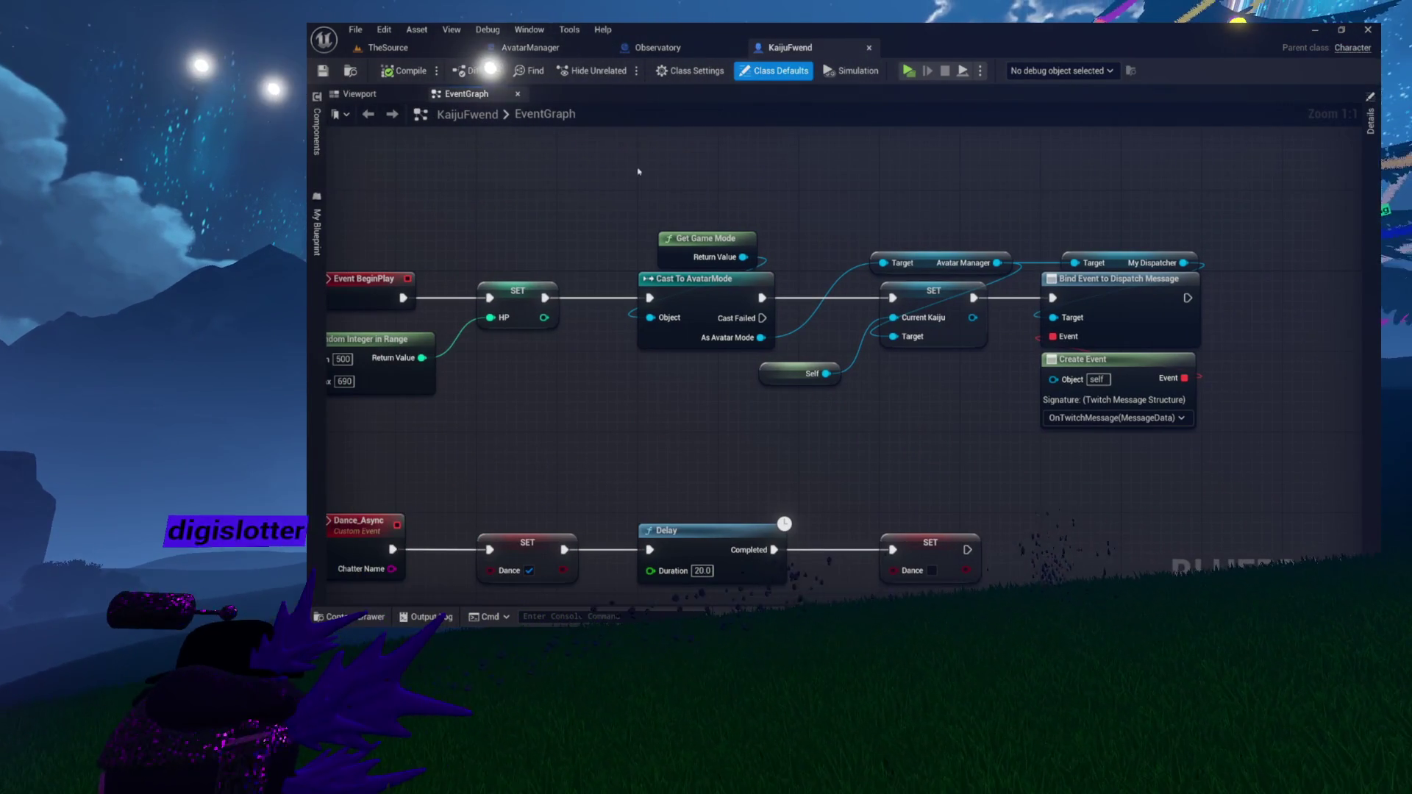
{"action": "left_click", "coordinate": [1370, 122]}
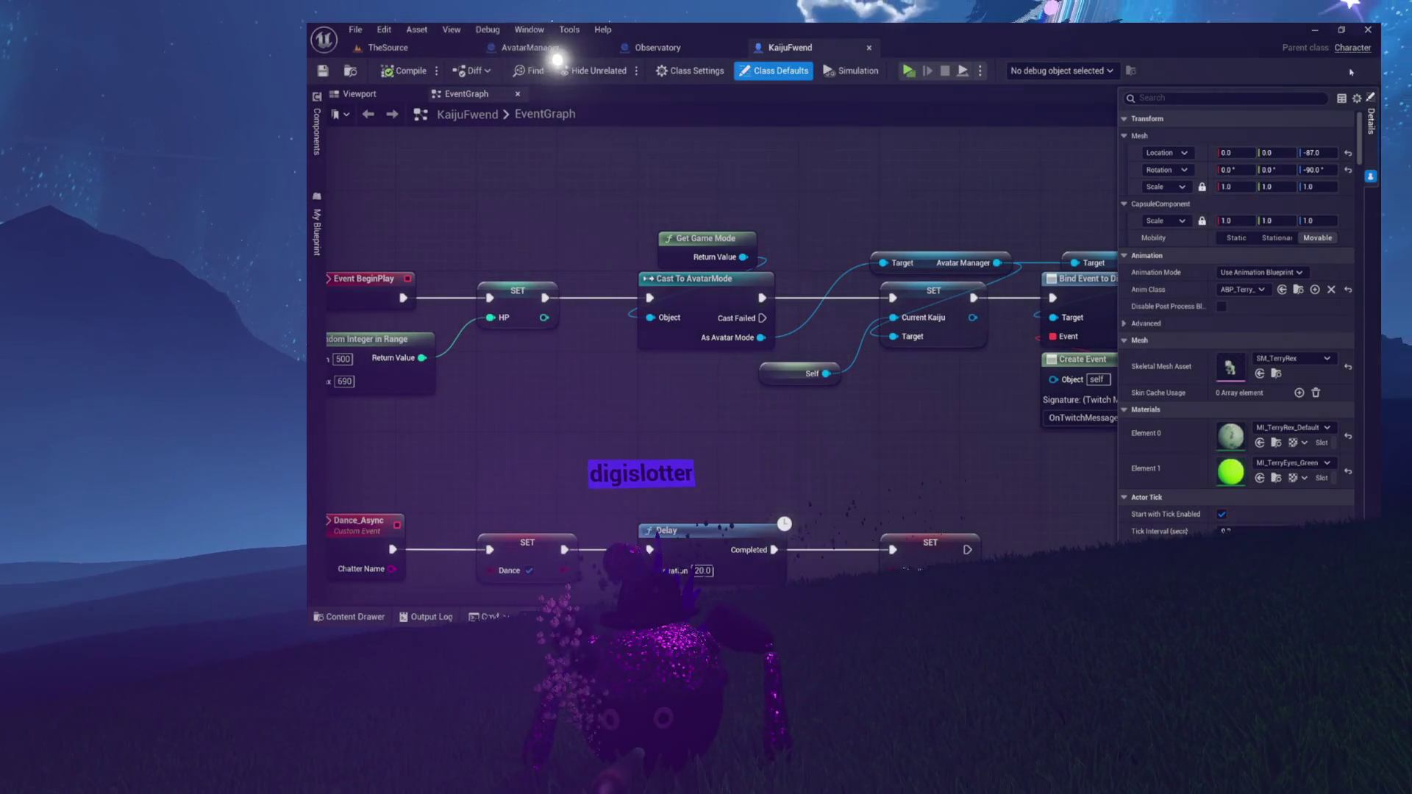
{"action": "left_click", "coordinate": [1356, 98]}
{"action": "left_click", "coordinate": [1320, 214]}
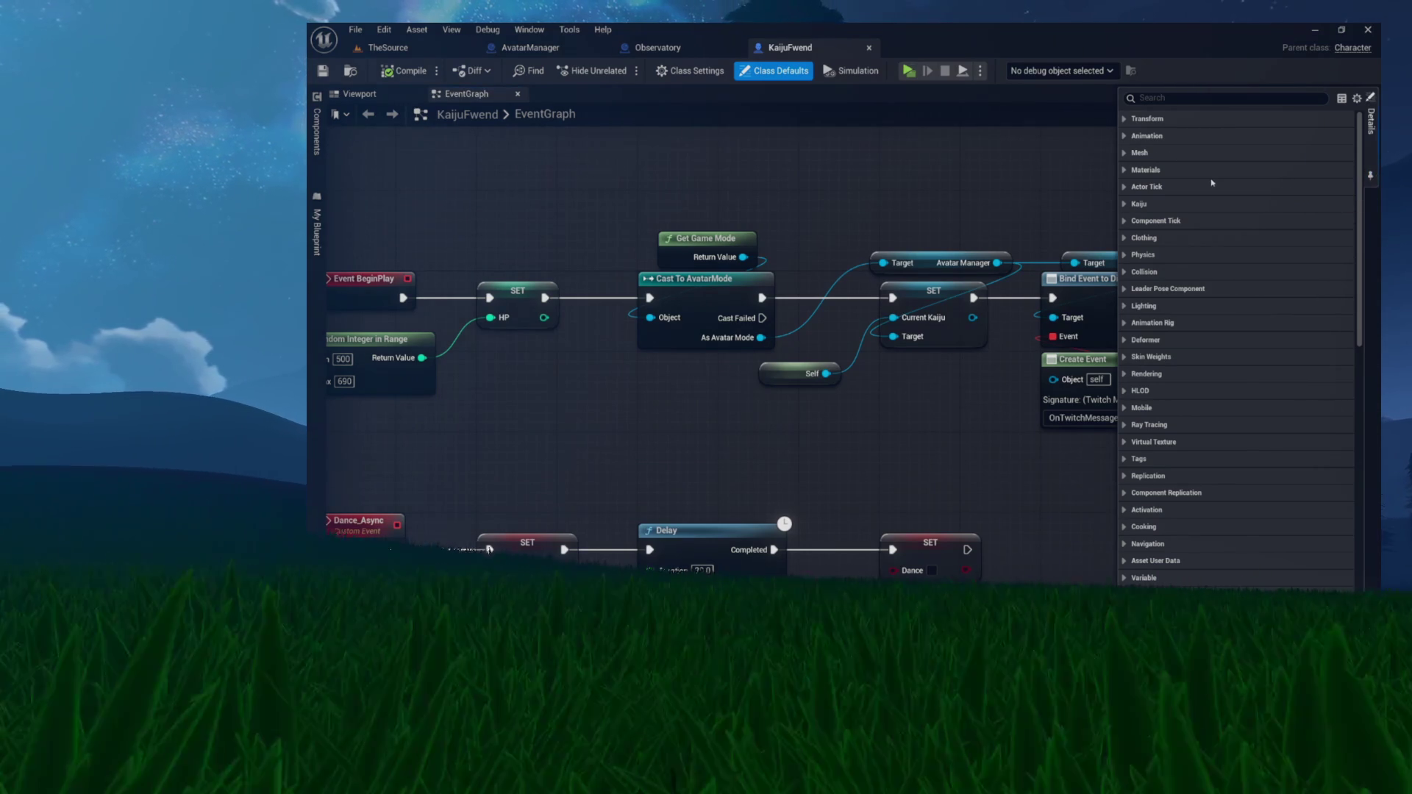
Hide the Details panel and pan the EventGraph over the BeginPlay and Dance/Delay chain
{"action": "left_click", "coordinate": [1369, 177]}
{"action": "left_click_drag", "start_coordinate": [1005, 175], "coordinate": [911, 182]}
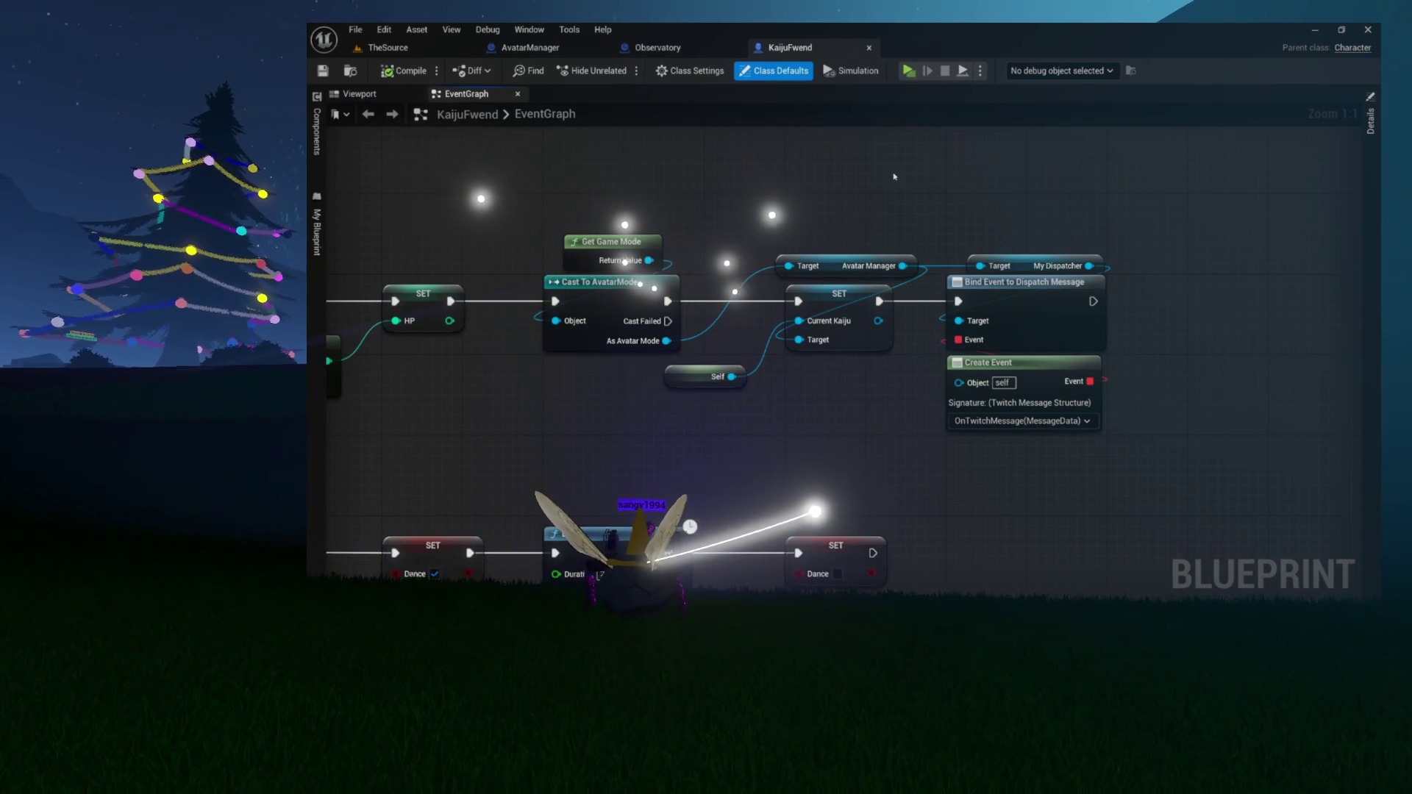
{"action": "mouse_move", "coordinate": [710, 181]}
{"action": "left_mouse_down"}
{"action": "mouse_move", "coordinate": [804, 375]}
{"action": "mouse_move", "coordinate": [804, 335]}
{"action": "mouse_move", "coordinate": [893, 298]}
{"action": "mouse_move", "coordinate": [947, 343]}
{"action": "mouse_move", "coordinate": [908, 272]}
{"action": "mouse_move", "coordinate": [751, 368]}
{"action": "mouse_move", "coordinate": [648, 454]}
{"action": "left_mouse_up"}
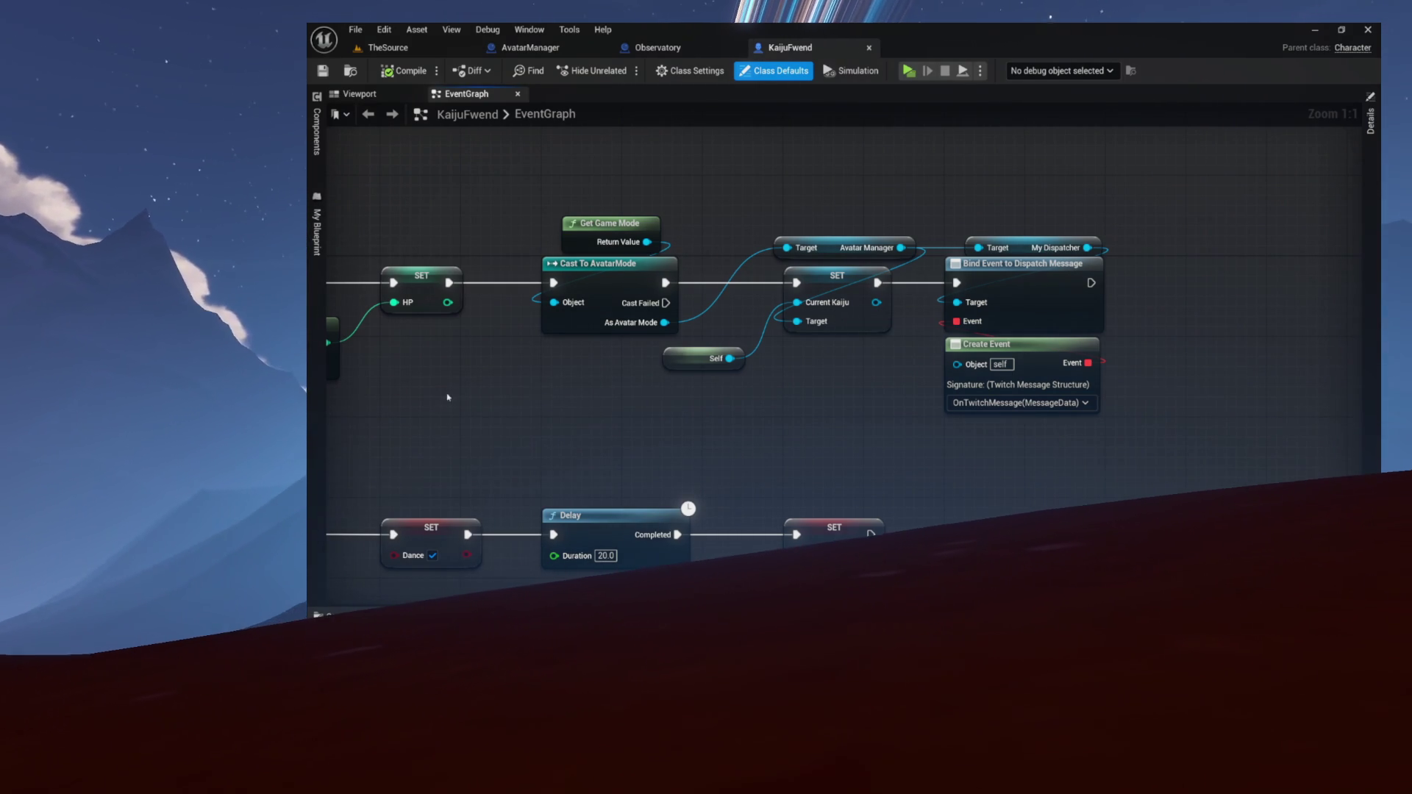
{"action": "left_click_drag", "start_coordinate": [1156, 302], "coordinate": [1107, 304]}
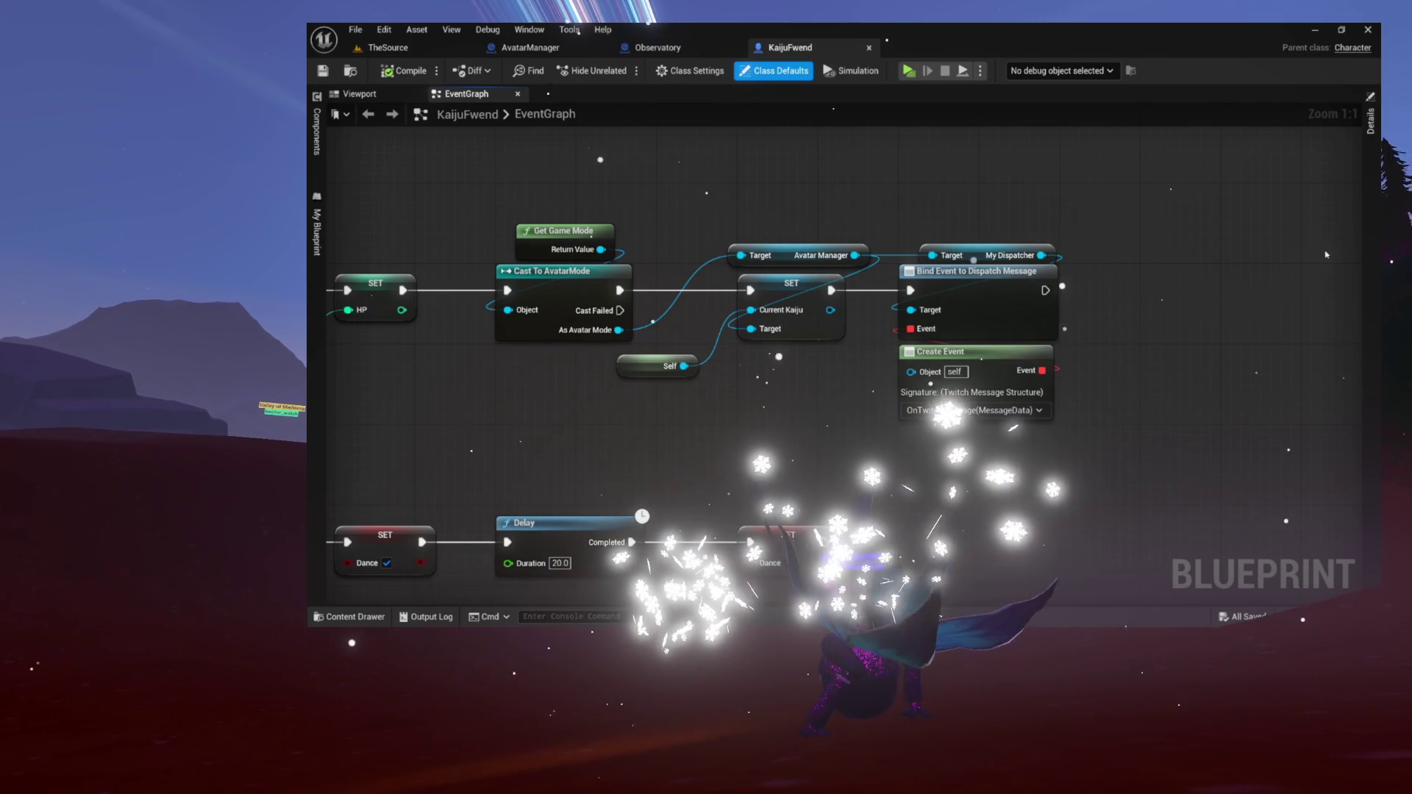
{"action": "left_click_drag", "start_coordinate": [1167, 268], "coordinate": [1306, 309]}
{"action": "left_click_drag", "start_coordinate": [998, 195], "coordinate": [1070, 143]}
{"action": "left_click_drag", "start_coordinate": [987, 448], "coordinate": [982, 387]}
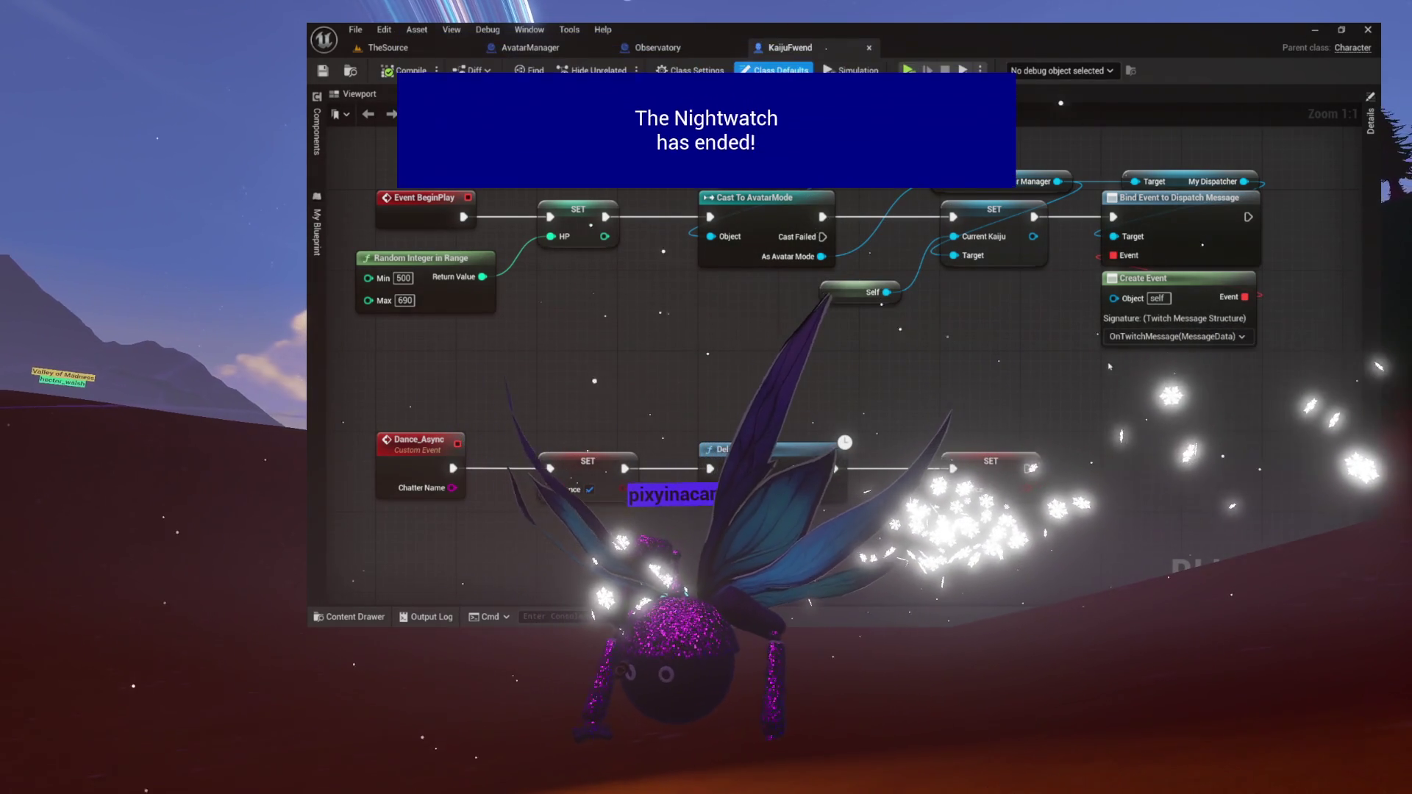
{"action": "left_click_drag", "start_coordinate": [955, 381], "coordinate": [983, 401]}
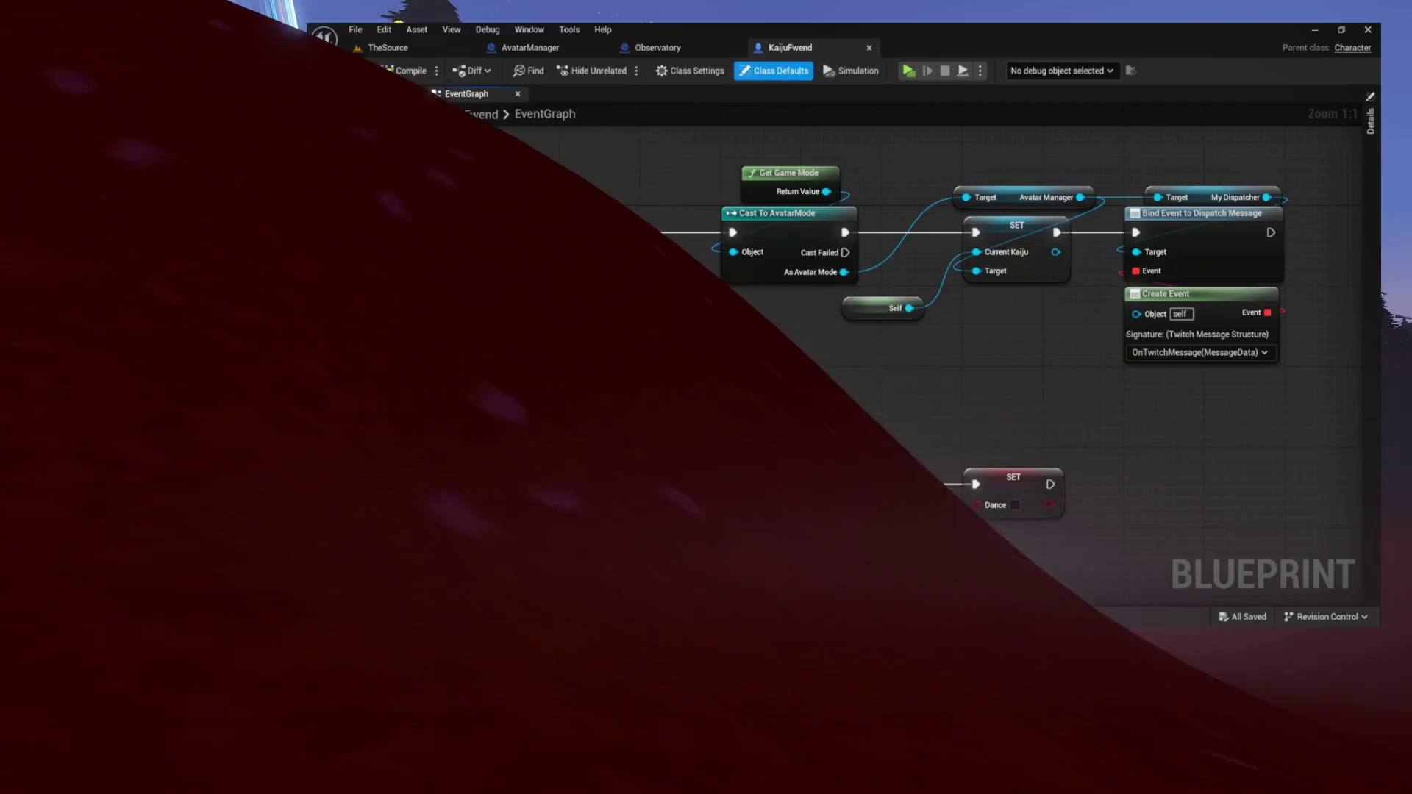
{"action": "mouse_move", "coordinate": [455, 402]}
{"action": "left_mouse_down"}
{"action": "mouse_move", "coordinate": [684, 404]}
{"action": "mouse_move", "coordinate": [809, 478]}
{"action": "mouse_move", "coordinate": [991, 531]}
{"action": "left_mouse_up"}
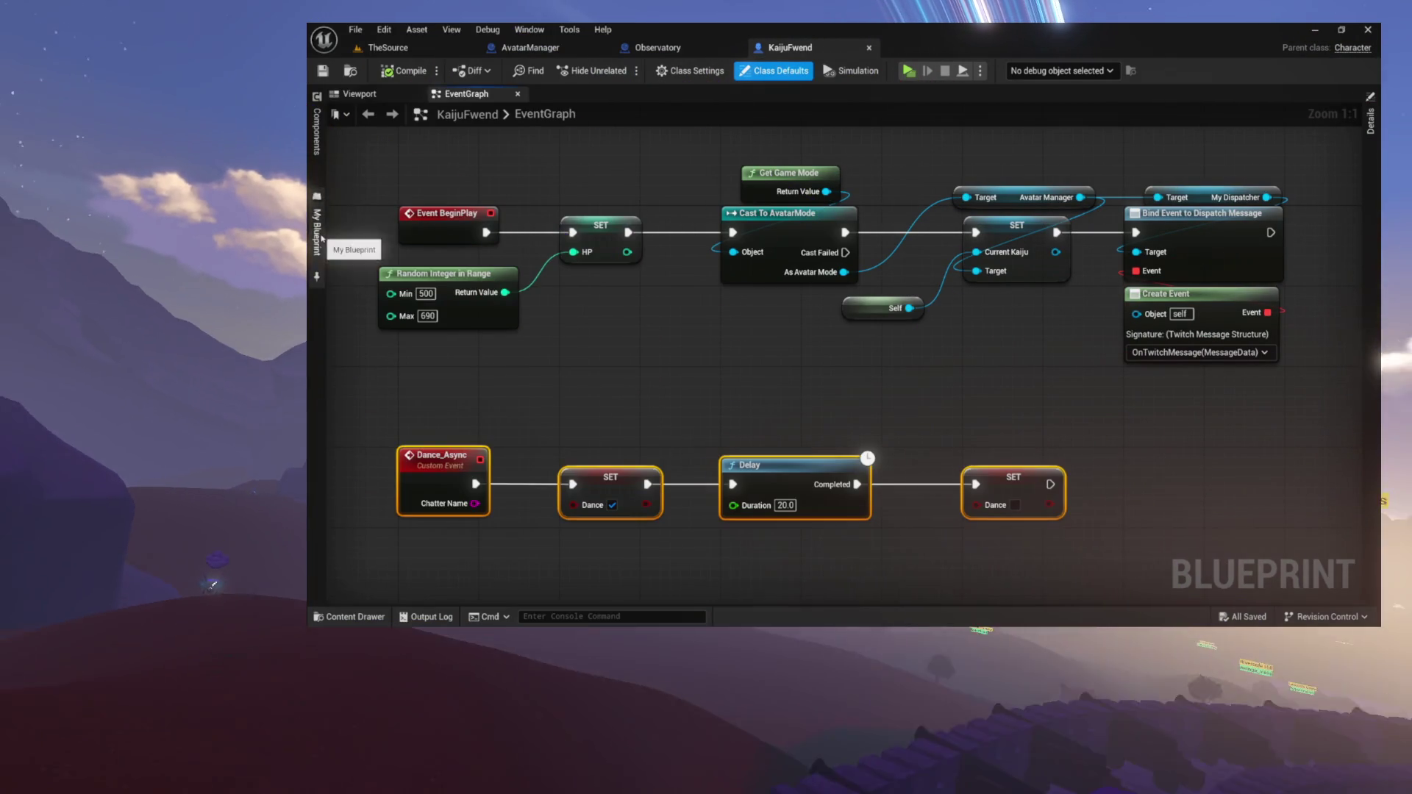
Inspect the DanceWithChatter function's Dance Async call in My Blueprint, then return to the EventGraph
{"action": "left_click", "coordinate": [317, 232]}
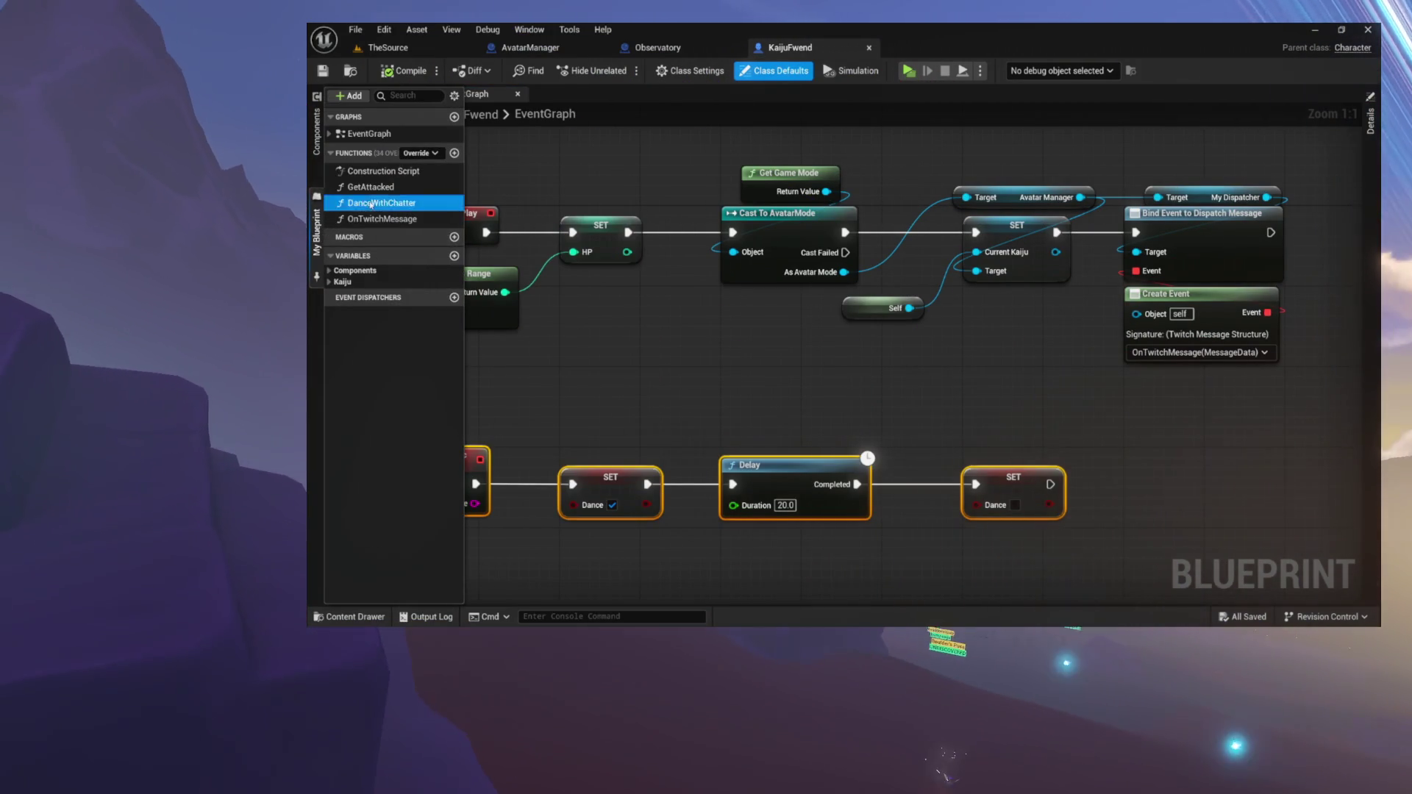
{"action": "double_click", "coordinate": [376, 203]}
{"action": "left_click_drag", "start_coordinate": [735, 244], "coordinate": [1012, 427]}
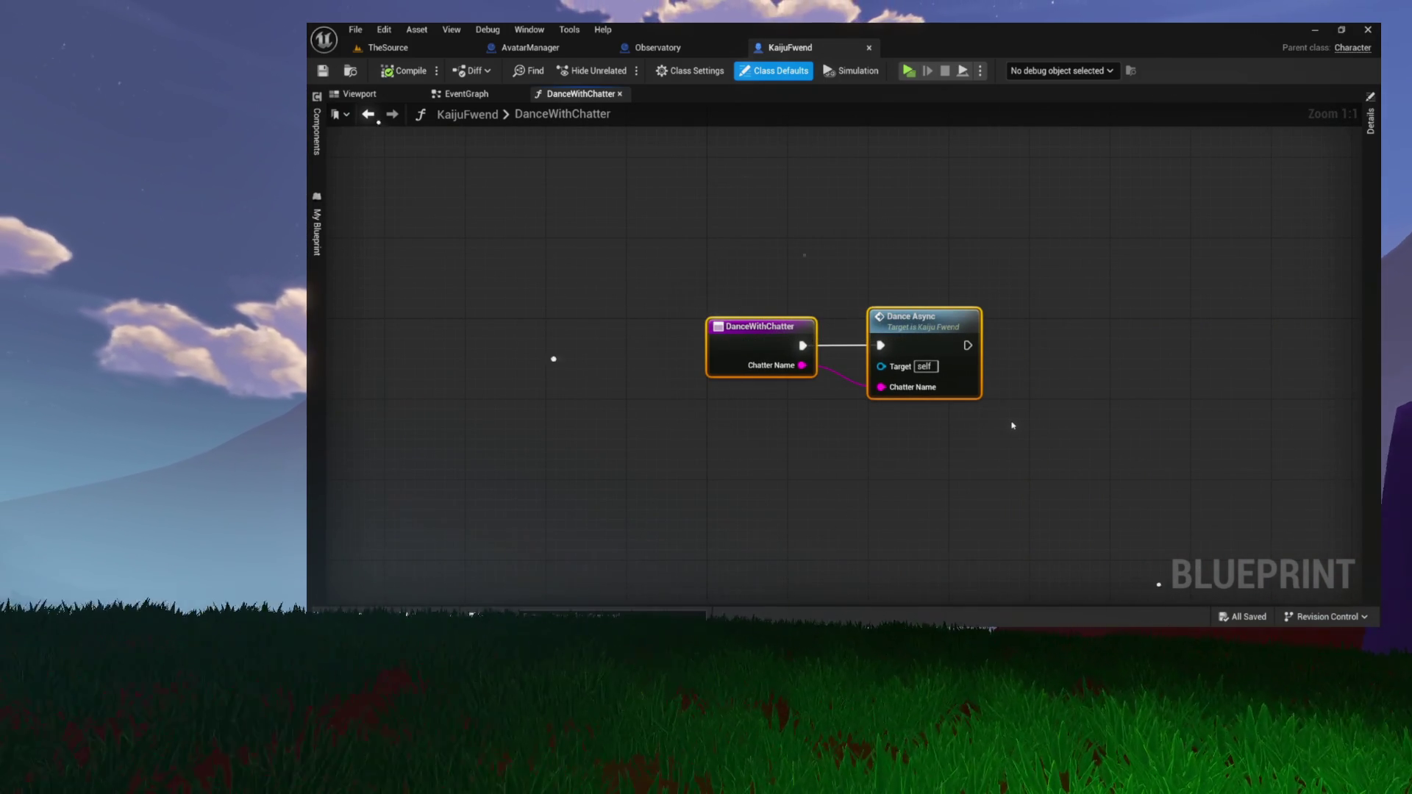
{"action": "left_click_drag", "start_coordinate": [756, 250], "coordinate": [1005, 407]}
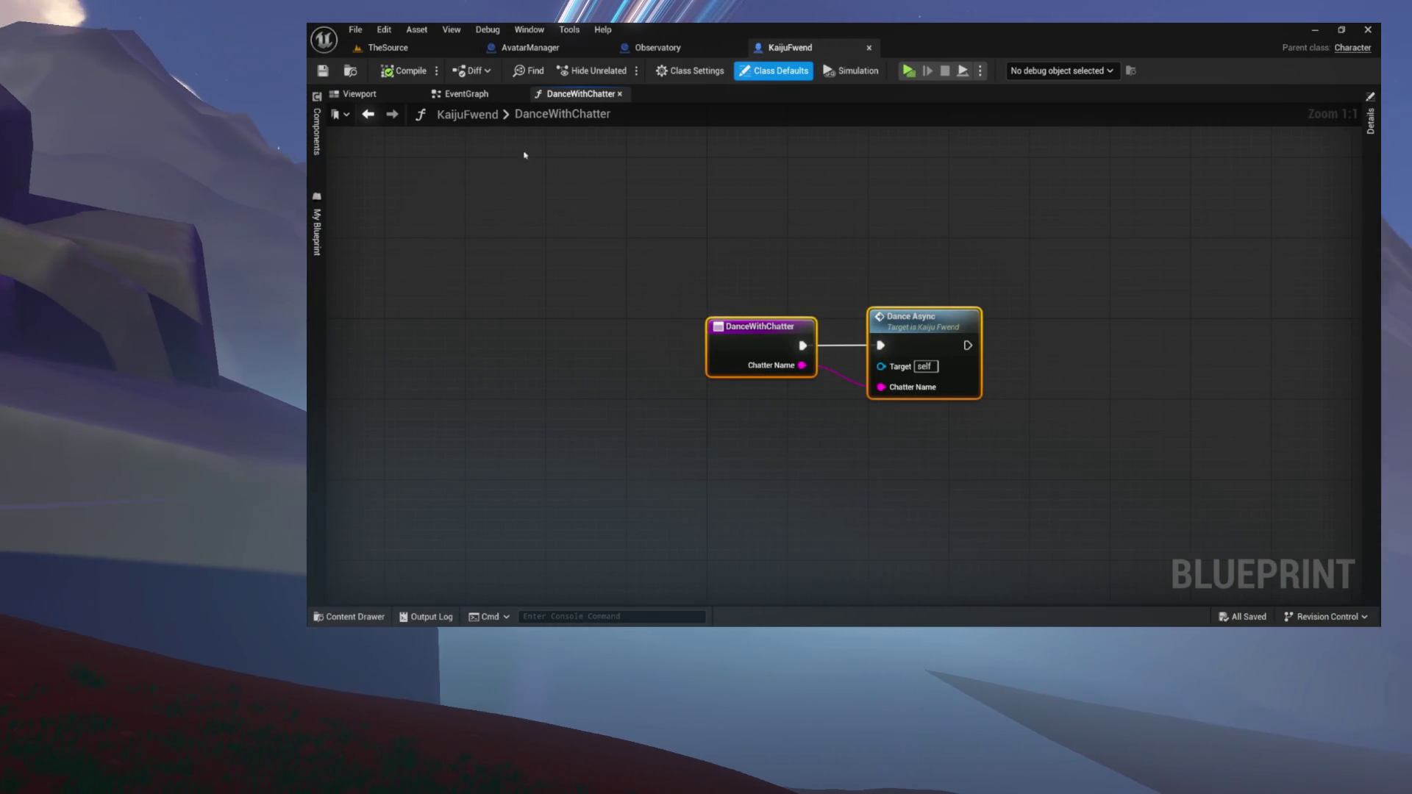
{"action": "left_click", "coordinate": [491, 96]}
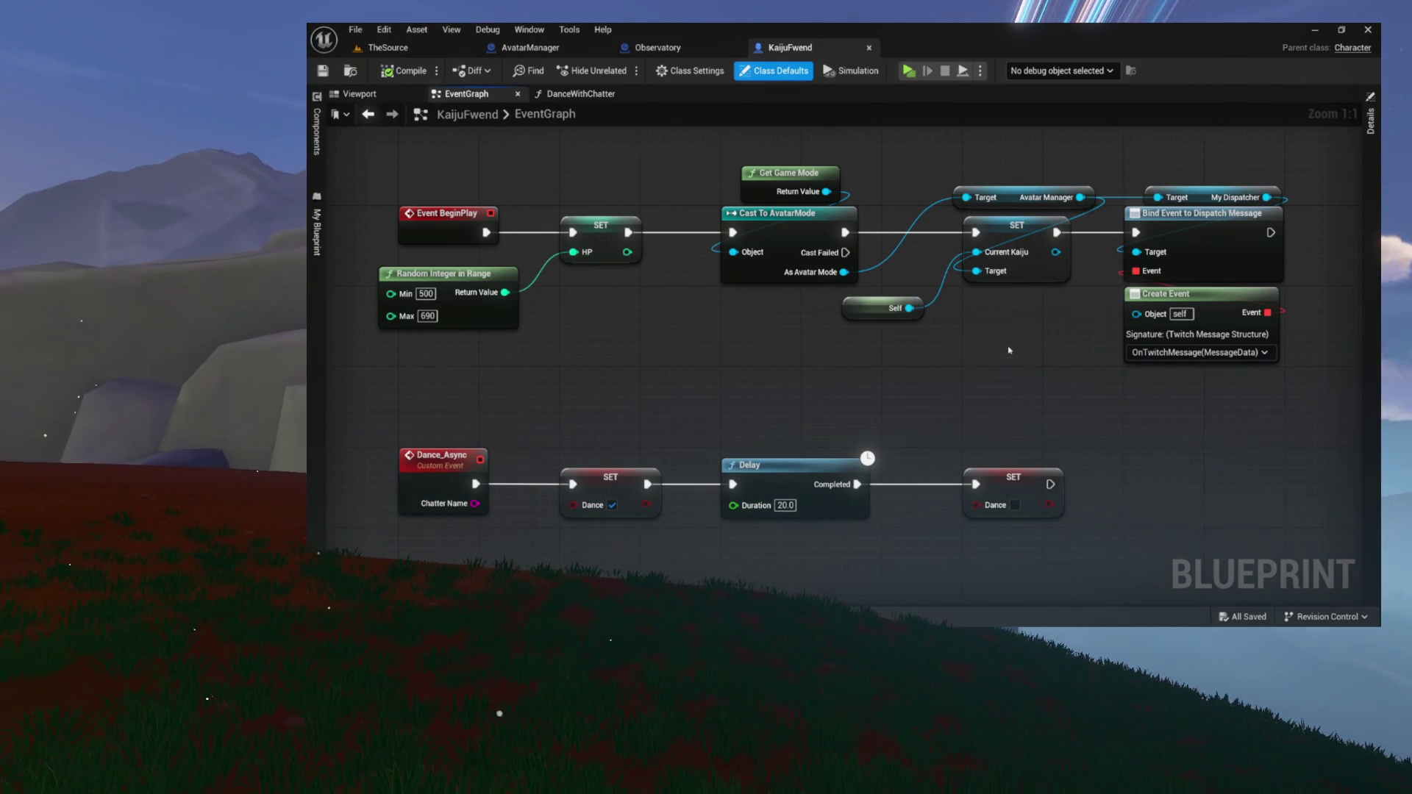
Shift the Current Kaiju SET and Bind/Create Event nodes right and raise the Avatar Manager node
{"action": "left_click_drag", "start_coordinate": [921, 307], "coordinate": [680, 408]}
{"action": "left_click_drag", "start_coordinate": [653, 228], "coordinate": [1026, 449]}
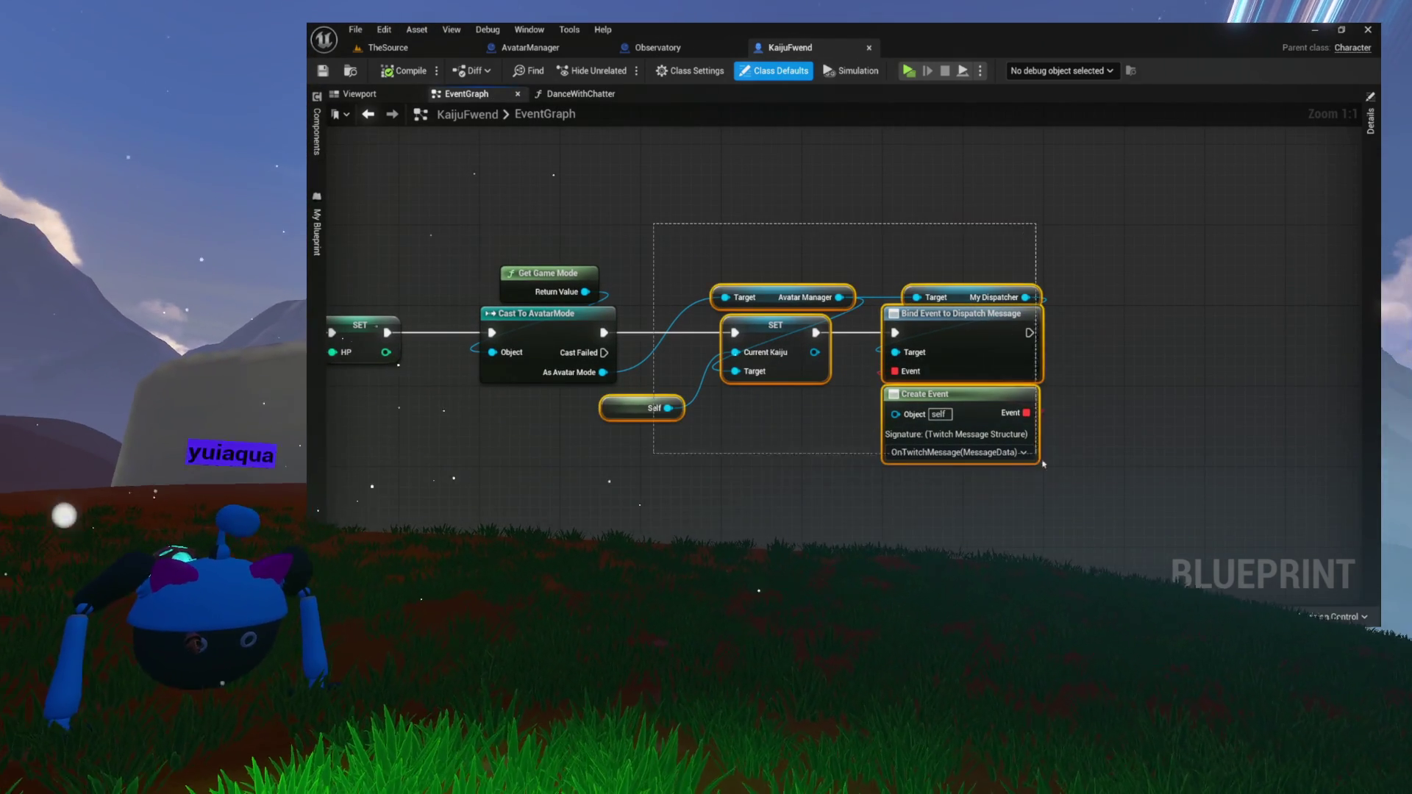
{"action": "left_click_drag", "start_coordinate": [764, 333], "coordinate": [1006, 333]}
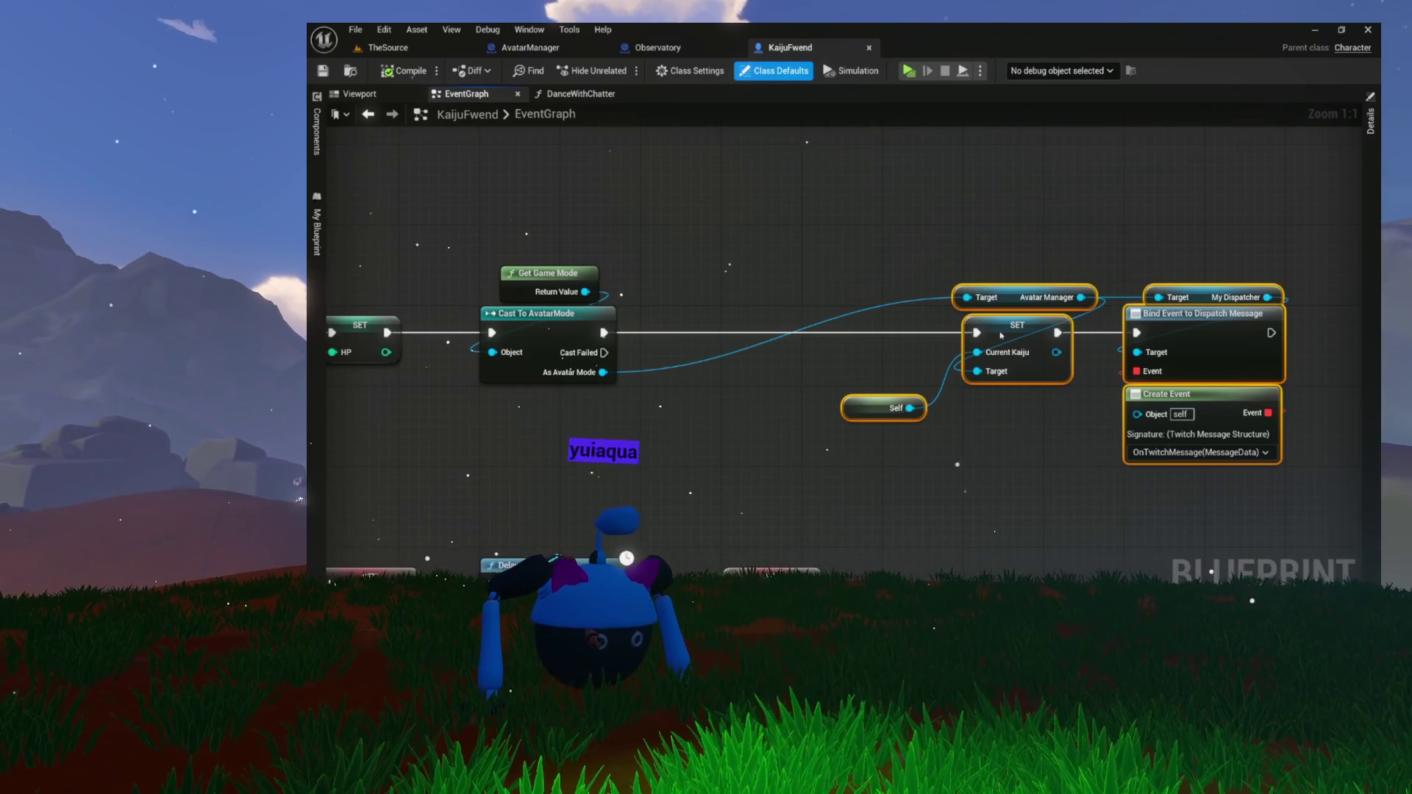
{"action": "left_click", "coordinate": [943, 276]}
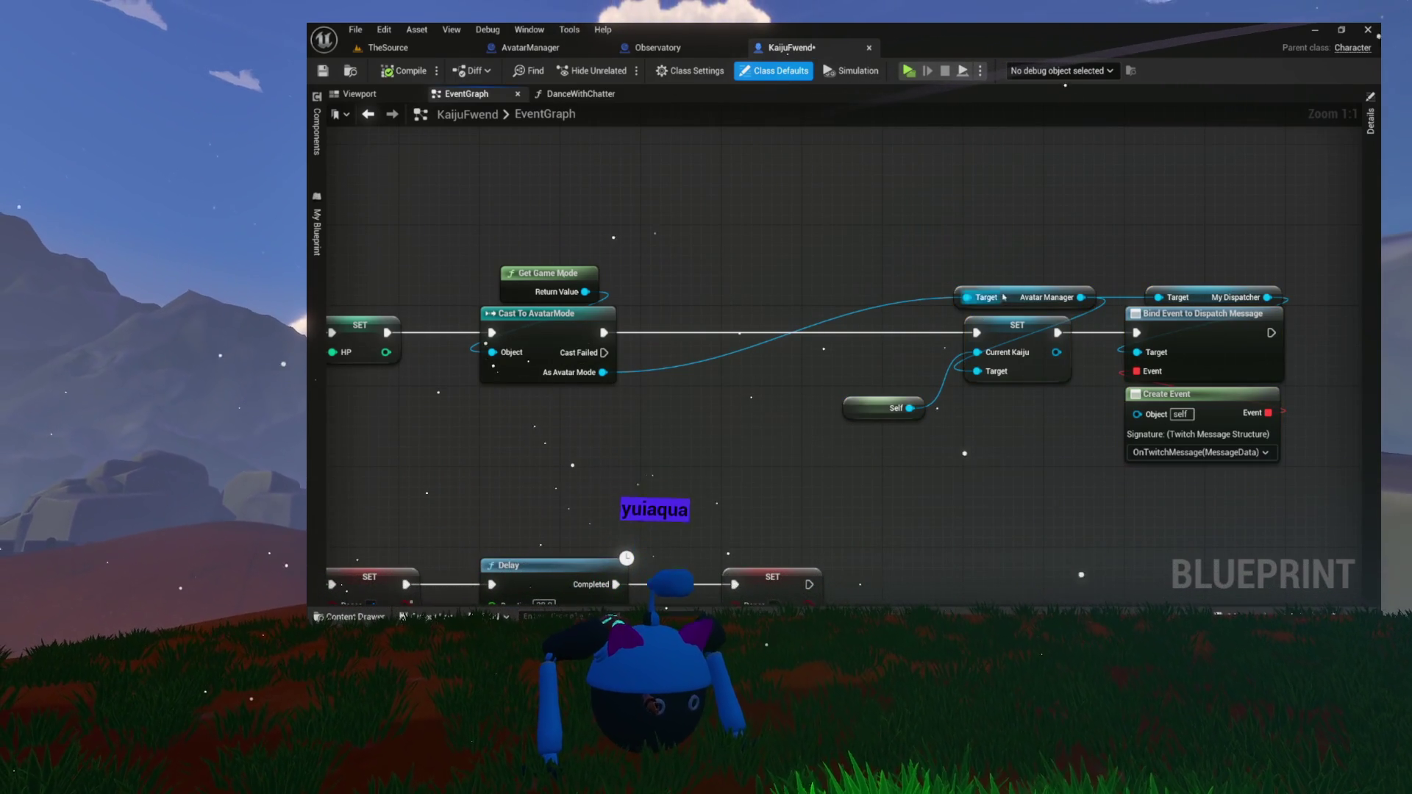
{"action": "left_click_drag", "start_coordinate": [1004, 297], "coordinate": [846, 259]}
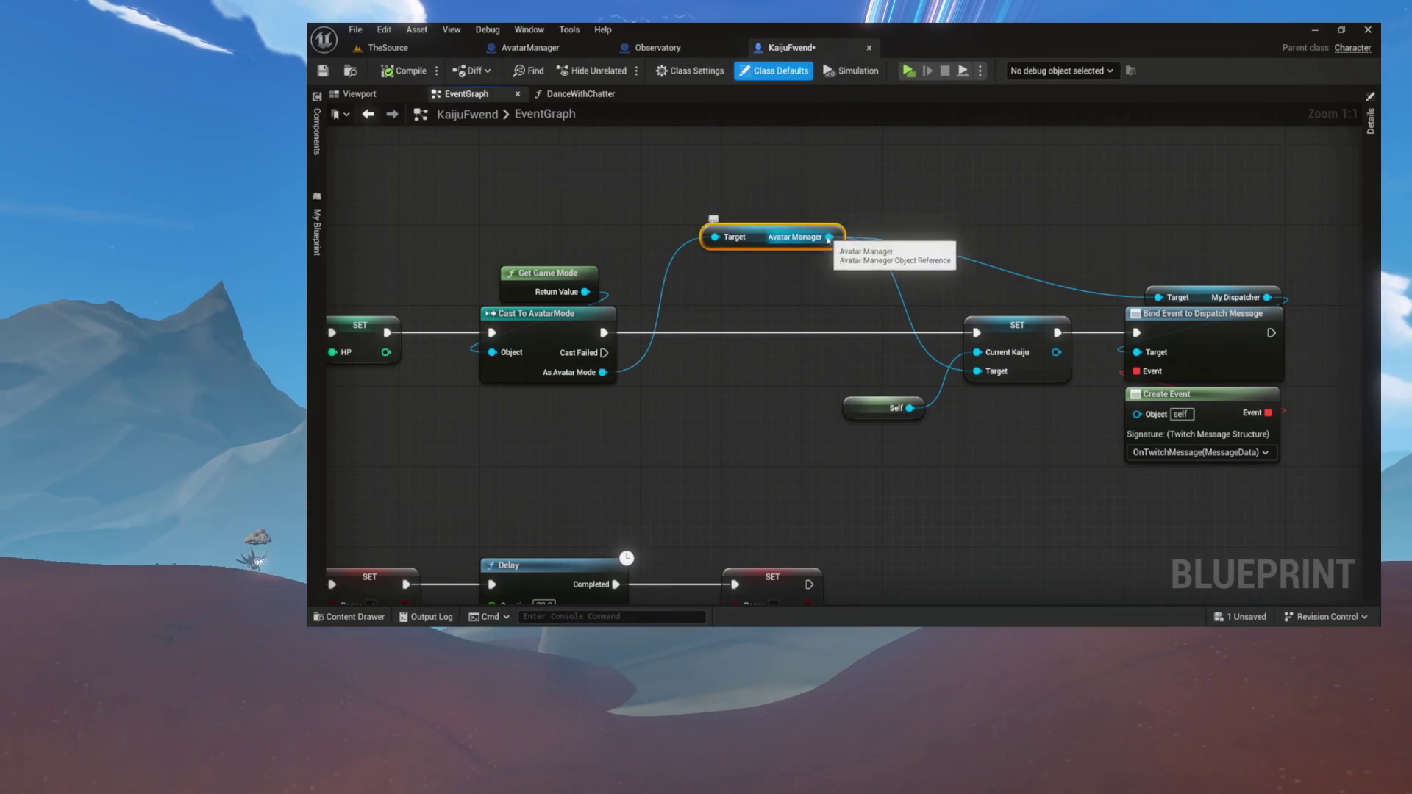
Add an Add Highlight Cue node from the Avatar Manager pin and open its function
{"action": "left_click_drag", "start_coordinate": [828, 237], "coordinate": [794, 280]}
{"action": "type", "text": "hihg"}
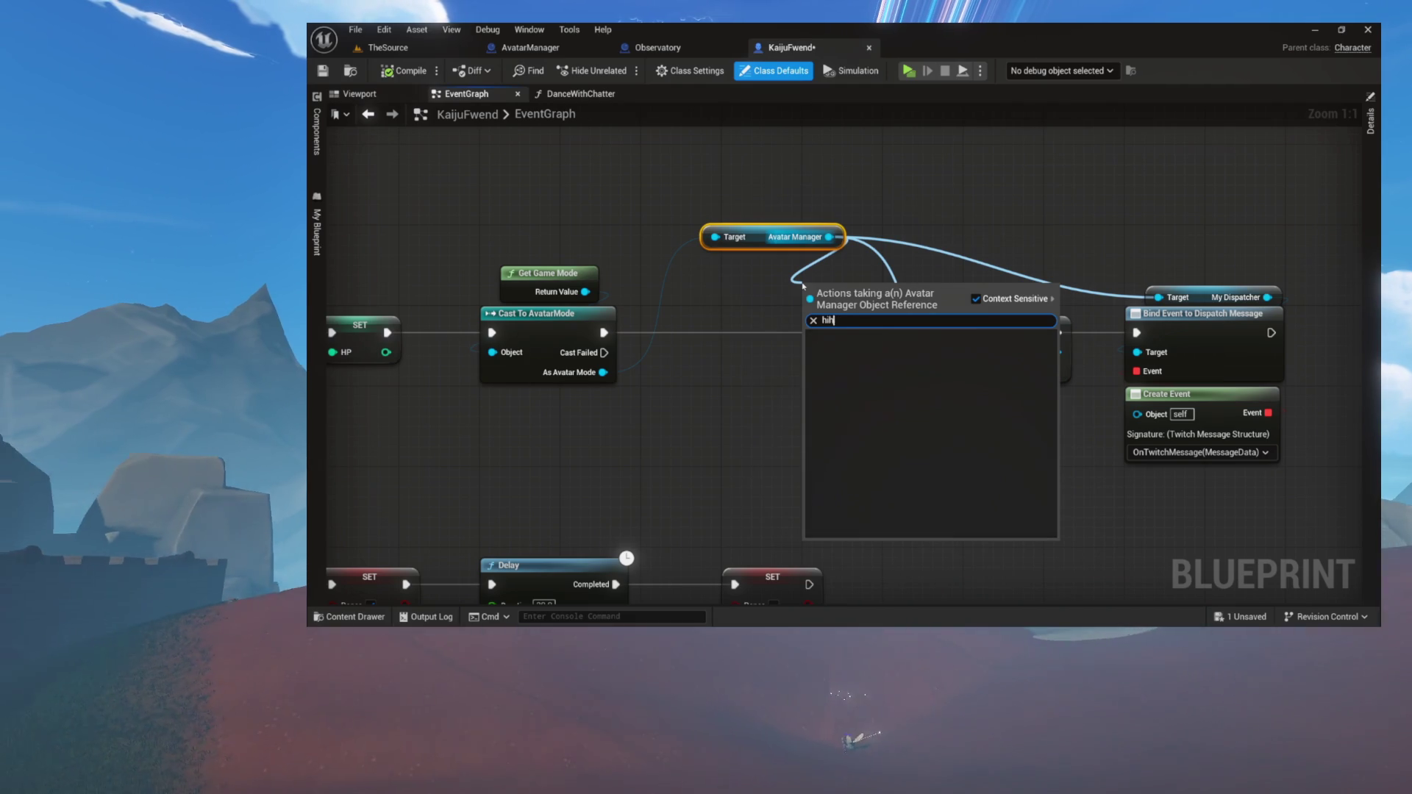
{"action": "key", "text": "BackSpace"}
{"action": "type", "text": "li"}
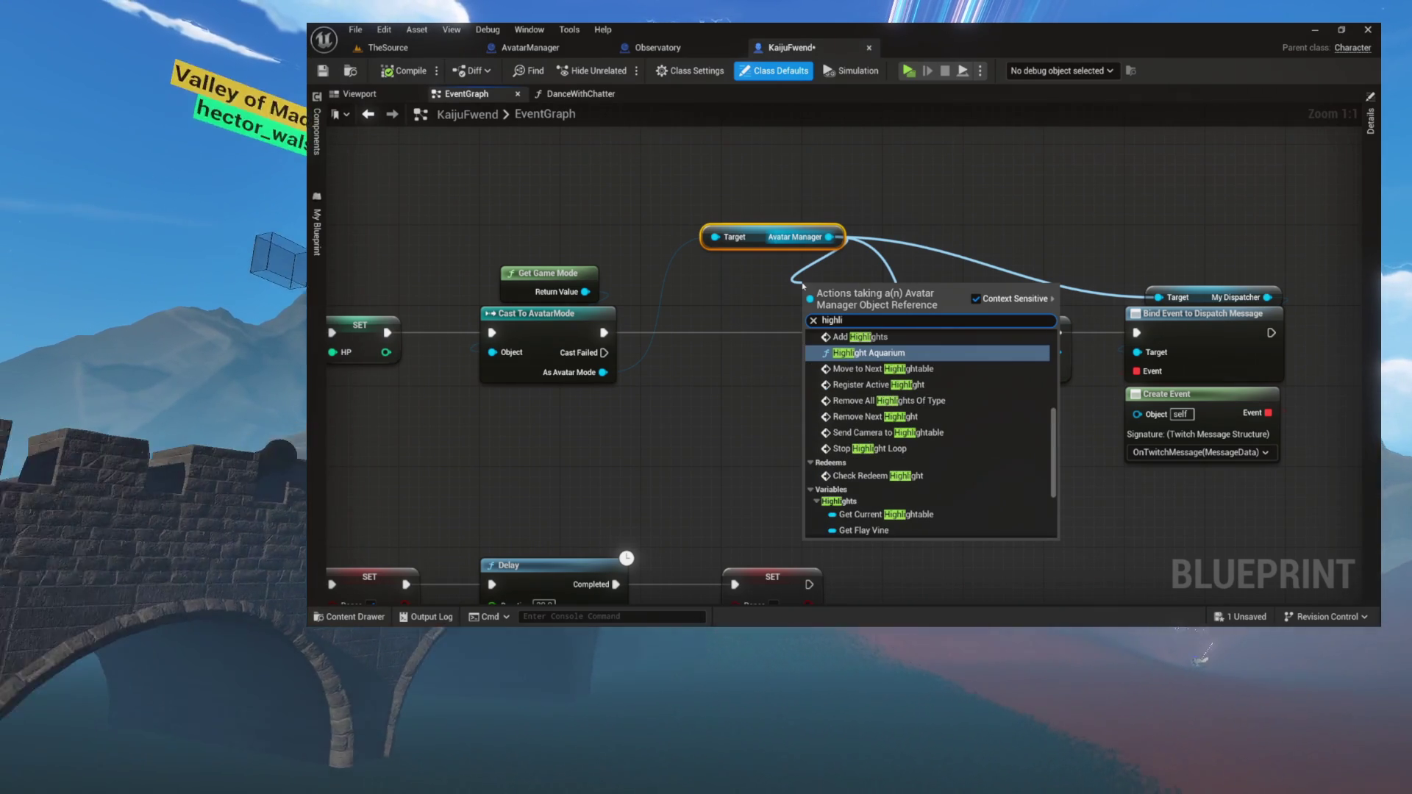
{"action": "scroll", "coordinate": [885, 430], "scroll_direction": "up", "scroll_amount": 3}
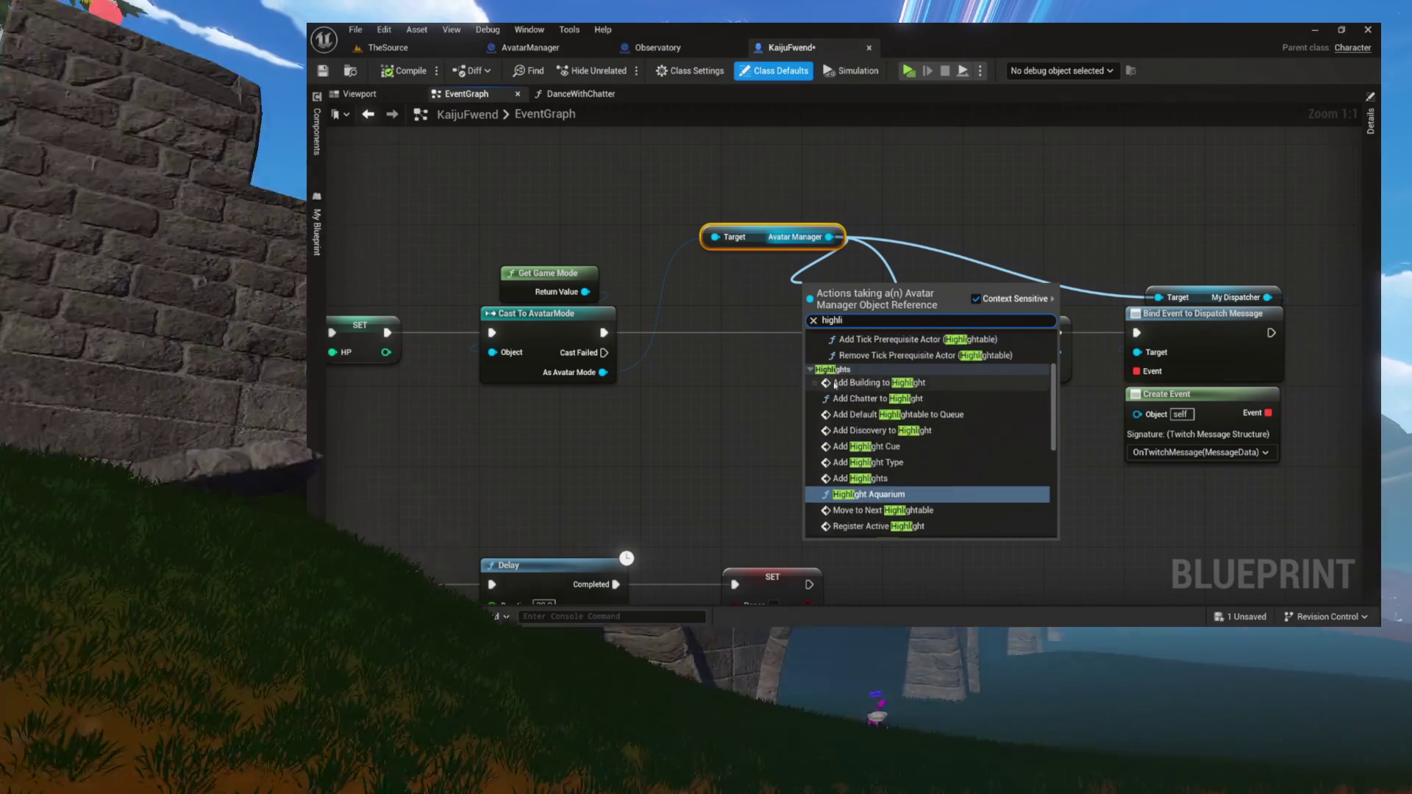
{"action": "scroll", "coordinate": [885, 430], "scroll_direction": "down", "scroll_amount": 1}
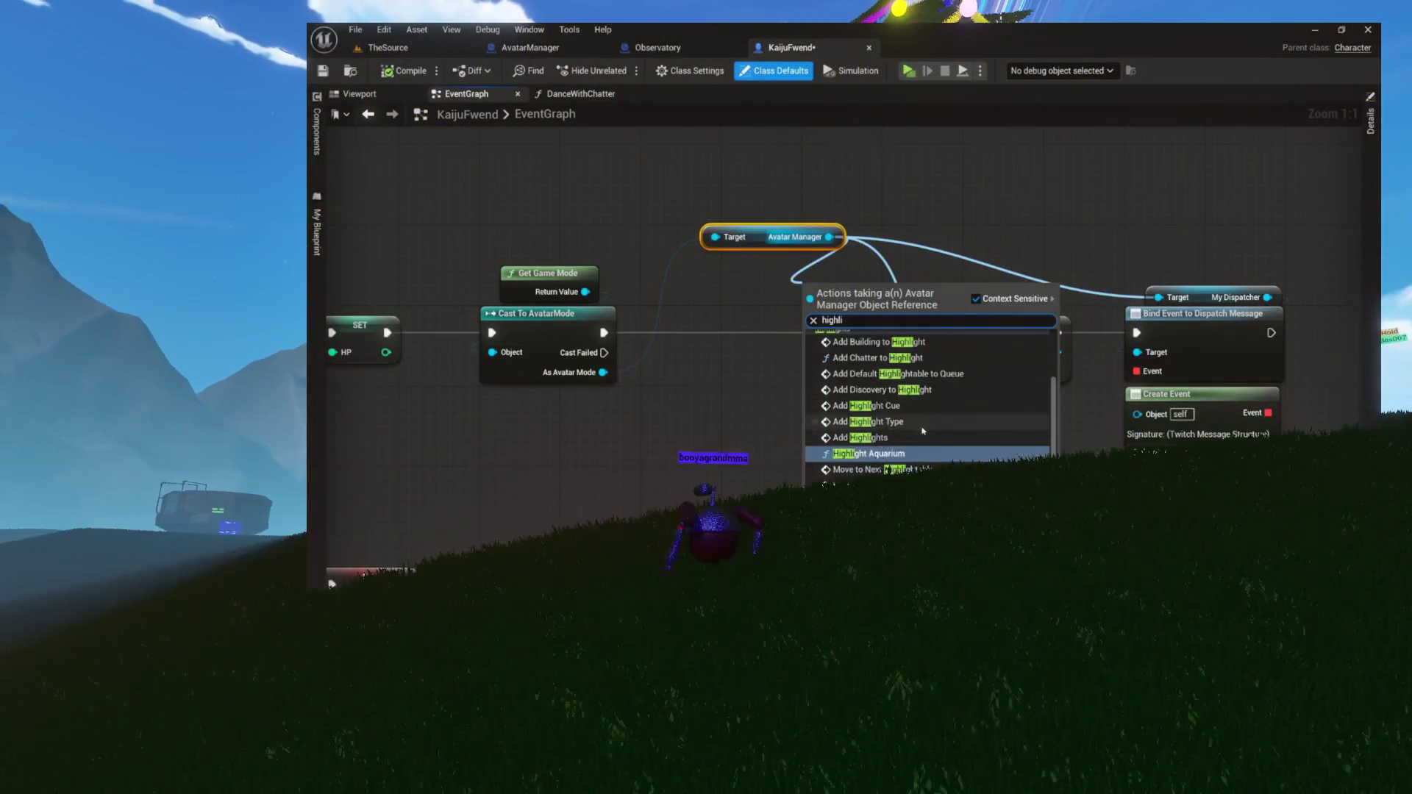
{"action": "left_click", "coordinate": [853, 451]}
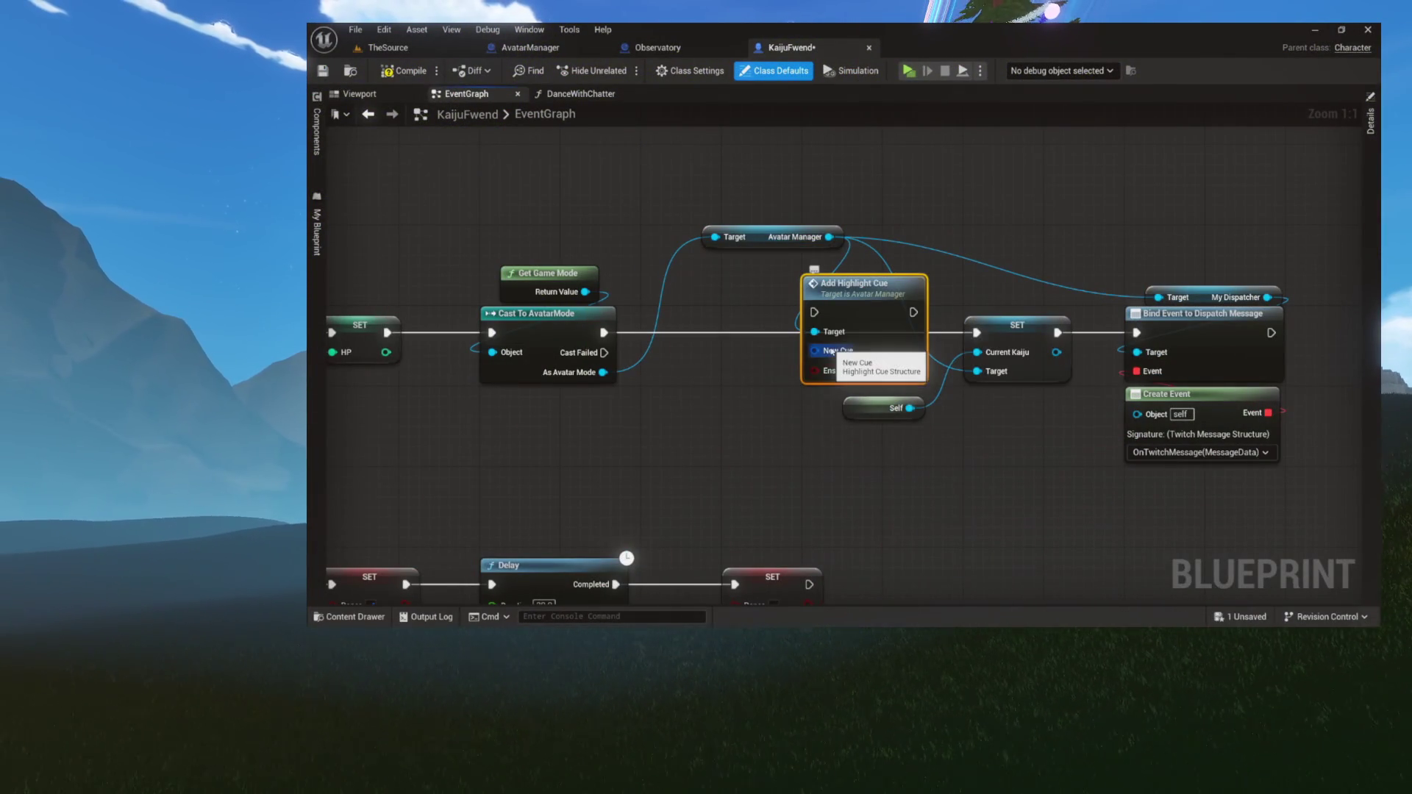
{"action": "double_click", "coordinate": [838, 289]}
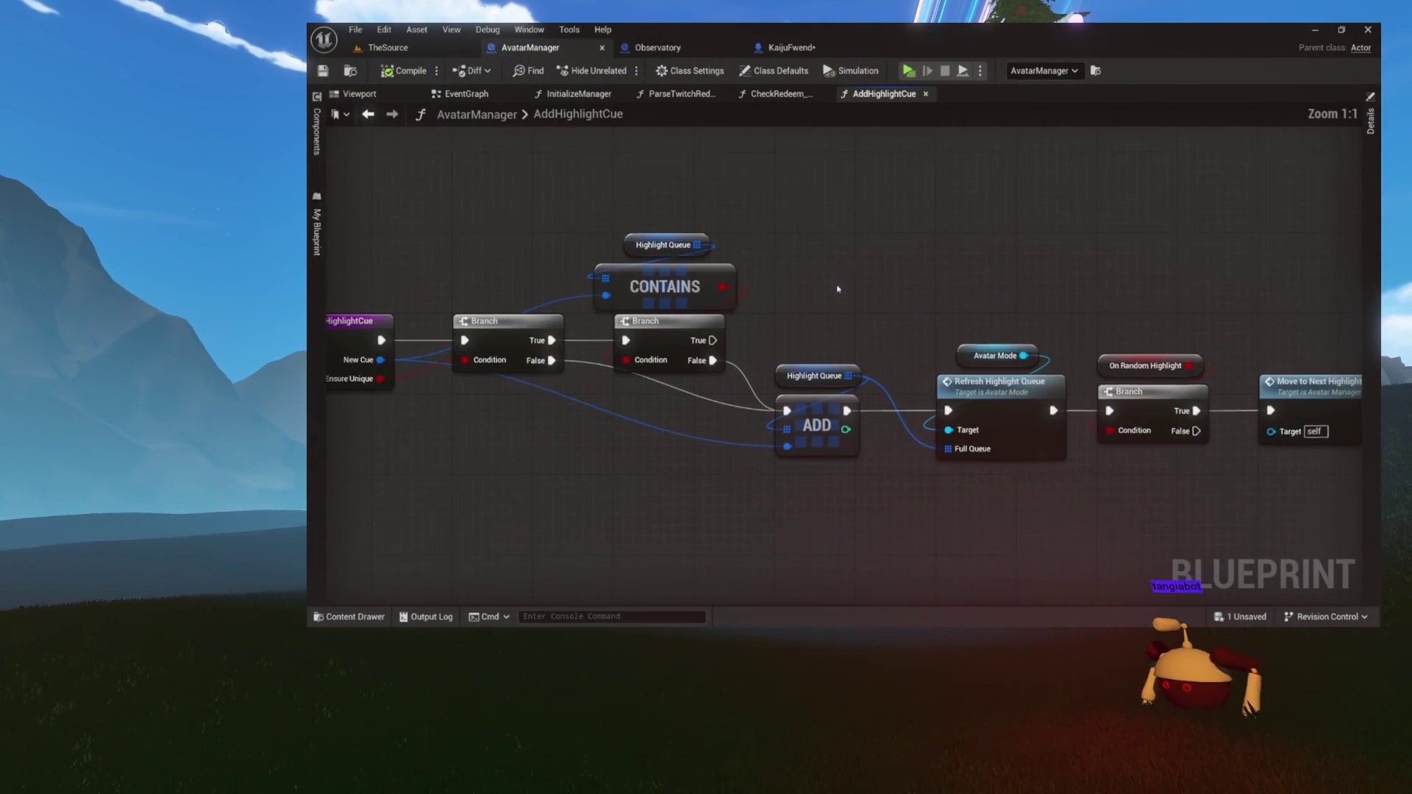
Review the AddHighlightCue function graph and the AvatarManager event graph
{"action": "mouse_move", "coordinate": [838, 289]}
{"action": "left_mouse_down"}
{"action": "mouse_move", "coordinate": [785, 279]}
{"action": "mouse_move", "coordinate": [907, 286]}
{"action": "left_mouse_up"}
{"action": "mouse_move", "coordinate": [813, 290]}
{"action": "left_mouse_down"}
{"action": "mouse_move", "coordinate": [967, 281]}
{"action": "mouse_move", "coordinate": [885, 275]}
{"action": "mouse_move", "coordinate": [1077, 434]}
{"action": "mouse_move", "coordinate": [882, 272]}
{"action": "mouse_move", "coordinate": [697, 238]}
{"action": "mouse_move", "coordinate": [646, 463]}
{"action": "mouse_move", "coordinate": [894, 456]}
{"action": "left_mouse_up"}
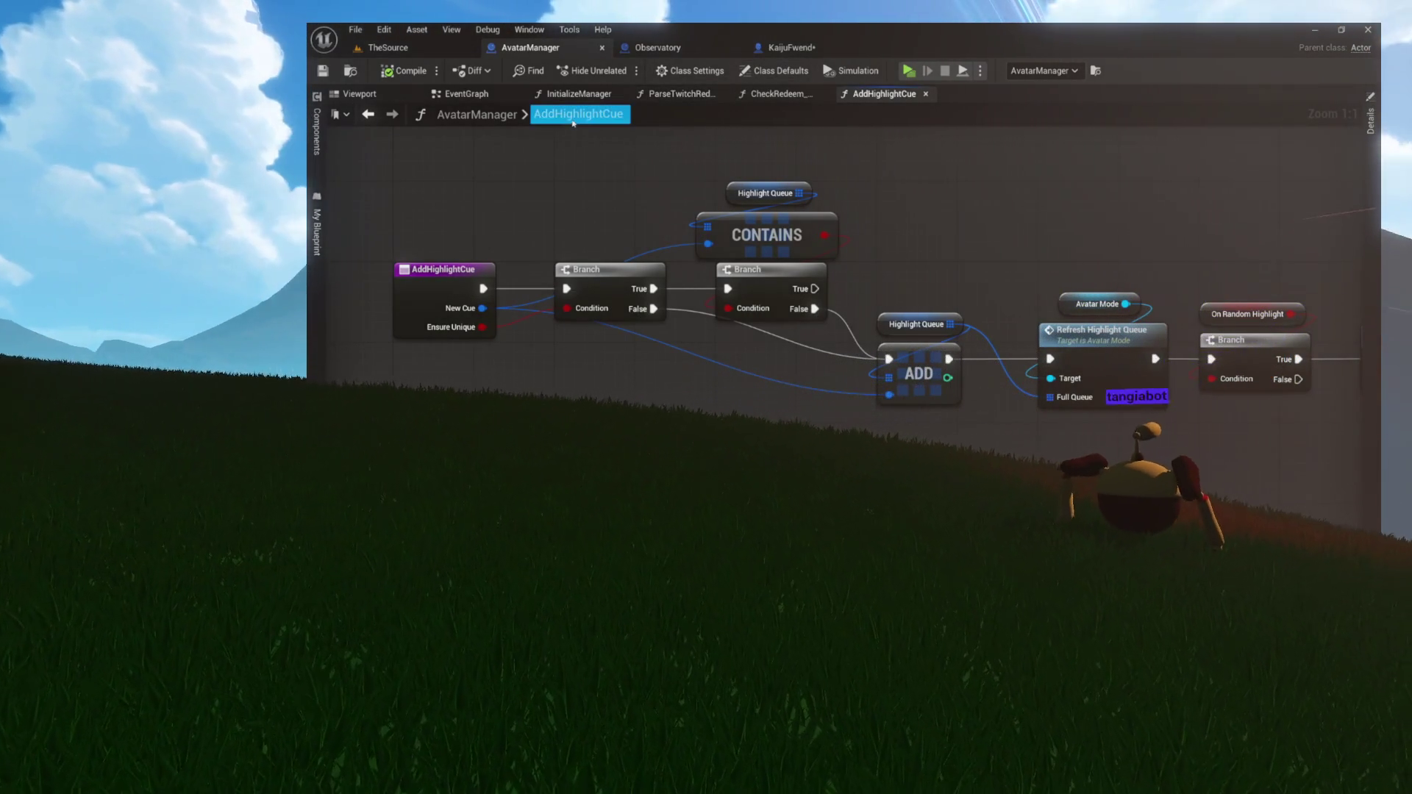
{"action": "left_click", "coordinate": [507, 96]}
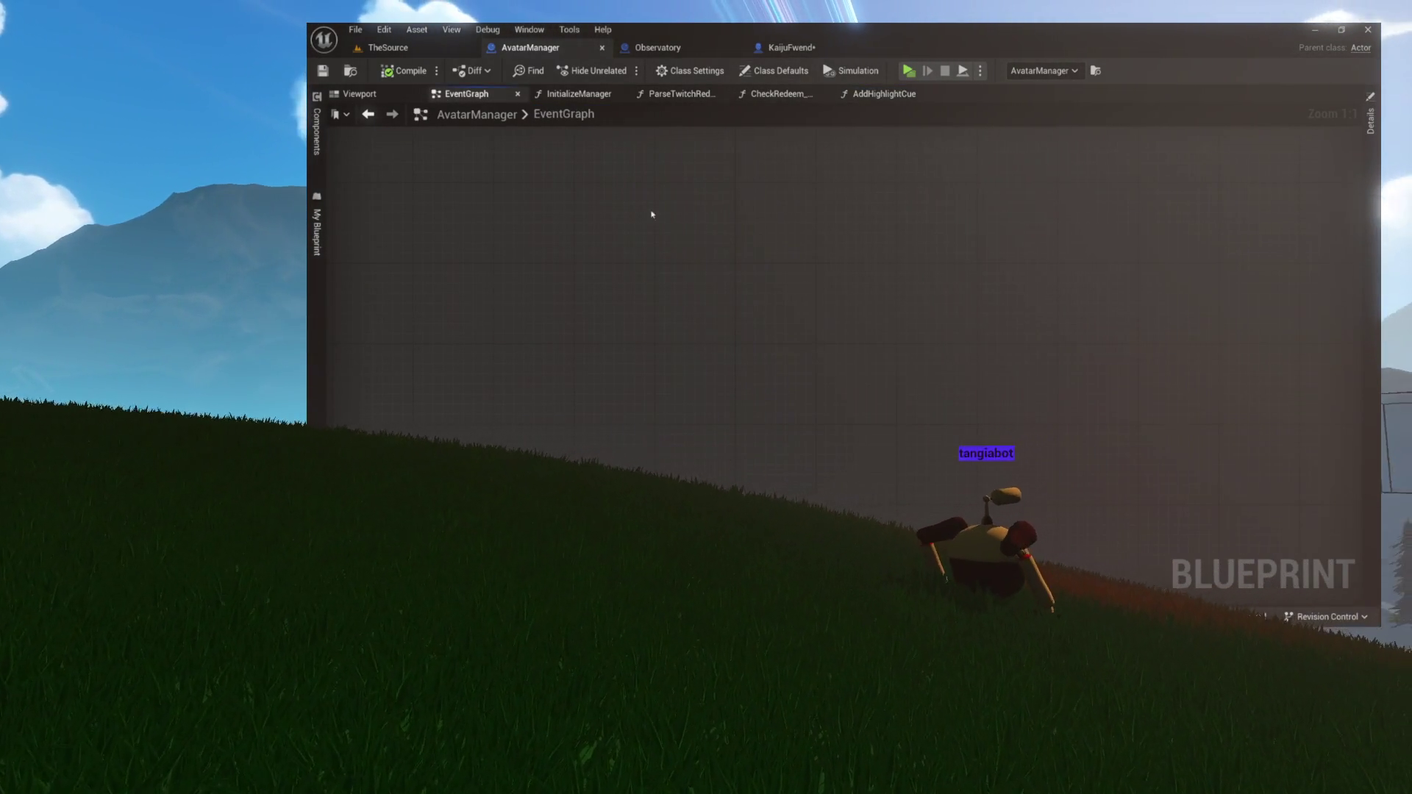
{"action": "left_click", "coordinate": [882, 94]}
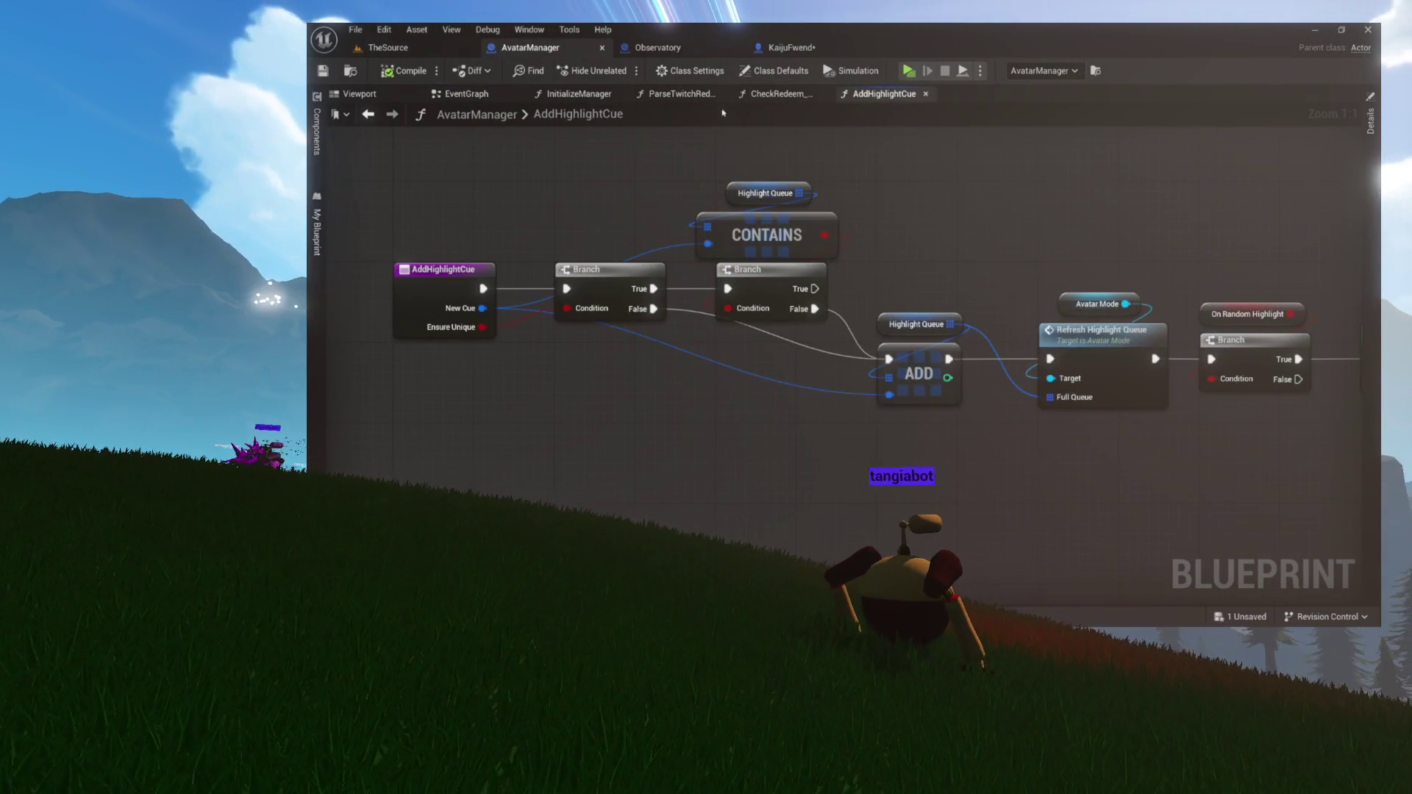
In KaijuFwend, delete the Add Highlight Cue node and drag off the Avatar Manager pin
{"action": "left_click", "coordinate": [781, 49]}
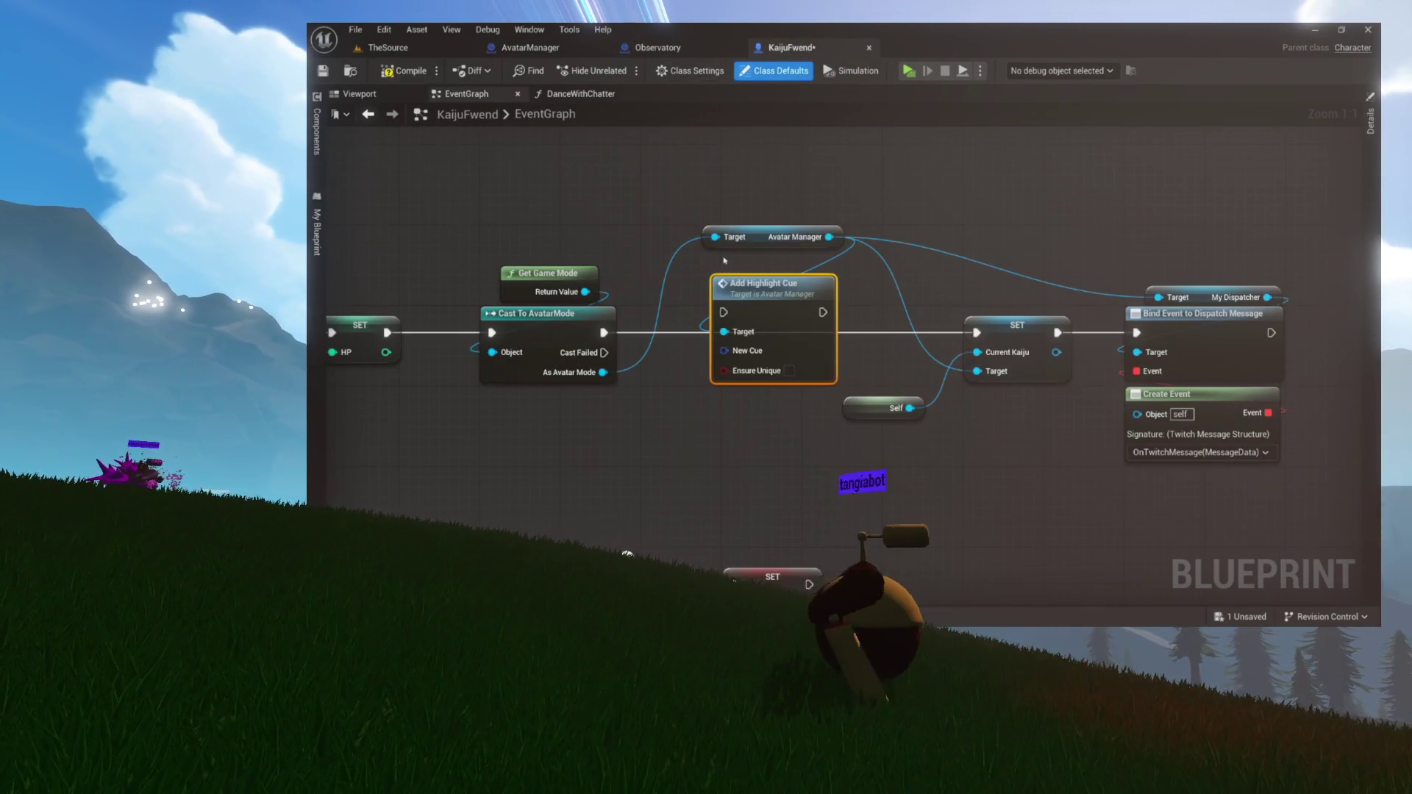
{"action": "mouse_move", "coordinate": [756, 299]}
{"action": "left_mouse_down"}
{"action": "mouse_move", "coordinate": [833, 277]}
{"action": "mouse_move", "coordinate": [1023, 170]}
{"action": "left_mouse_up"}
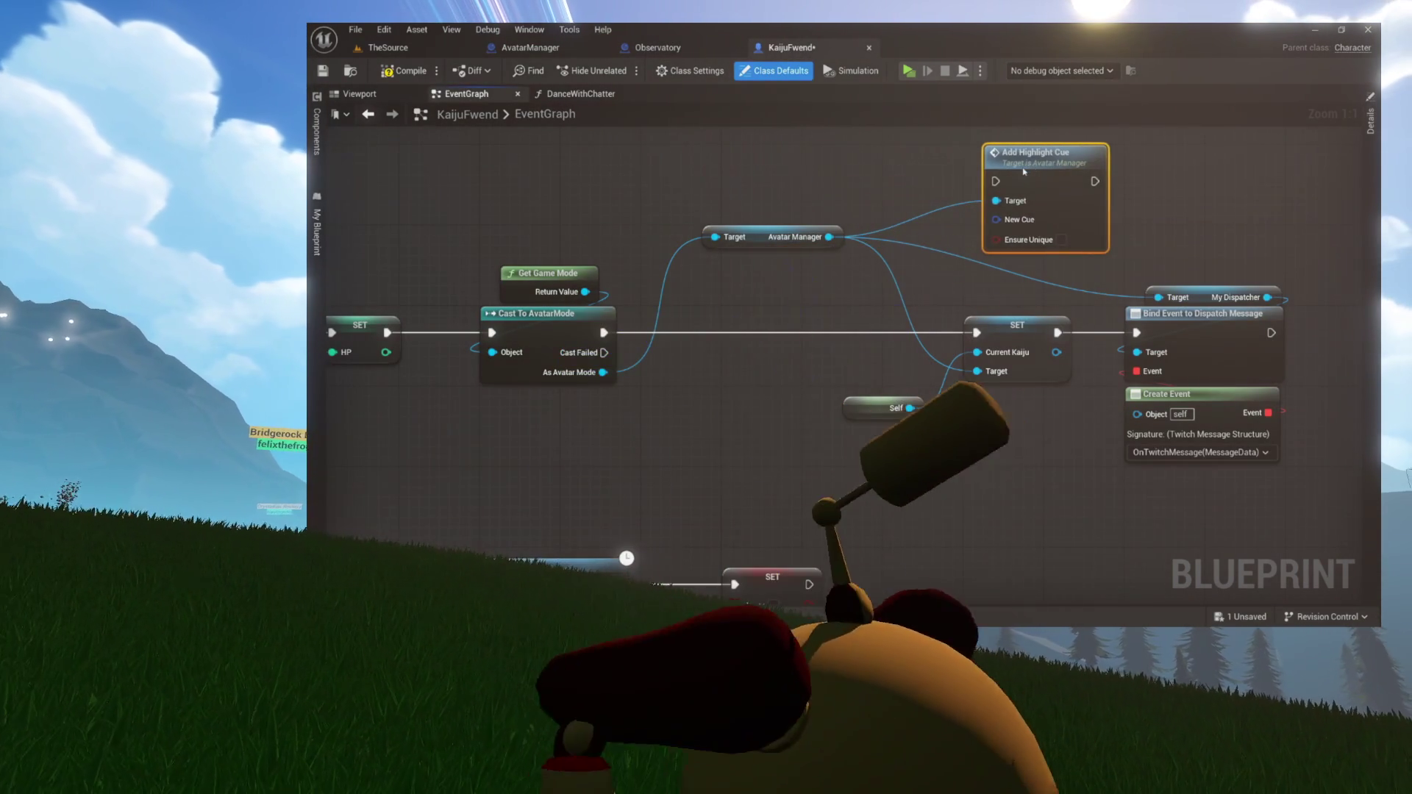
{"action": "key", "text": "Delete"}
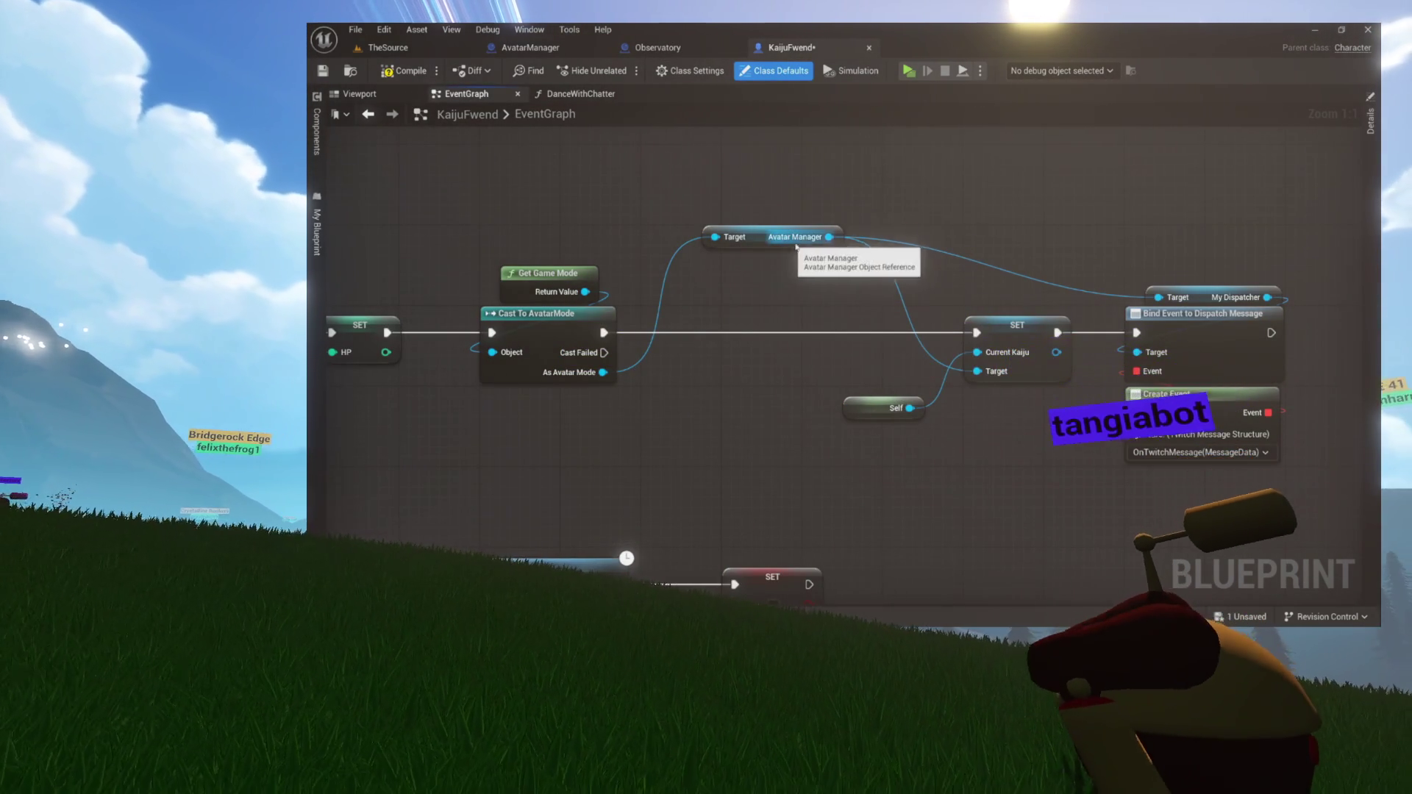
{"action": "left_click_drag", "start_coordinate": [829, 237], "coordinate": [762, 315]}
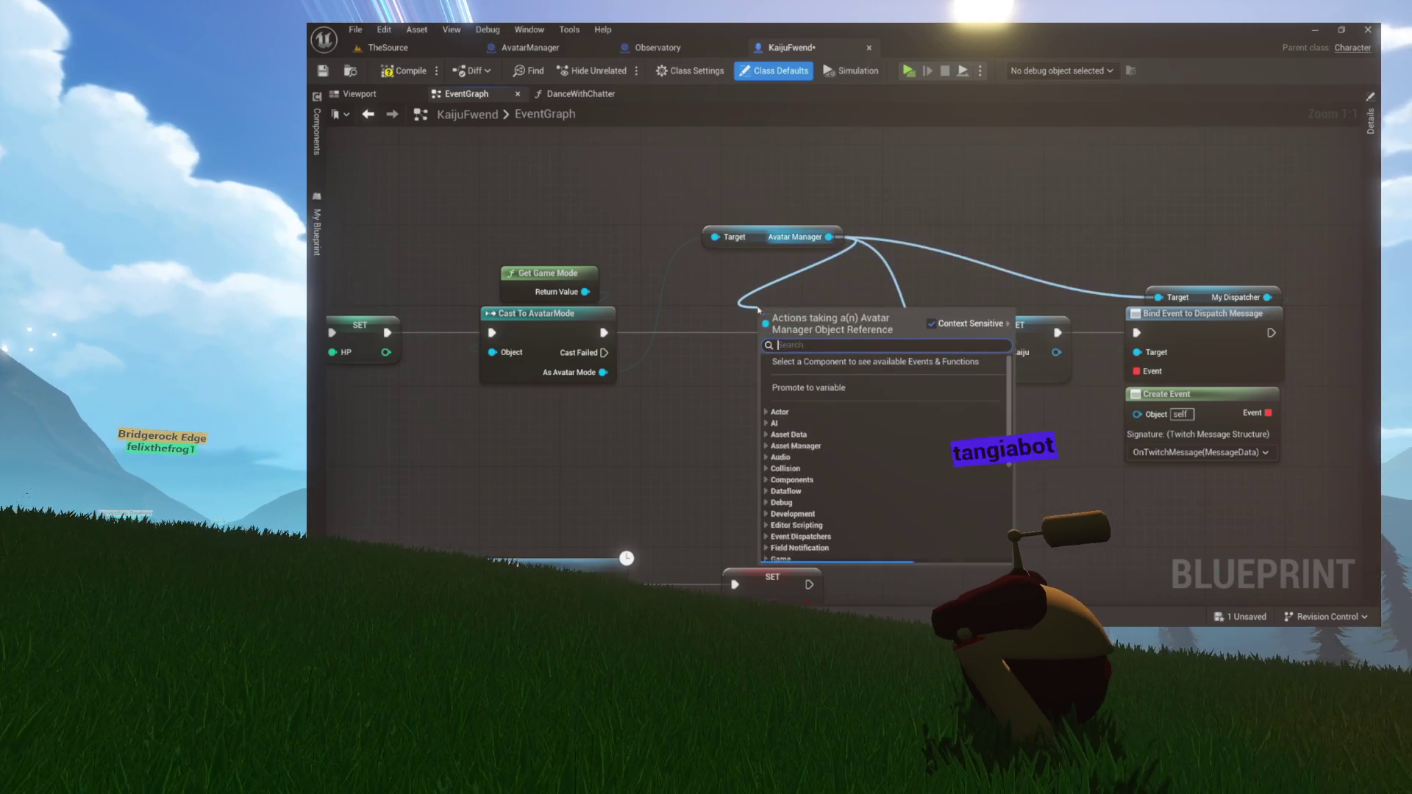
Promote the Avatar Manager reference to a variable named MyAvatarManager and compile
{"action": "left_click", "coordinate": [807, 388]}
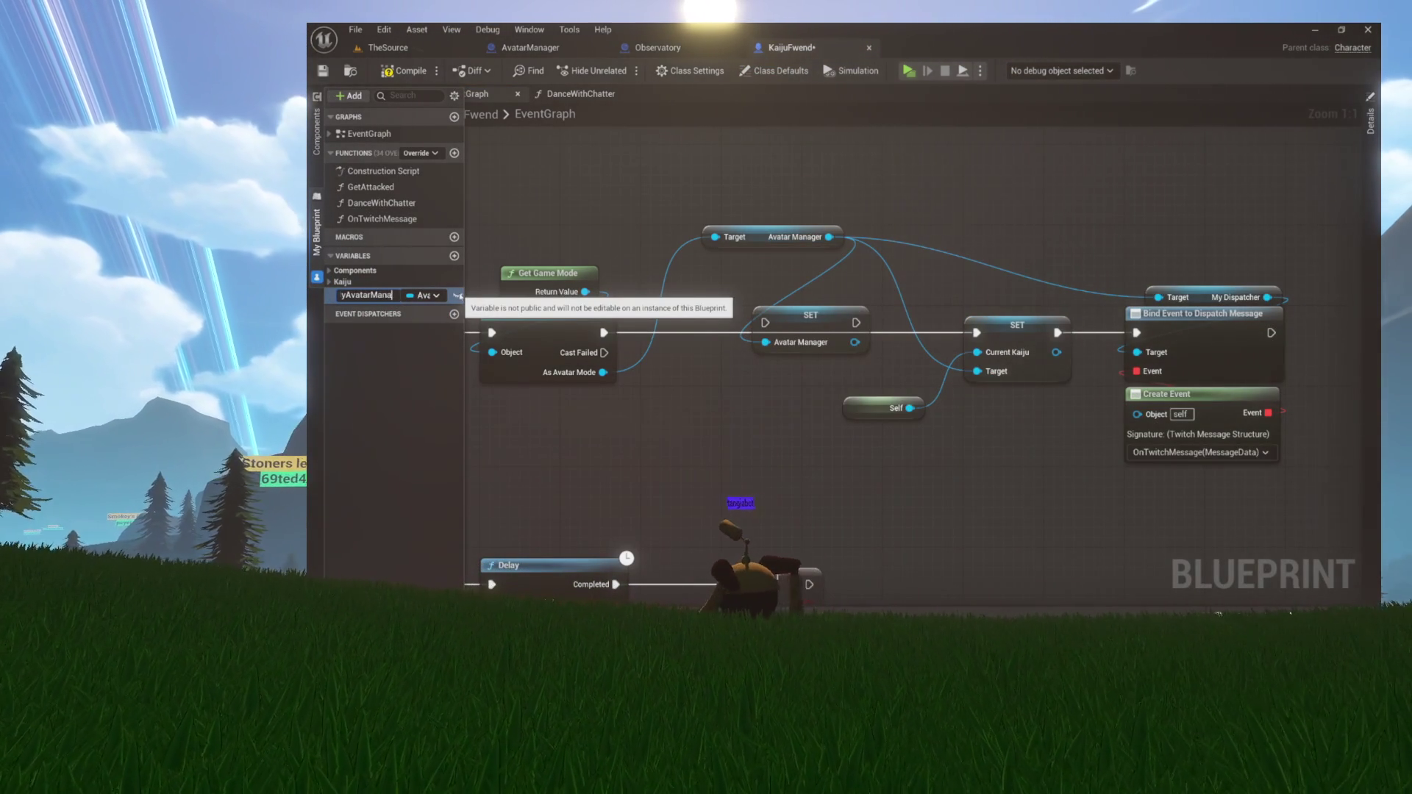
{"action": "key", "text": "Return"}
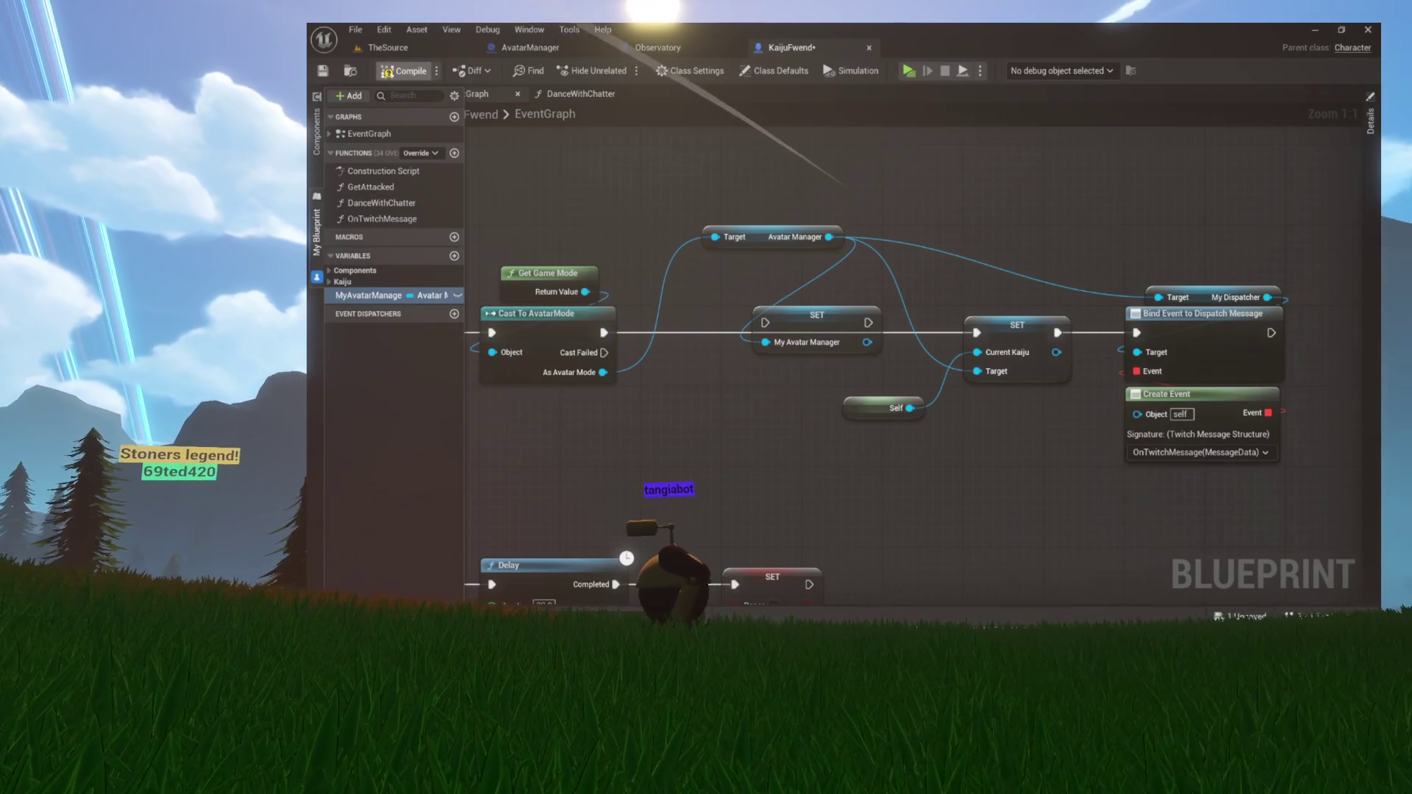
{"action": "left_click", "coordinate": [403, 71]}
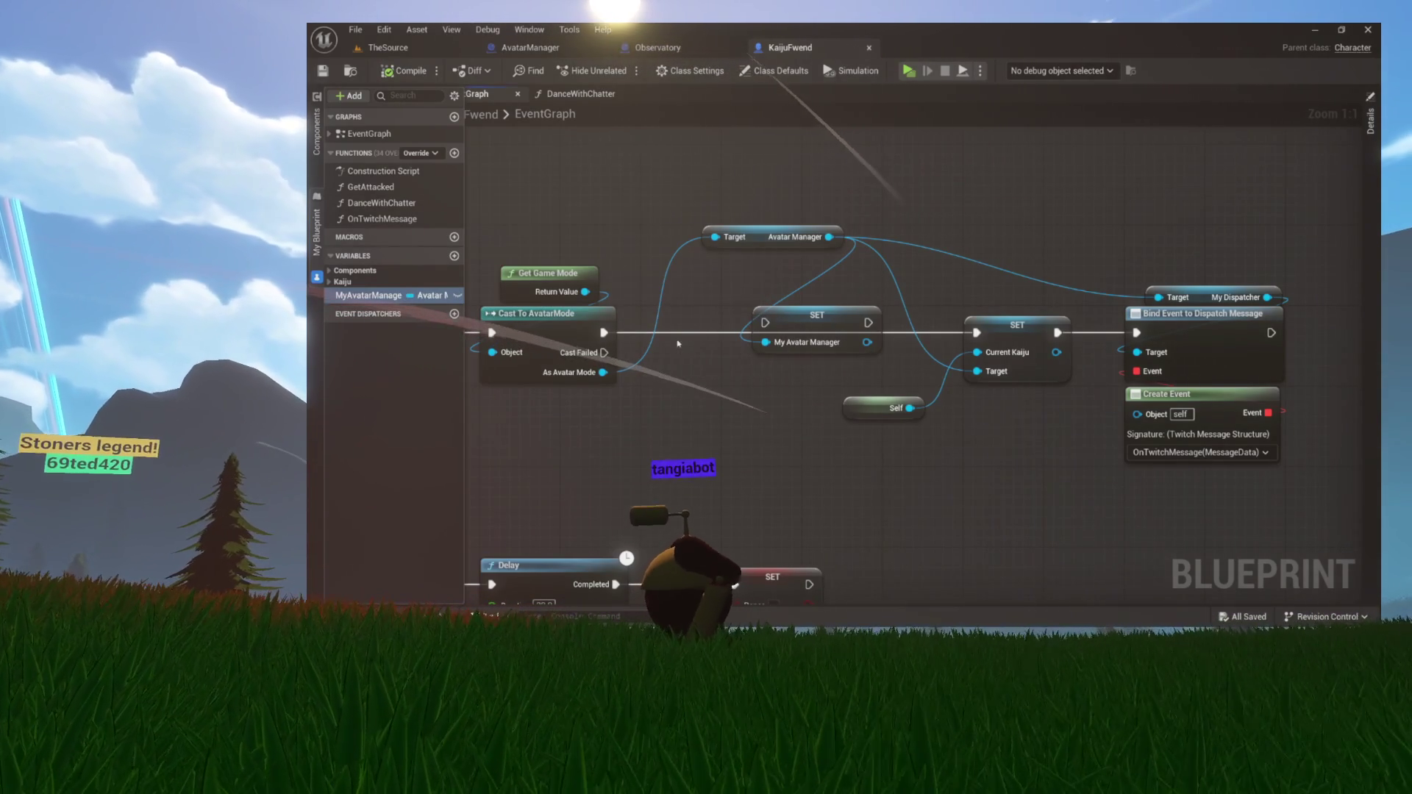
Run the MyAvatarManager SET after Cast To AvatarMode and feed its output into Current Kaiju
{"action": "left_click_drag", "start_coordinate": [601, 333], "coordinate": [767, 324]}
{"action": "left_click_drag", "start_coordinate": [785, 318], "coordinate": [671, 324]}
{"action": "mouse_move", "coordinate": [746, 348]}
{"action": "left_mouse_down"}
{"action": "mouse_move", "coordinate": [911, 389]}
{"action": "mouse_move", "coordinate": [886, 366]}
{"action": "left_mouse_up"}
{"action": "left_click_drag", "start_coordinate": [746, 348], "coordinate": [893, 350]}
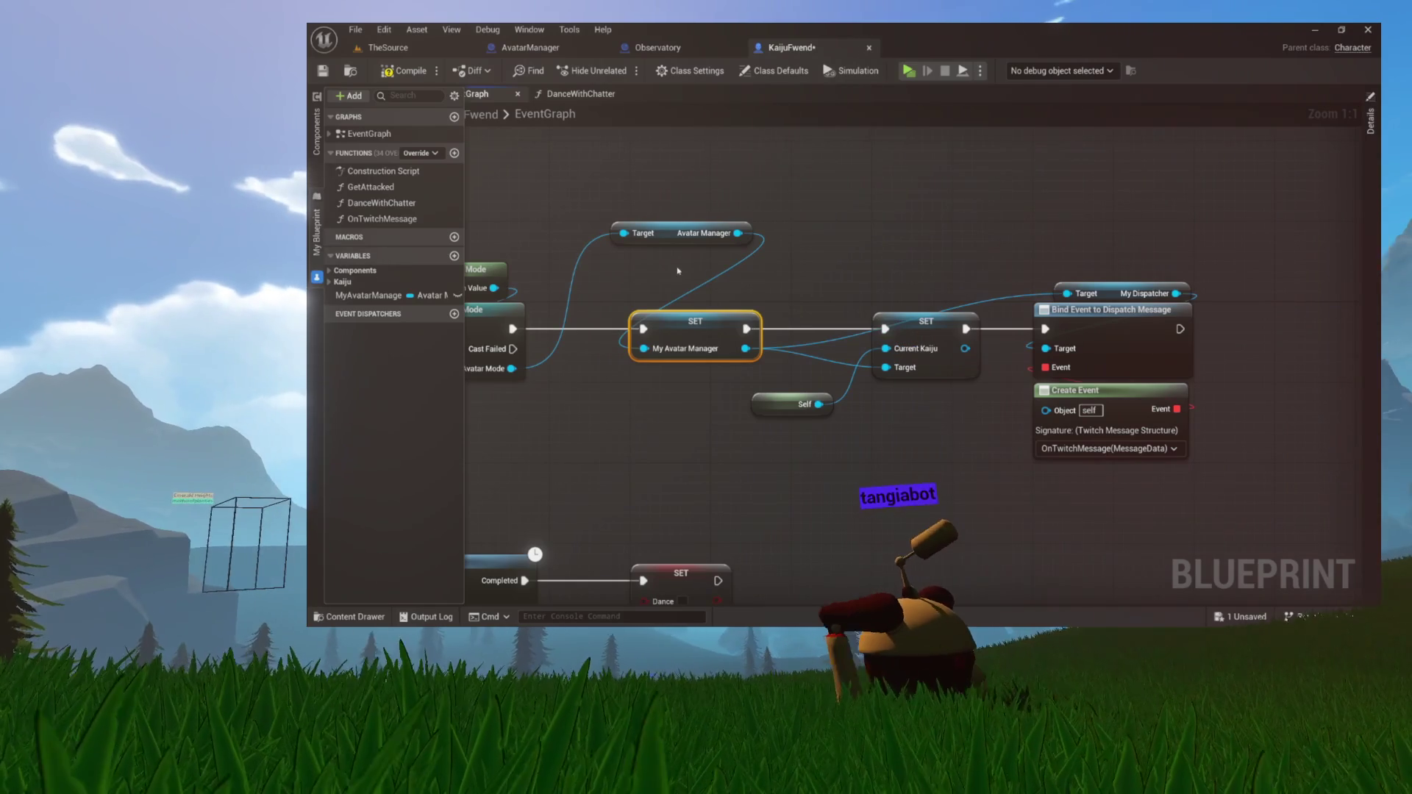
{"action": "mouse_move", "coordinate": [667, 238]}
{"action": "left_mouse_down"}
{"action": "mouse_move", "coordinate": [650, 237]}
{"action": "mouse_move", "coordinate": [625, 318]}
{"action": "mouse_move", "coordinate": [637, 397]}
{"action": "mouse_move", "coordinate": [678, 385]}
{"action": "left_mouse_up"}
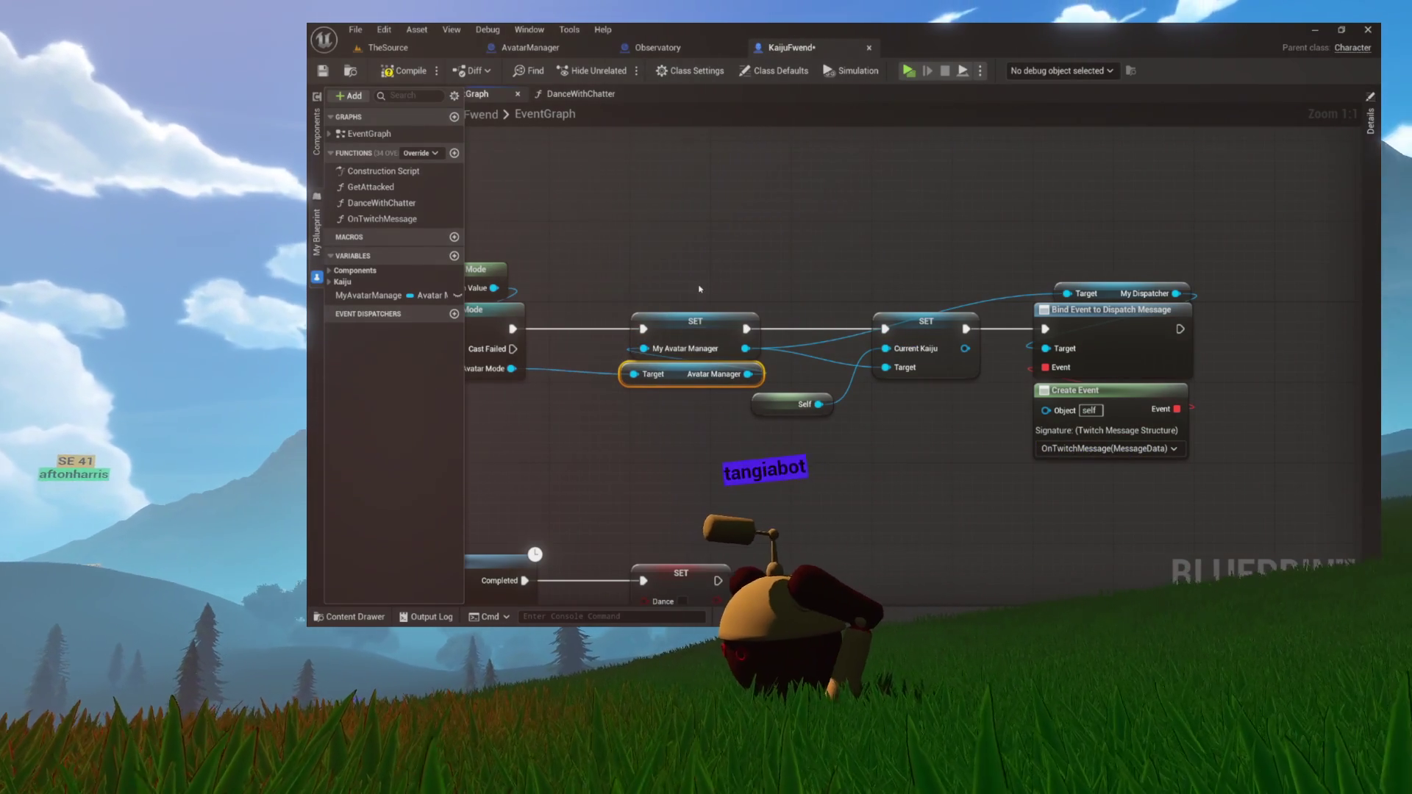
{"action": "mouse_move", "coordinate": [746, 260]}
{"action": "left_mouse_down"}
{"action": "mouse_move", "coordinate": [620, 271]}
{"action": "mouse_move", "coordinate": [764, 270]}
{"action": "left_mouse_up"}
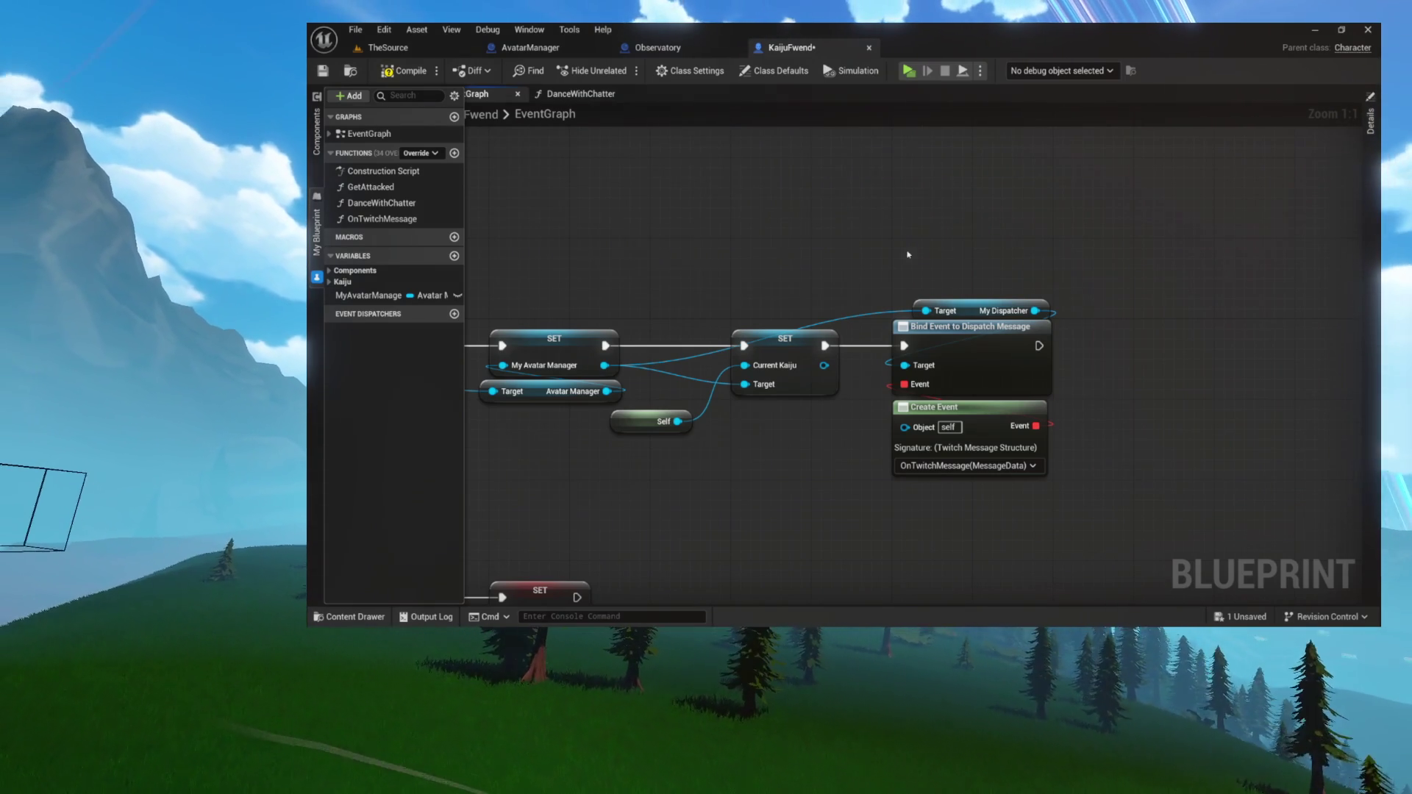
{"action": "mouse_move", "coordinate": [841, 233]}
{"action": "left_mouse_down"}
{"action": "mouse_move", "coordinate": [757, 233]}
{"action": "mouse_move", "coordinate": [1086, 221]}
{"action": "left_mouse_up"}
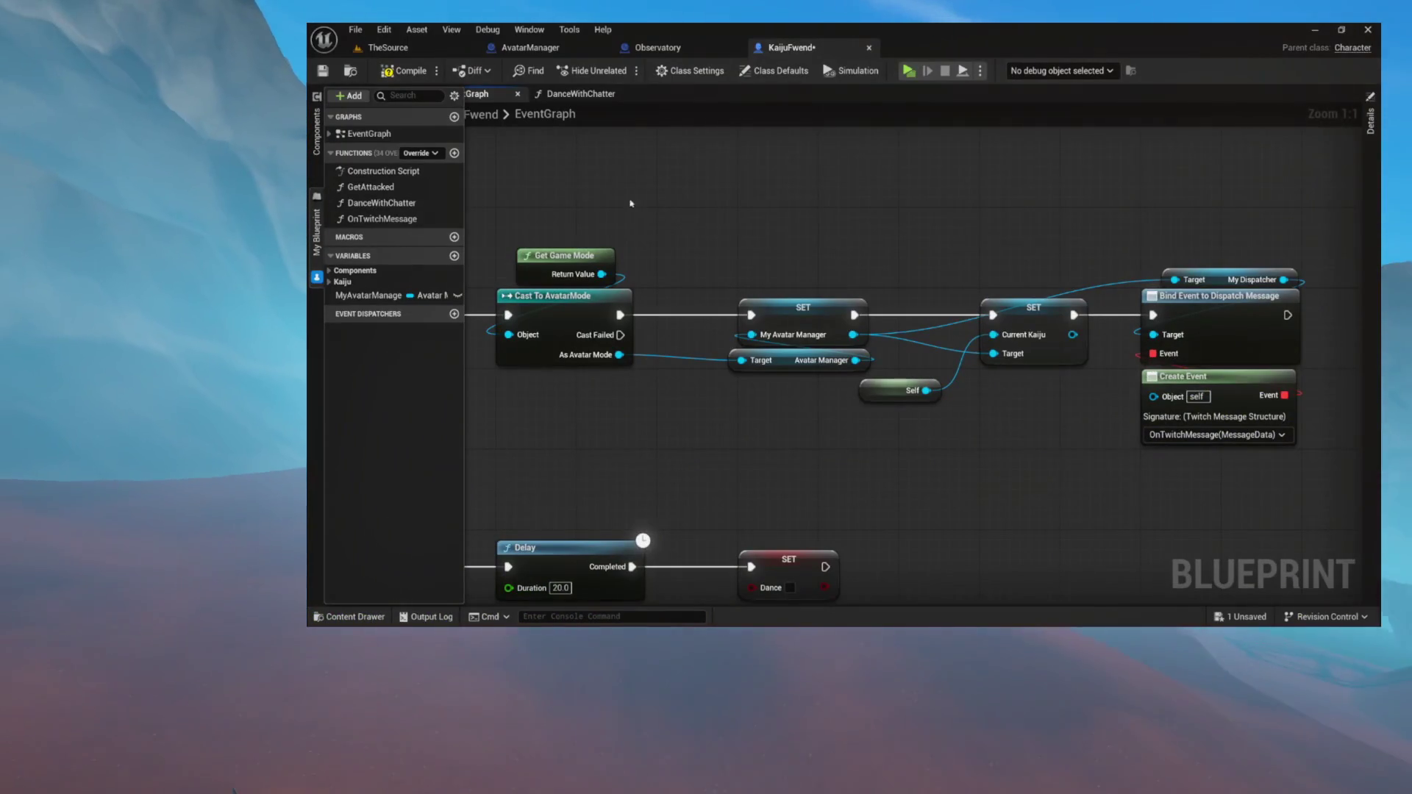
Save KaijuFwend, review the BeginPlay wiring, and open the DanceWithChatter function graph
{"action": "key", "text": "ctrl+s"}
{"action": "mouse_move", "coordinate": [764, 190]}
{"action": "left_mouse_down"}
{"action": "mouse_move", "coordinate": [857, 151]}
{"action": "mouse_move", "coordinate": [977, 184]}
{"action": "left_mouse_up"}
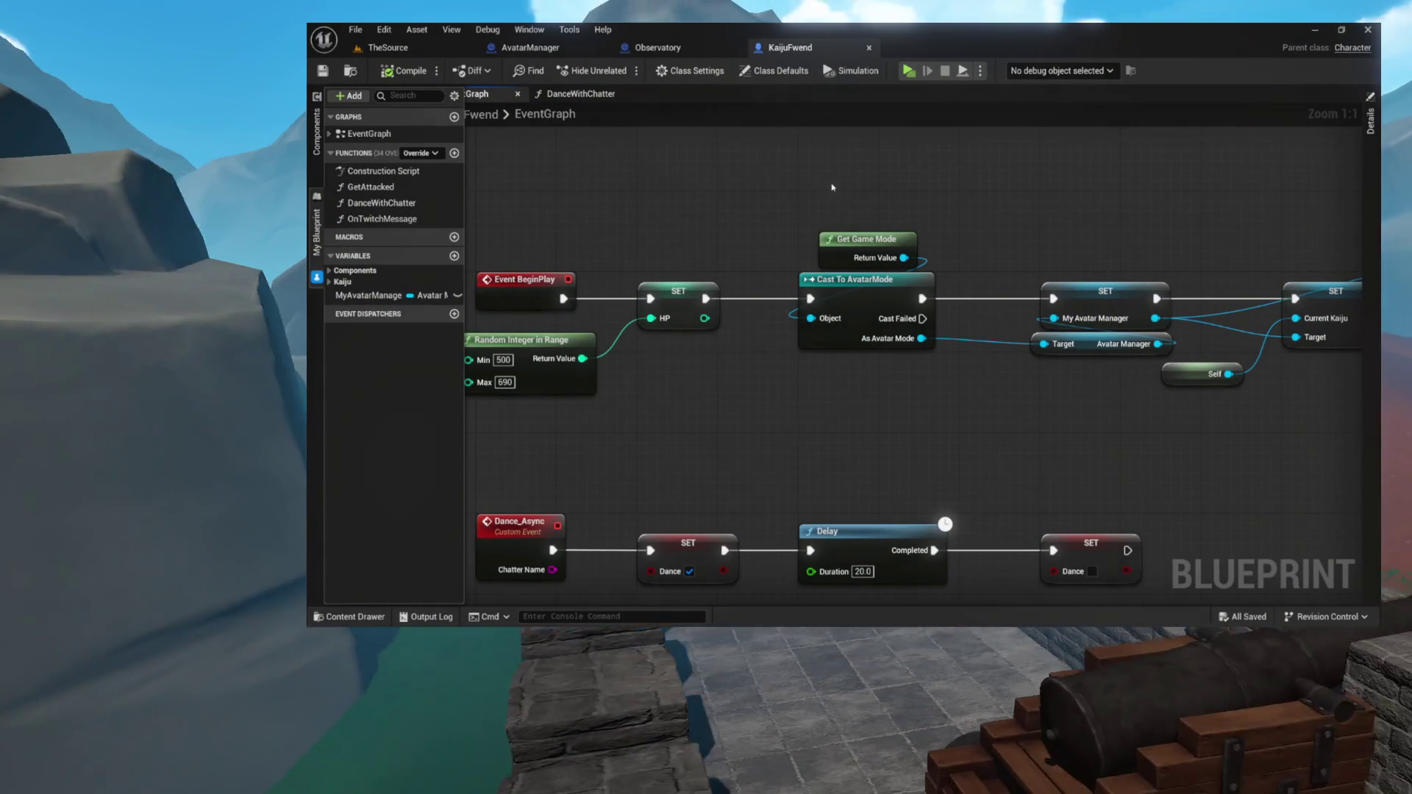
{"action": "left_click_drag", "start_coordinate": [747, 205], "coordinate": [797, 214]}
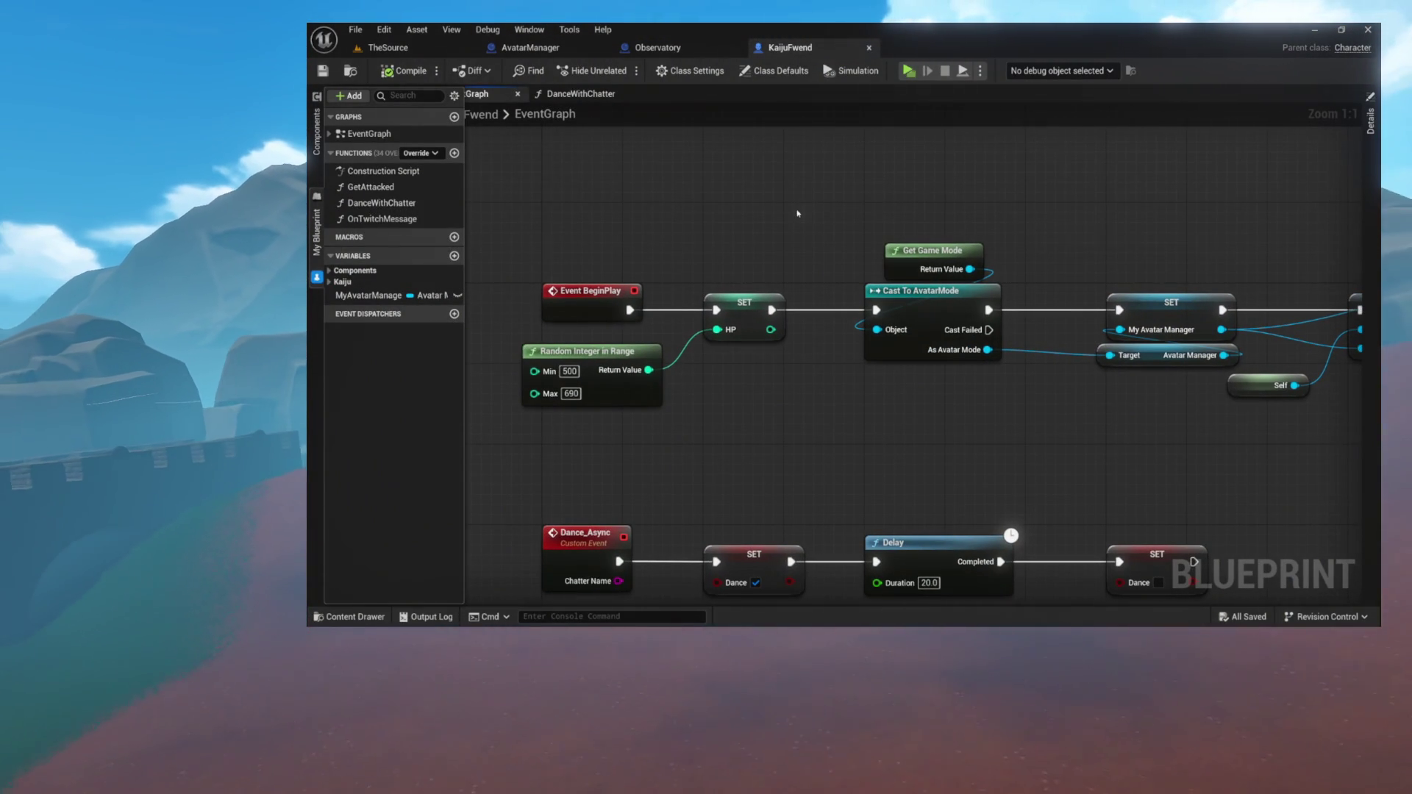
{"action": "left_click_drag", "start_coordinate": [1006, 189], "coordinate": [655, 199]}
{"action": "mouse_move", "coordinate": [794, 210]}
{"action": "left_mouse_down"}
{"action": "mouse_move", "coordinate": [731, 208]}
{"action": "mouse_move", "coordinate": [830, 223]}
{"action": "left_mouse_up"}
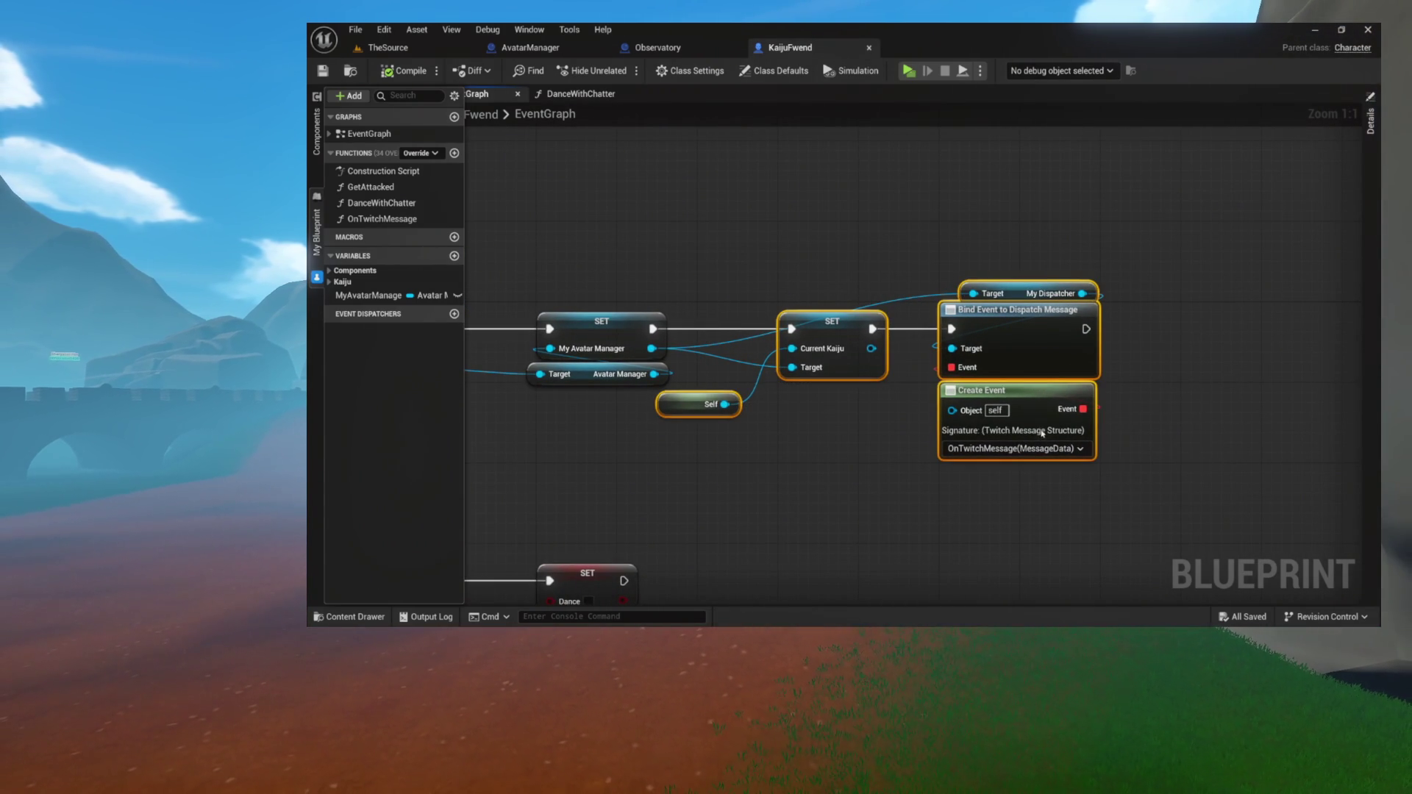
{"action": "left_click_drag", "start_coordinate": [1039, 487], "coordinate": [1079, 448]}
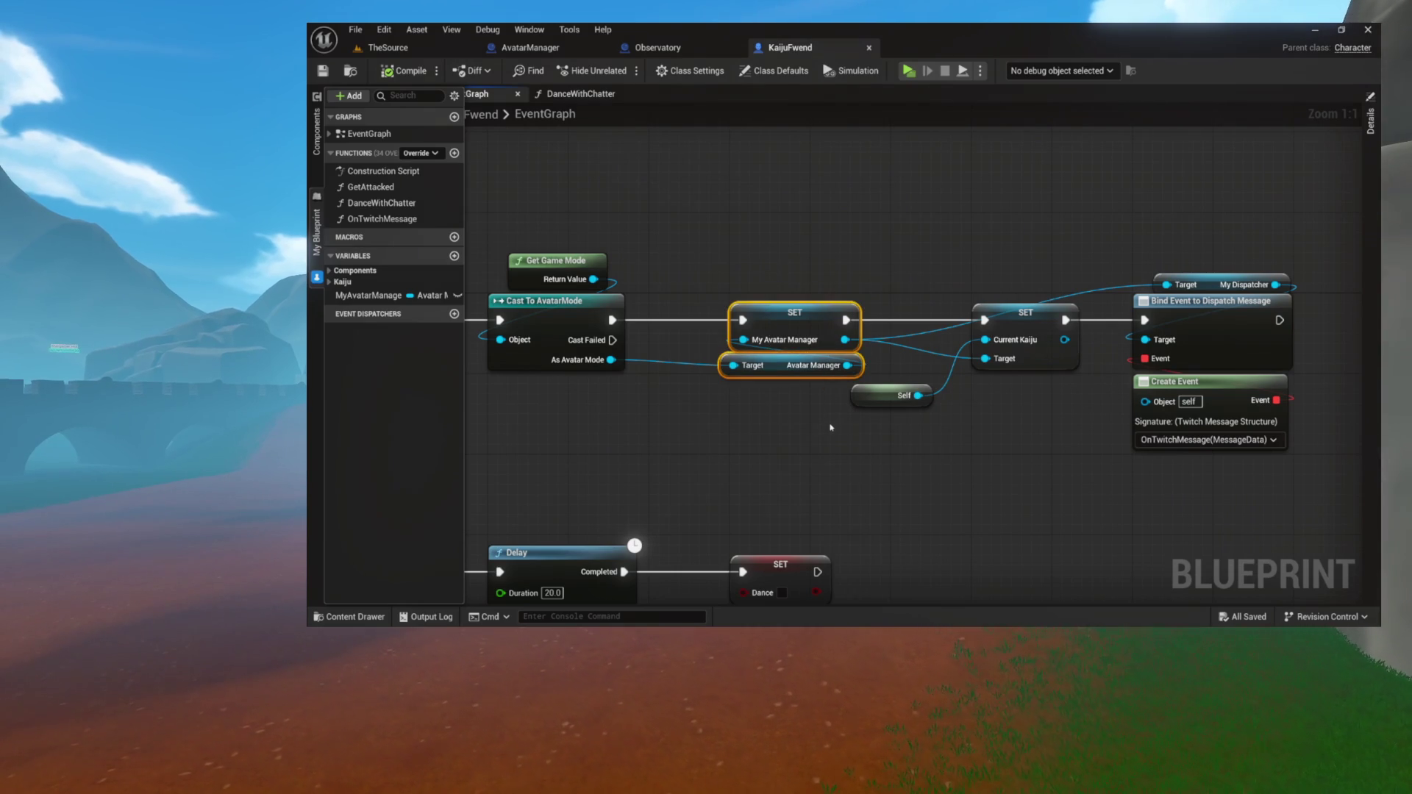
{"action": "left_click", "coordinate": [564, 98]}
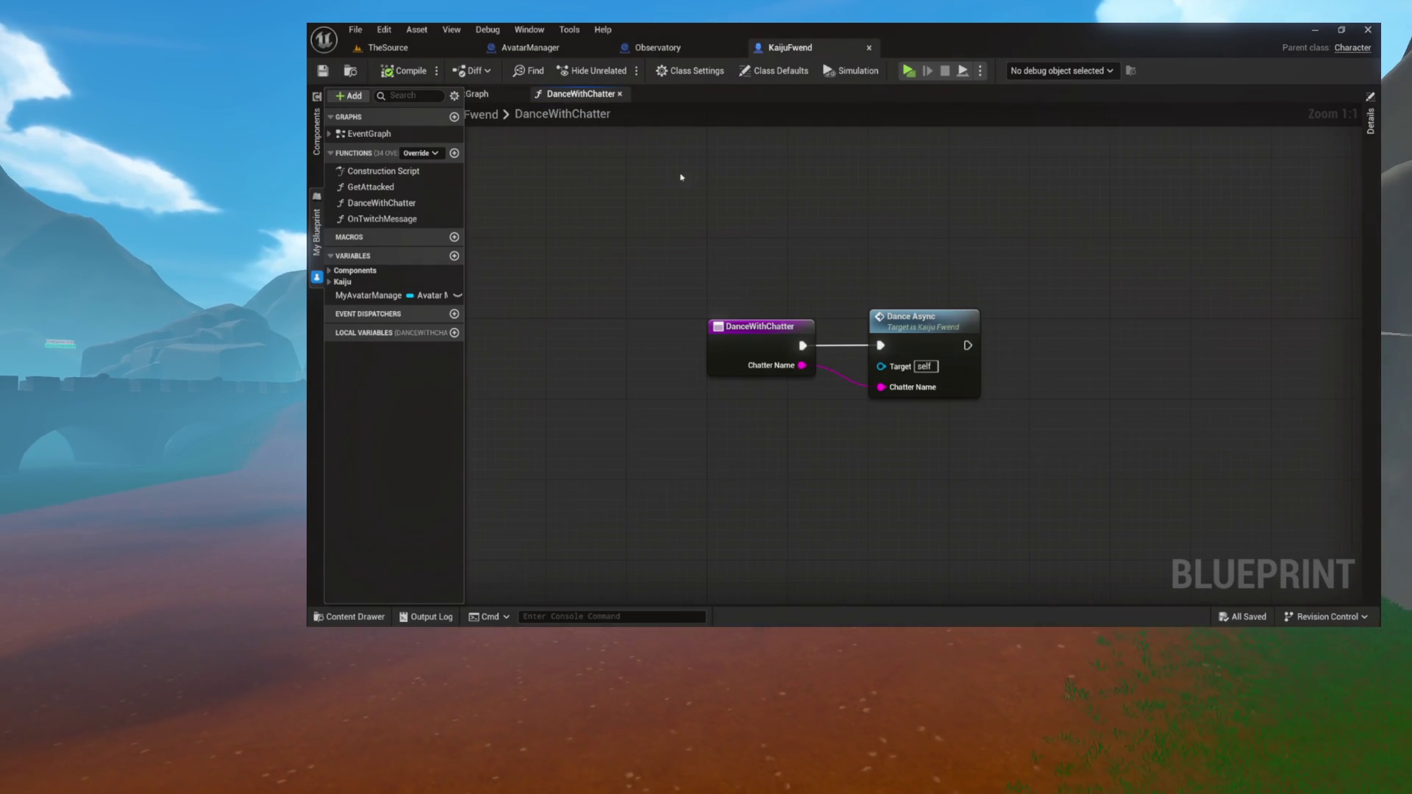
Select the Highlightable component and add its Started Highlight event node to the event graph
{"action": "mouse_move", "coordinate": [910, 311]}
{"action": "left_mouse_down"}
{"action": "mouse_move", "coordinate": [938, 229]}
{"action": "mouse_move", "coordinate": [1140, 279]}
{"action": "mouse_move", "coordinate": [1161, 239]}
{"action": "mouse_move", "coordinate": [980, 244]}
{"action": "left_mouse_up"}
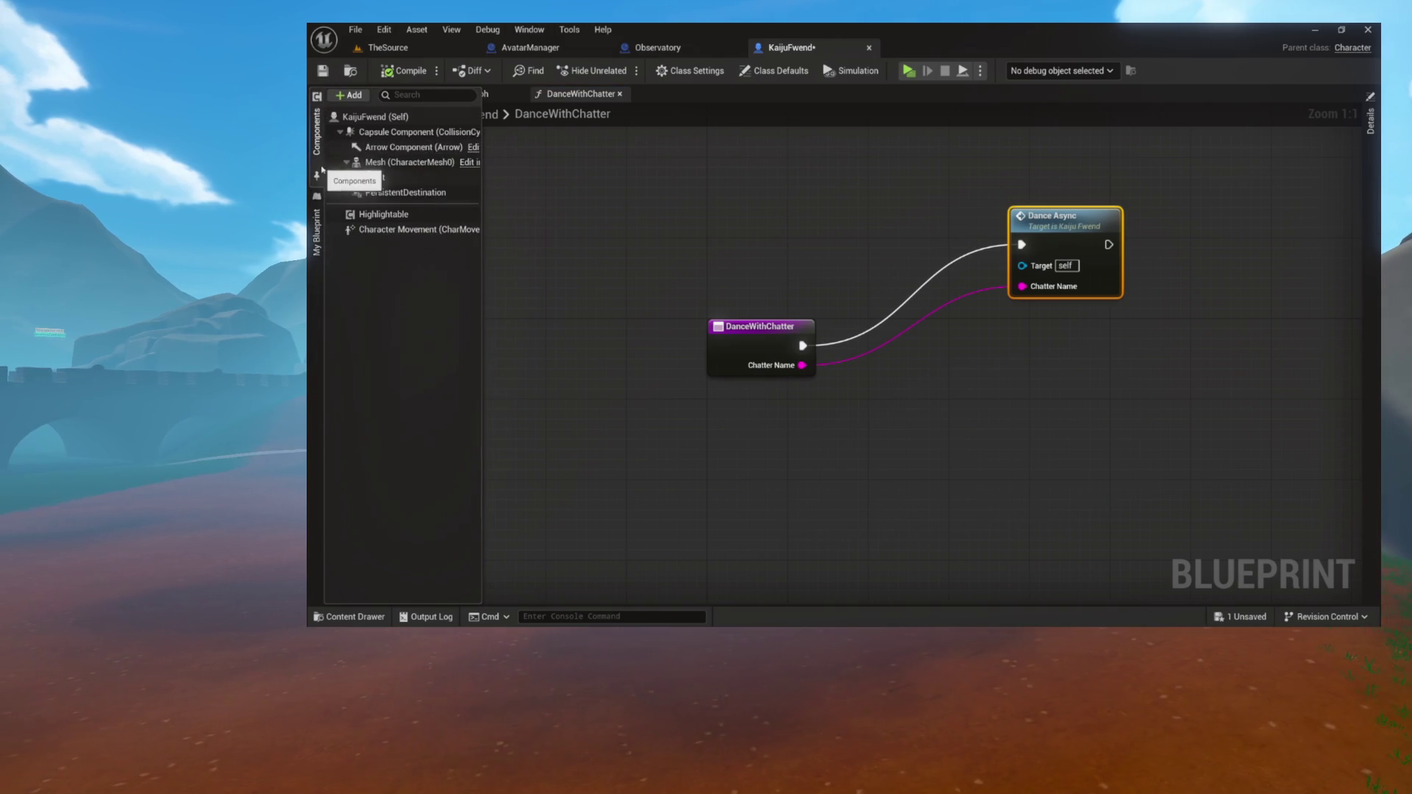
{"action": "left_click", "coordinate": [317, 131]}
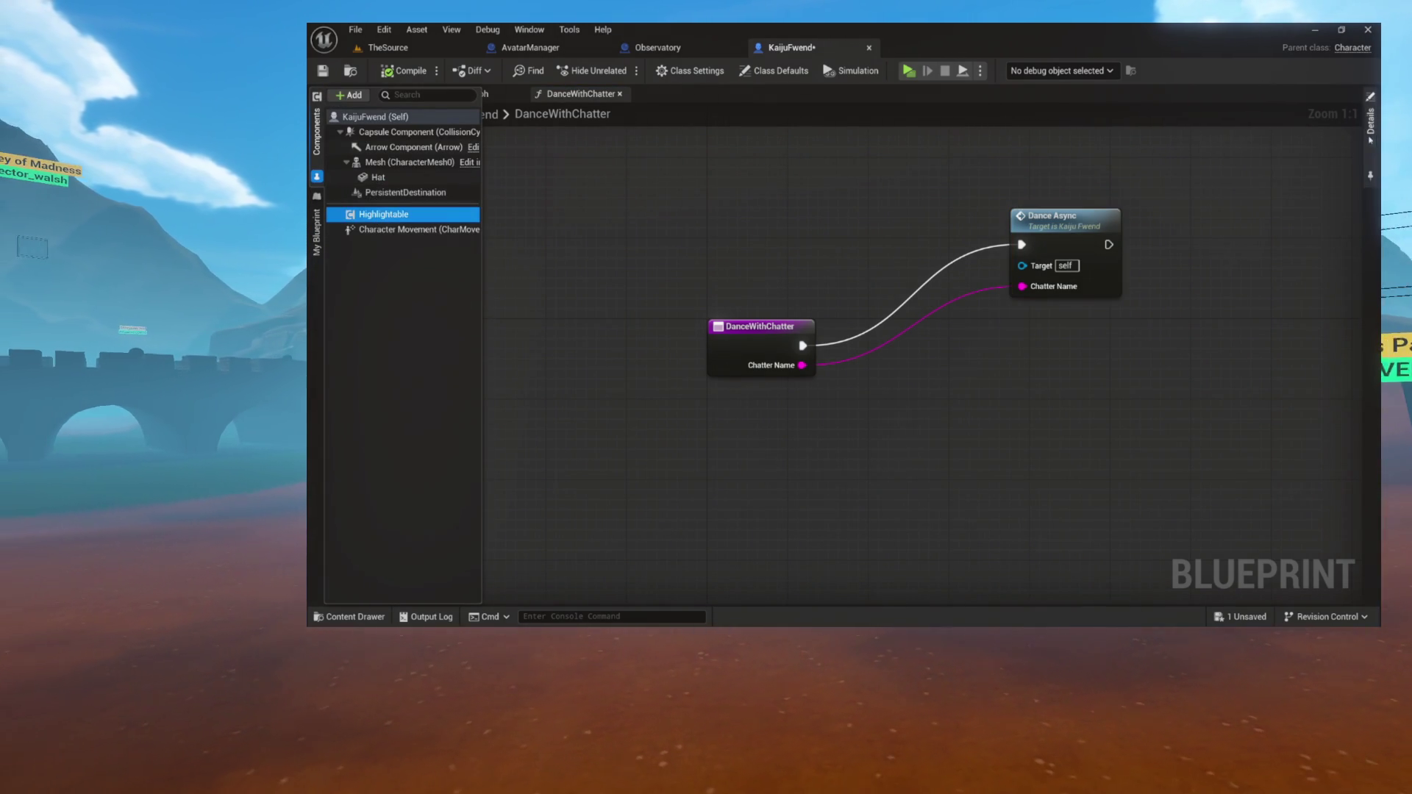
{"action": "left_click", "coordinate": [1369, 136]}
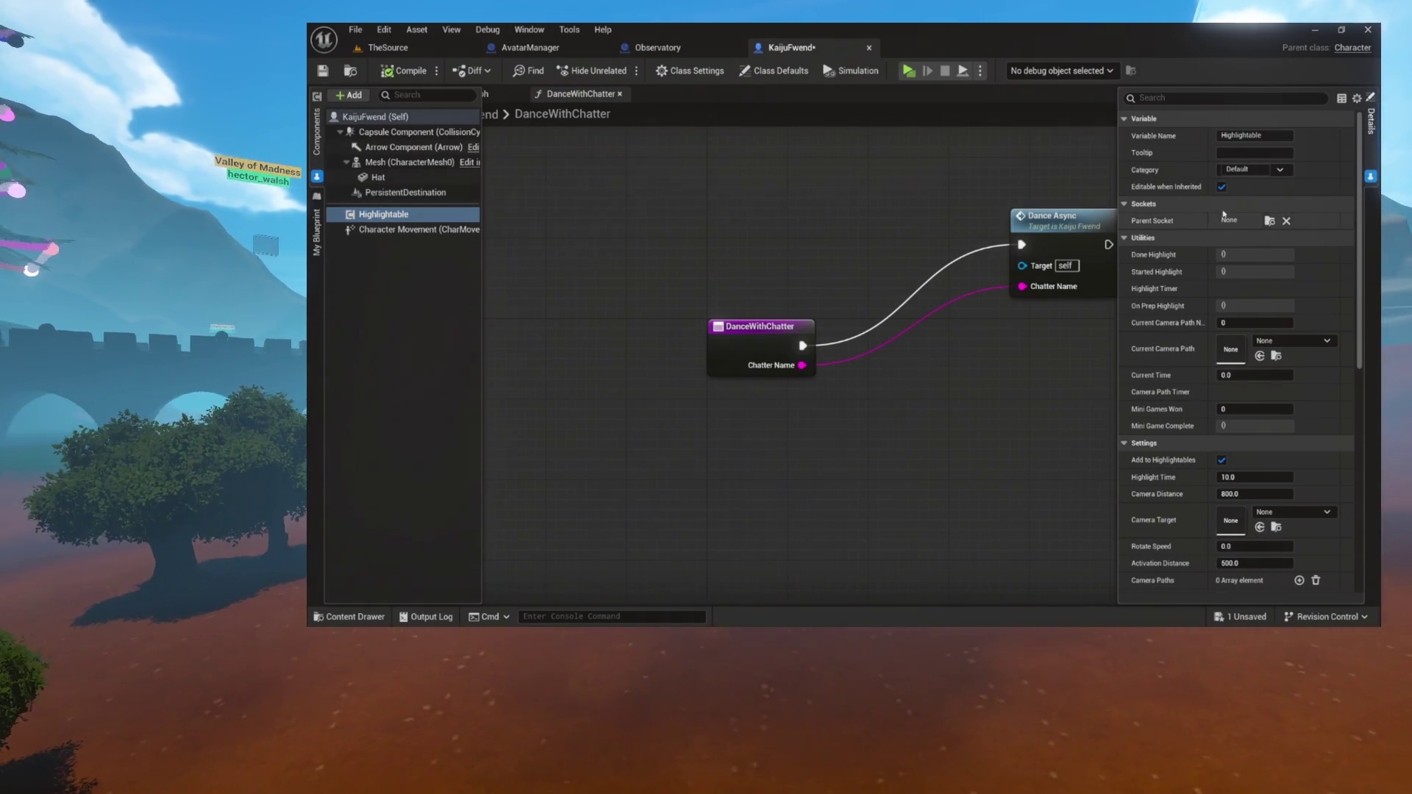
{"action": "left_click", "coordinate": [1357, 98]}
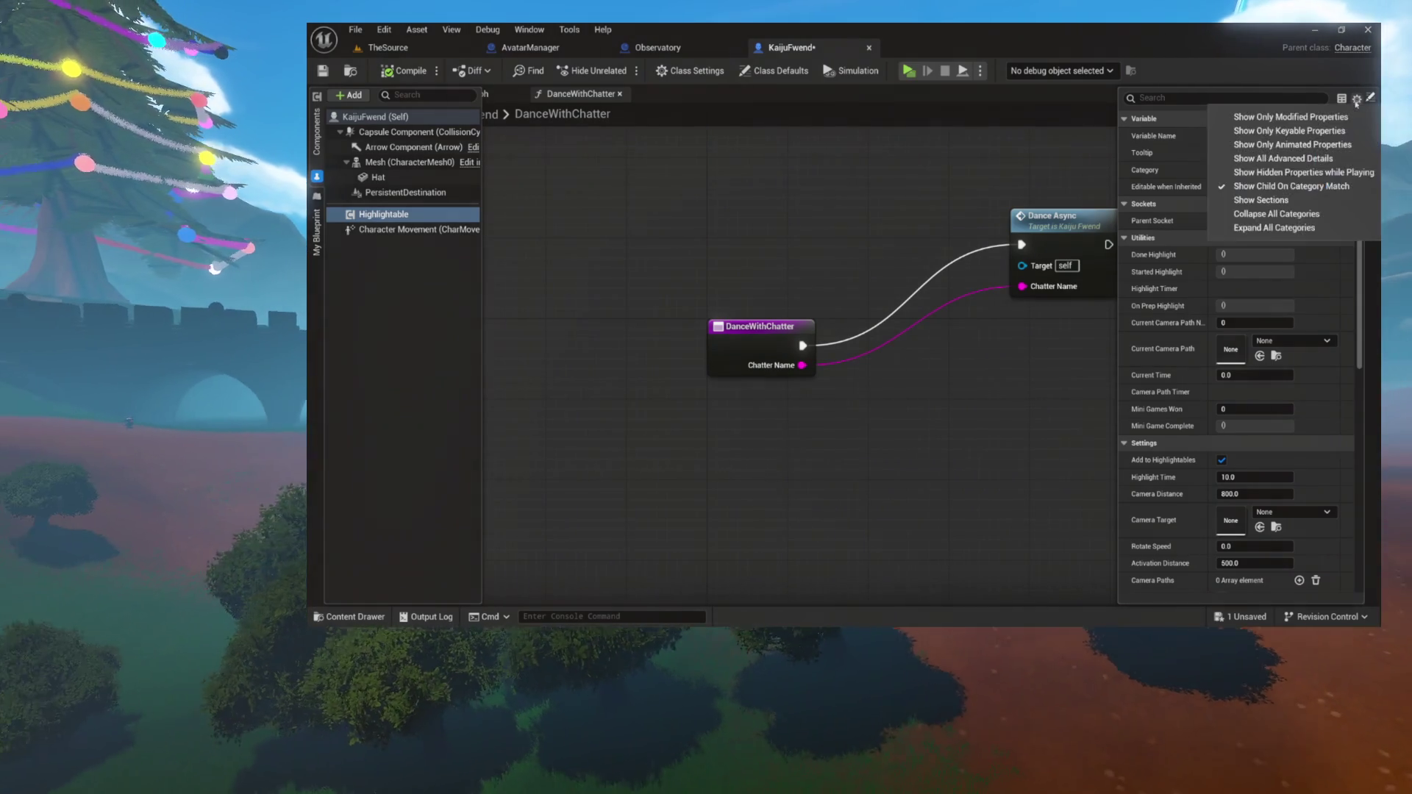
{"action": "left_click", "coordinate": [1283, 213]}
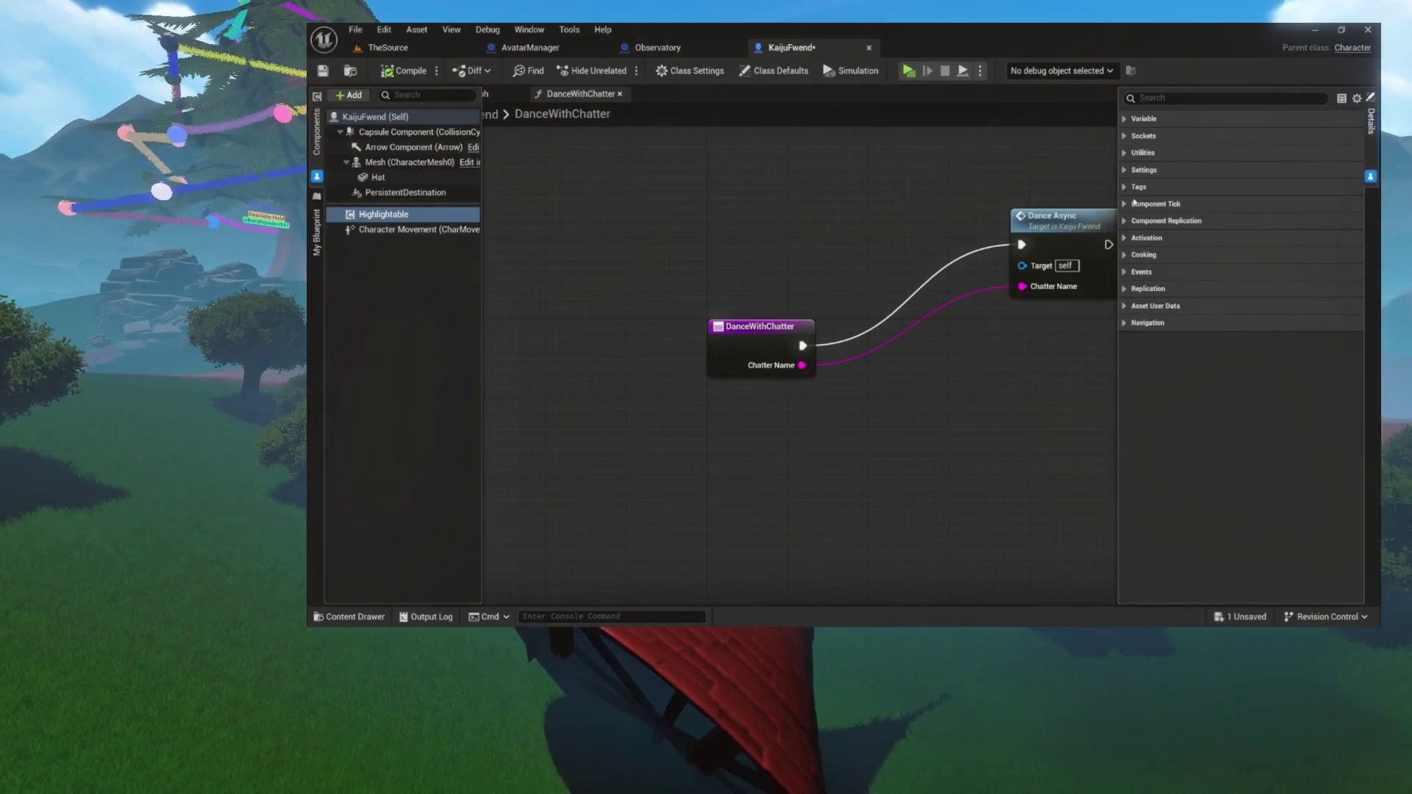
{"action": "left_click", "coordinate": [1123, 272]}
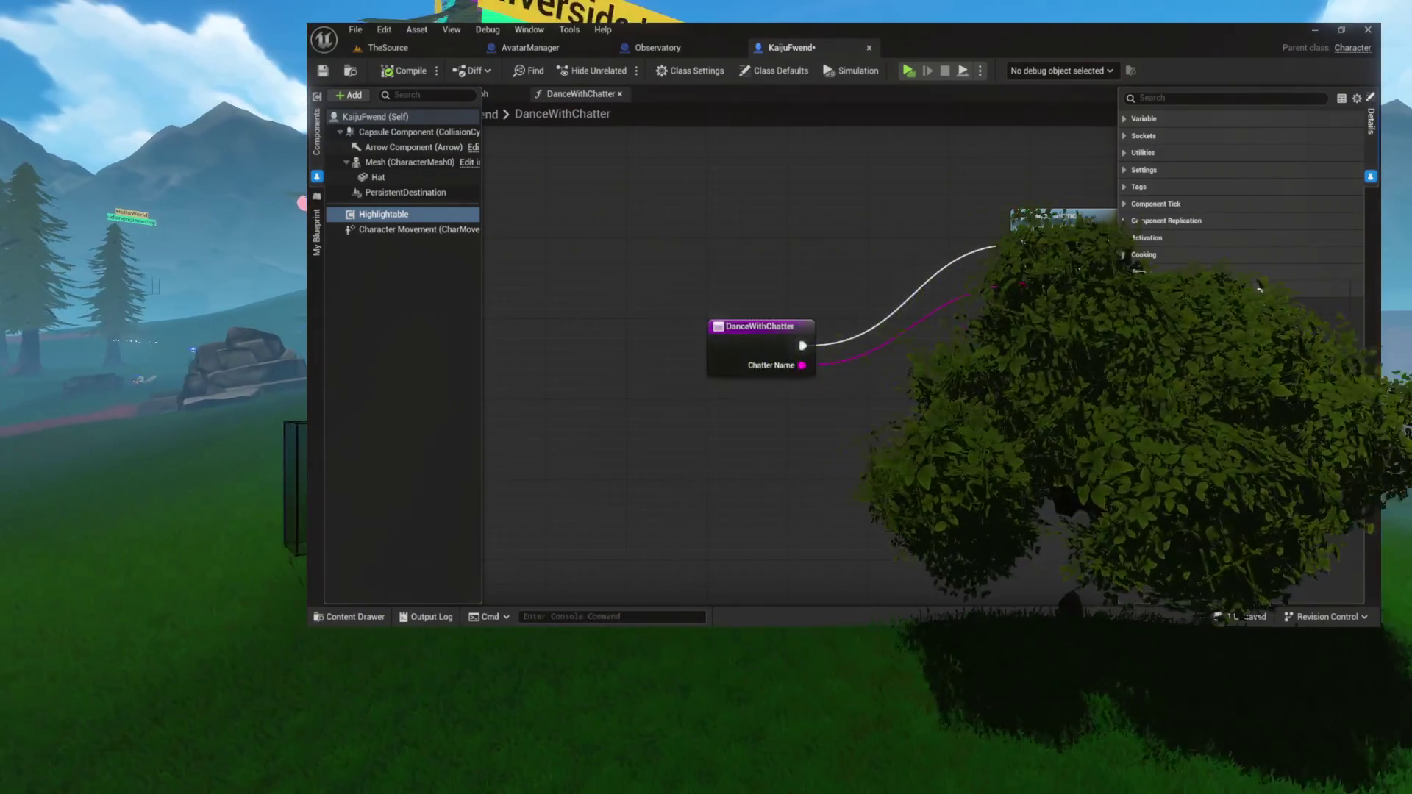
{"action": "left_click", "coordinate": [1262, 307]}
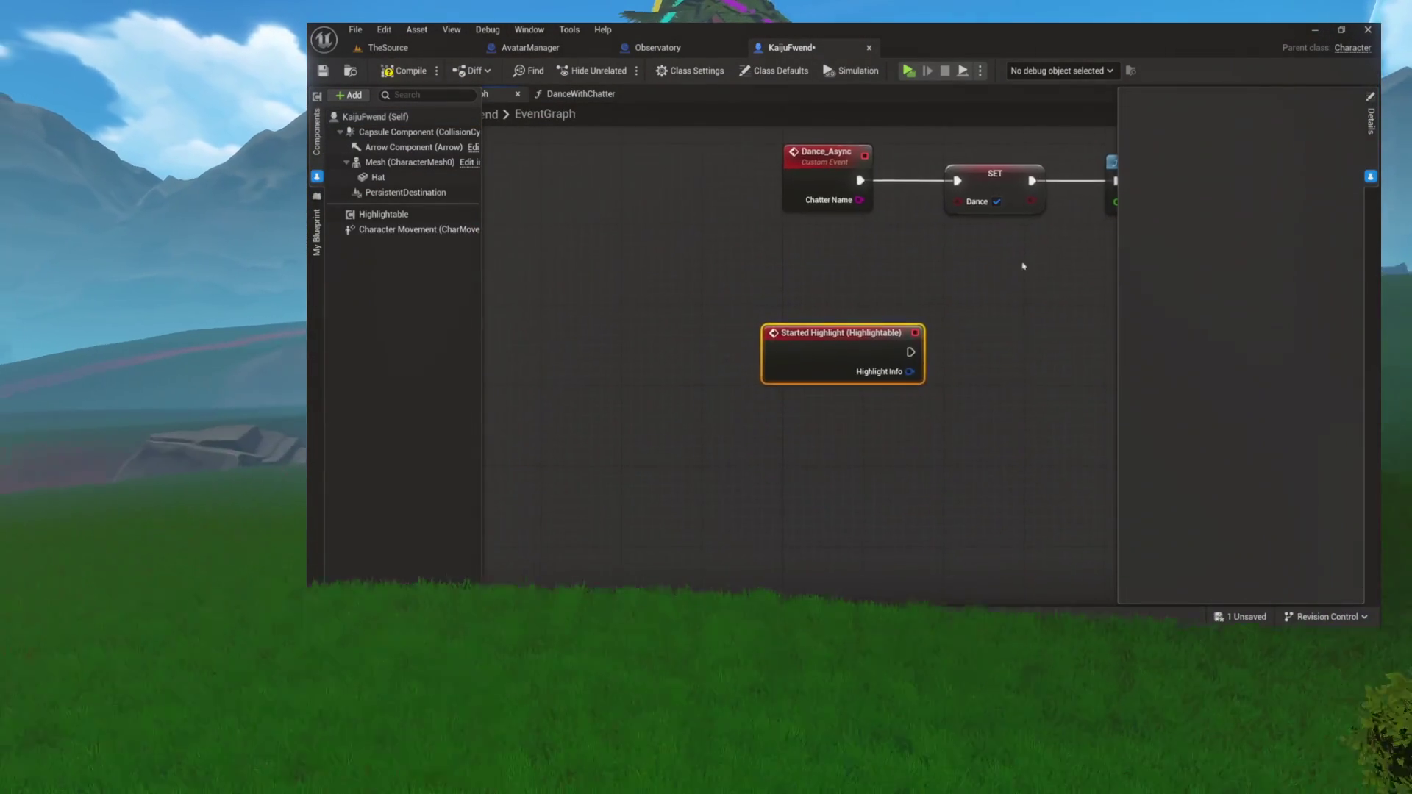
Place the Started Highlight node below Dance_Async and inspect the Dance_Async event's settings
{"action": "left_click_drag", "start_coordinate": [834, 329], "coordinate": [853, 389]}
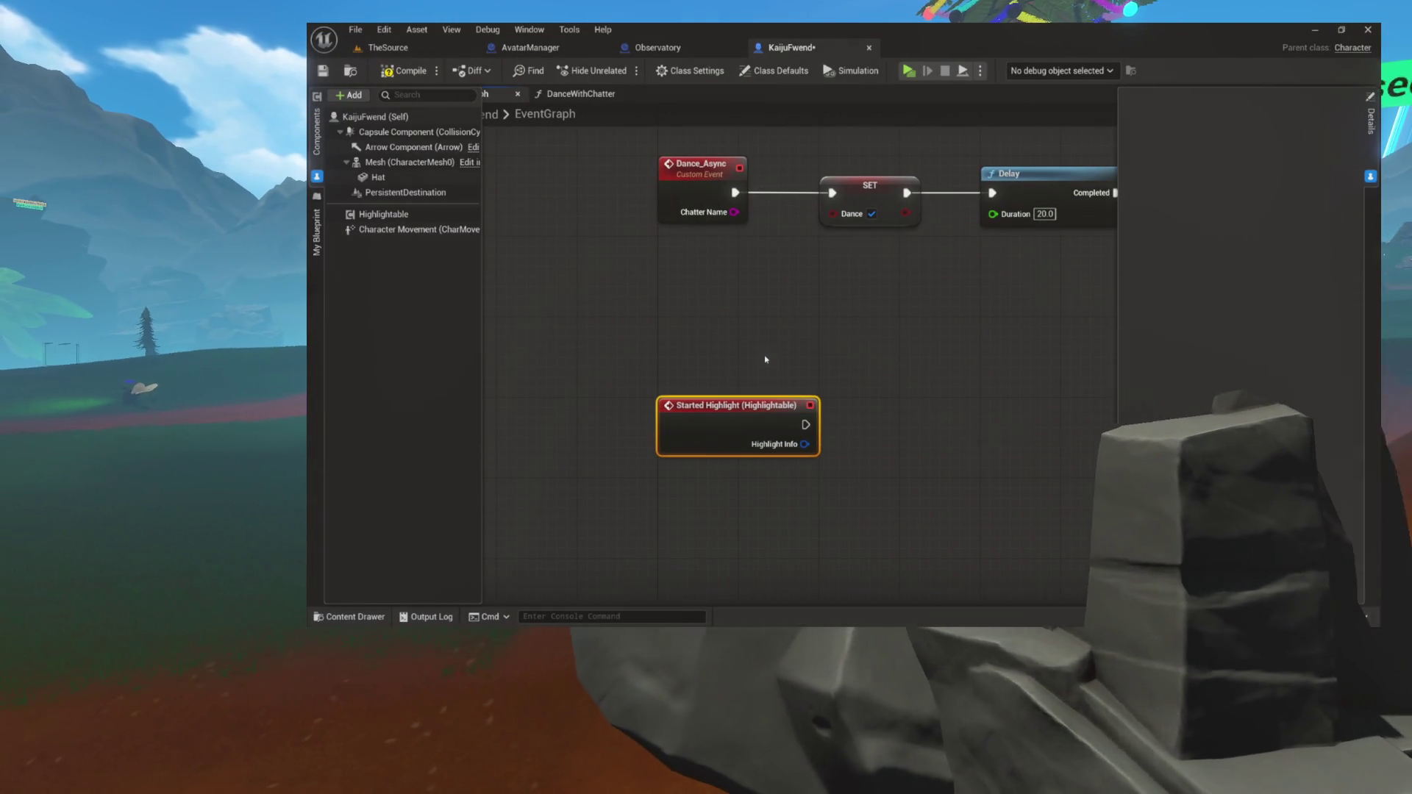
{"action": "left_click_drag", "start_coordinate": [673, 290], "coordinate": [493, 287]}
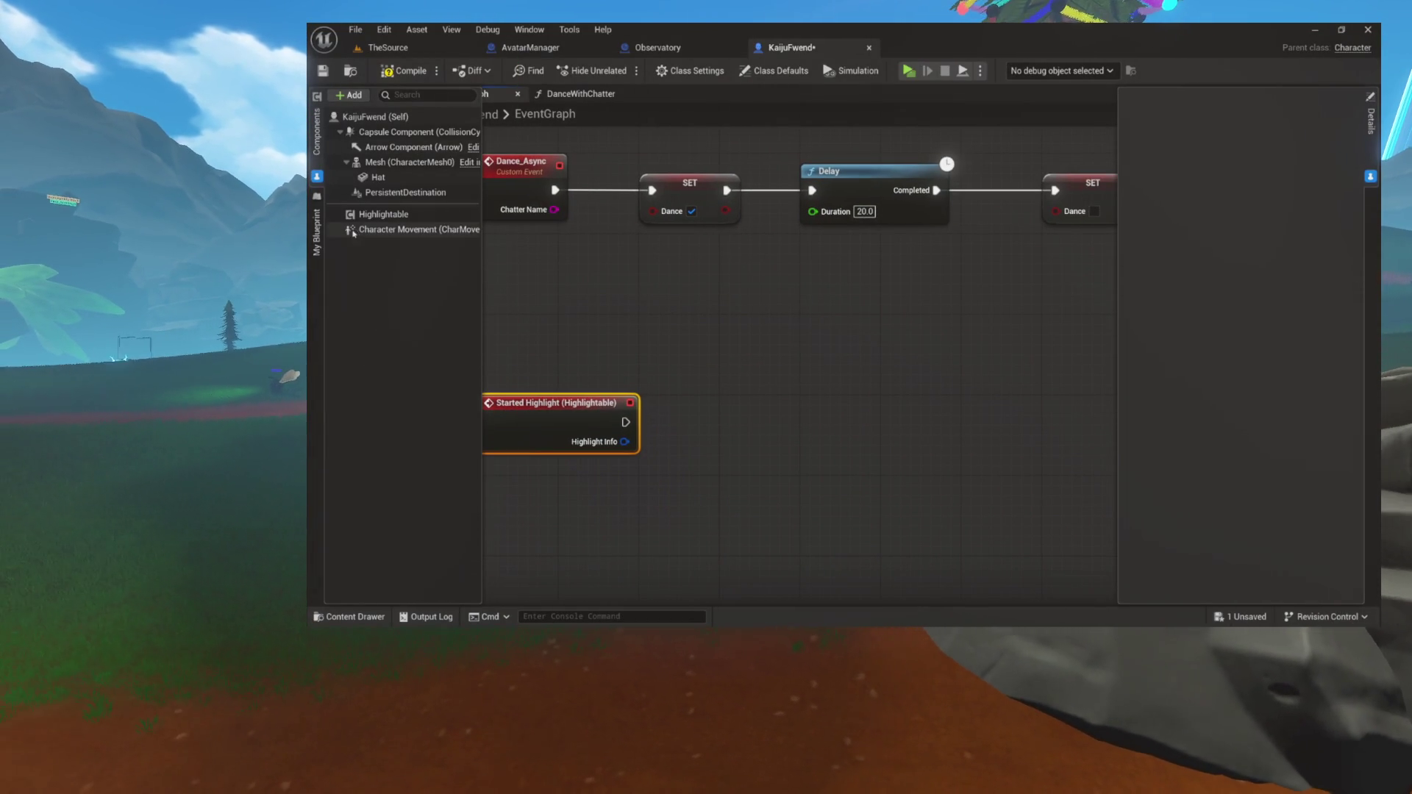
{"action": "left_click", "coordinate": [317, 232]}
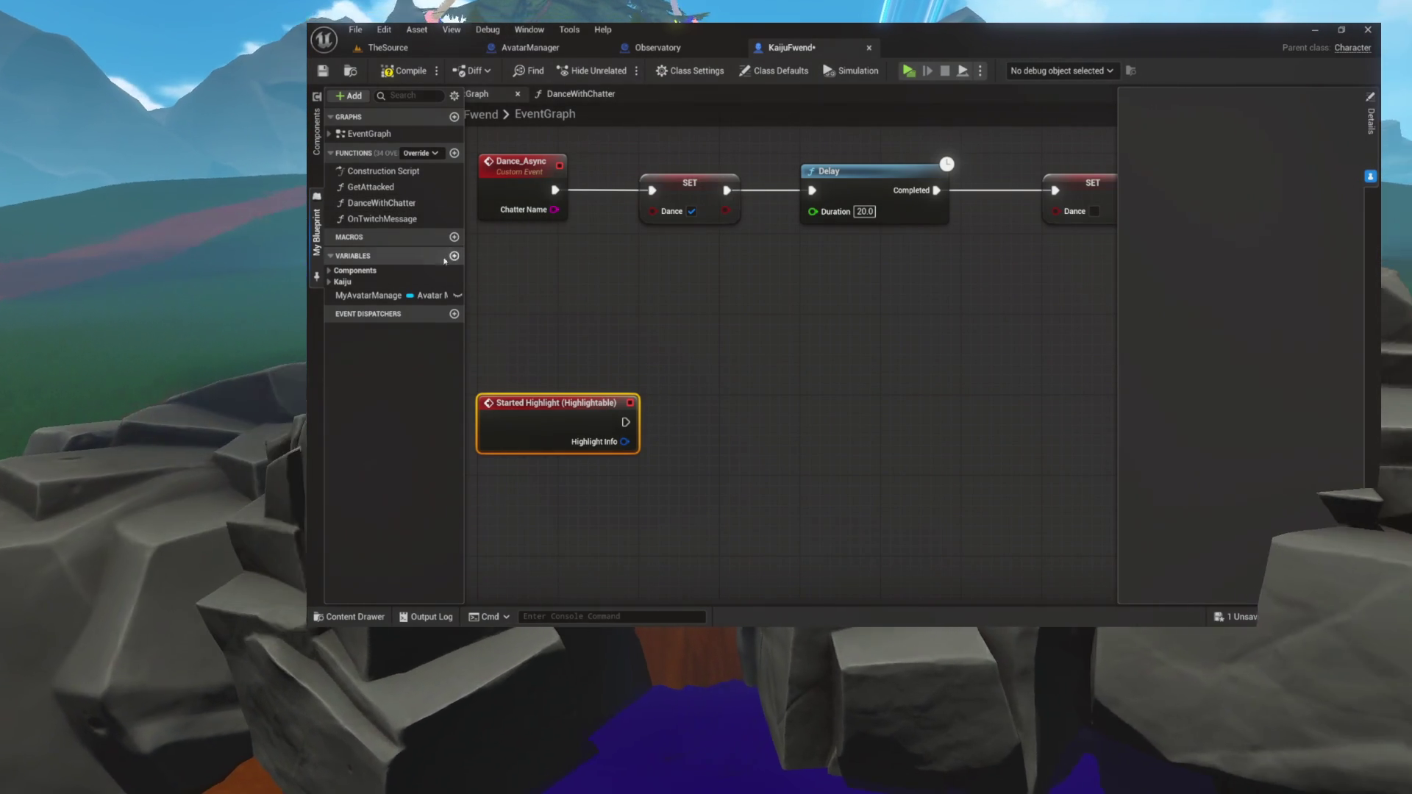
{"action": "left_click", "coordinate": [328, 134]}
{"action": "left_click", "coordinate": [367, 149]}
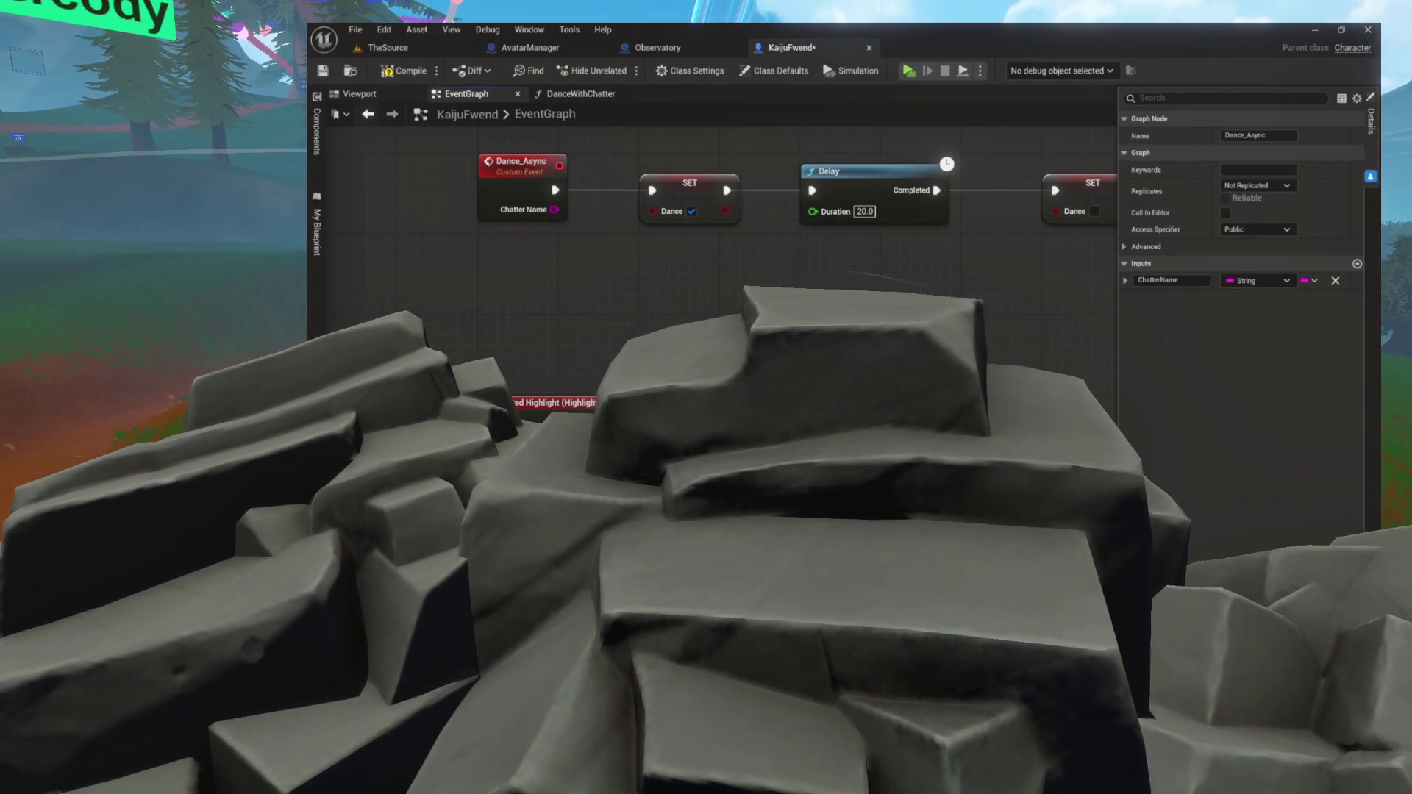
{"action": "key", "text": "Escape"}
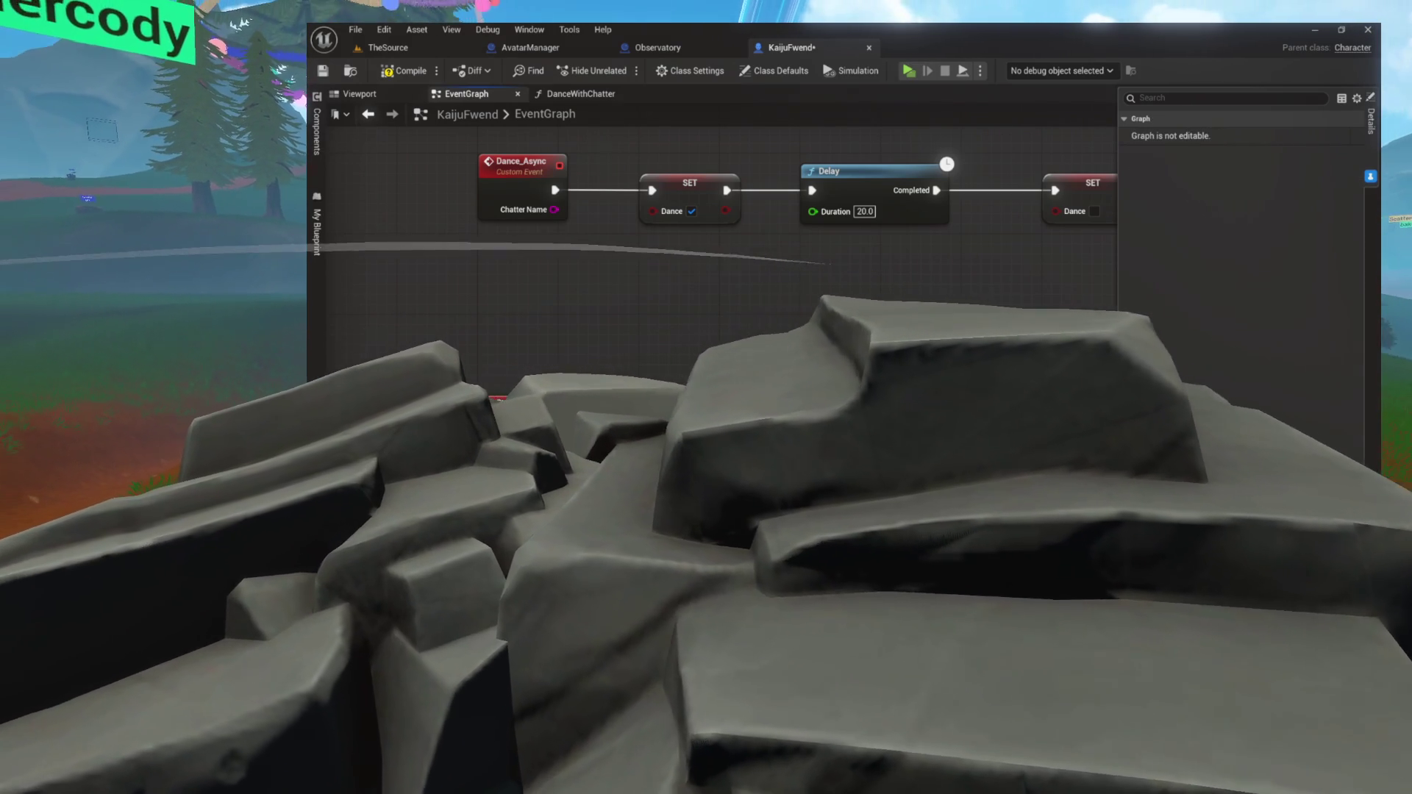
Review the Dance_Async chain with its SET HP and Cast To AvatarMode nodes, selecting Dance Async
{"action": "left_click_drag", "start_coordinate": [550, 227], "coordinate": [538, 291]}
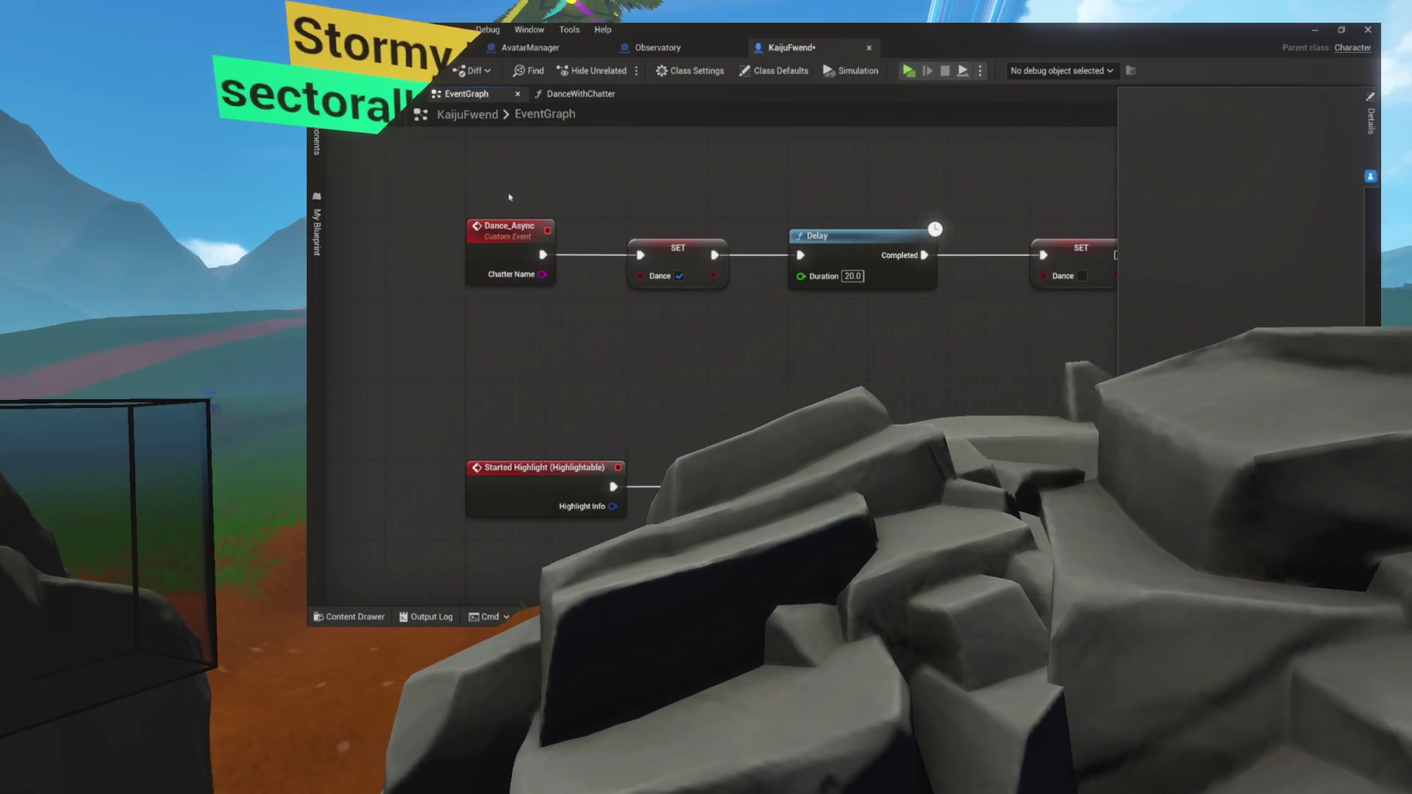
{"action": "mouse_move", "coordinate": [466, 173]}
{"action": "left_mouse_down"}
{"action": "mouse_move", "coordinate": [583, 293]}
{"action": "mouse_move", "coordinate": [672, 307]}
{"action": "left_mouse_up"}
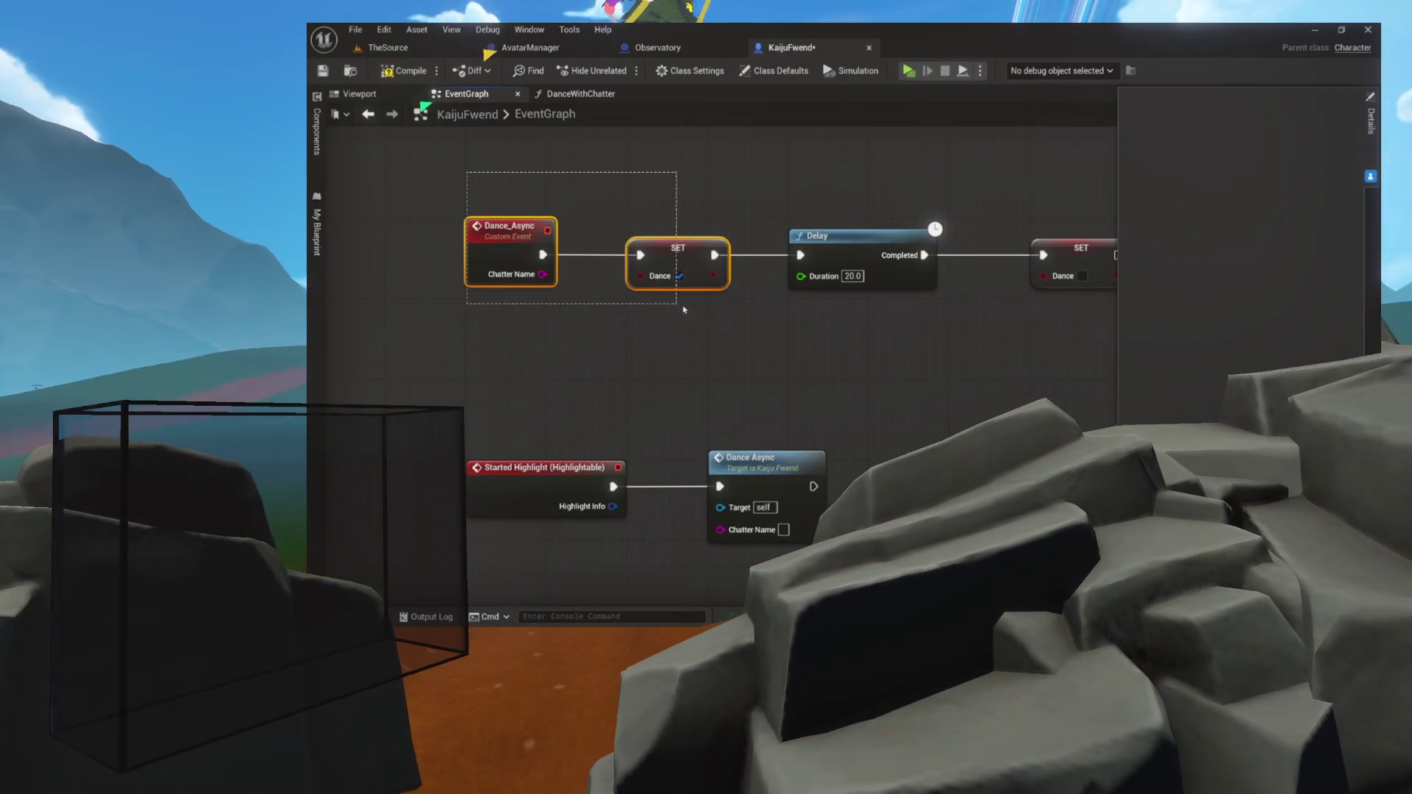
{"action": "mouse_move", "coordinate": [707, 198]}
{"action": "left_mouse_down"}
{"action": "mouse_move", "coordinate": [707, 300]}
{"action": "mouse_move", "coordinate": [527, 437]}
{"action": "left_mouse_up"}
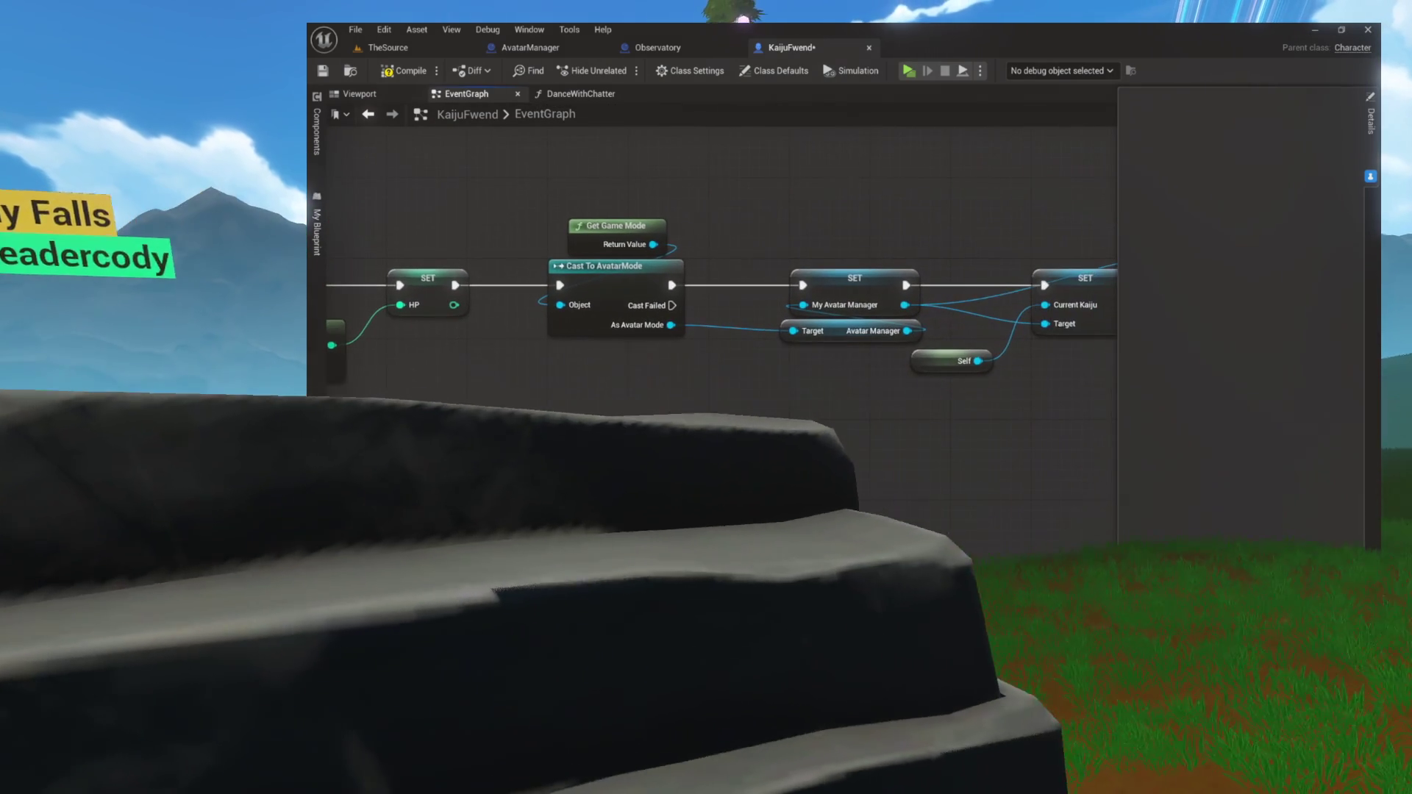
{"action": "left_click_drag", "start_coordinate": [620, 417], "coordinate": [596, 398]}
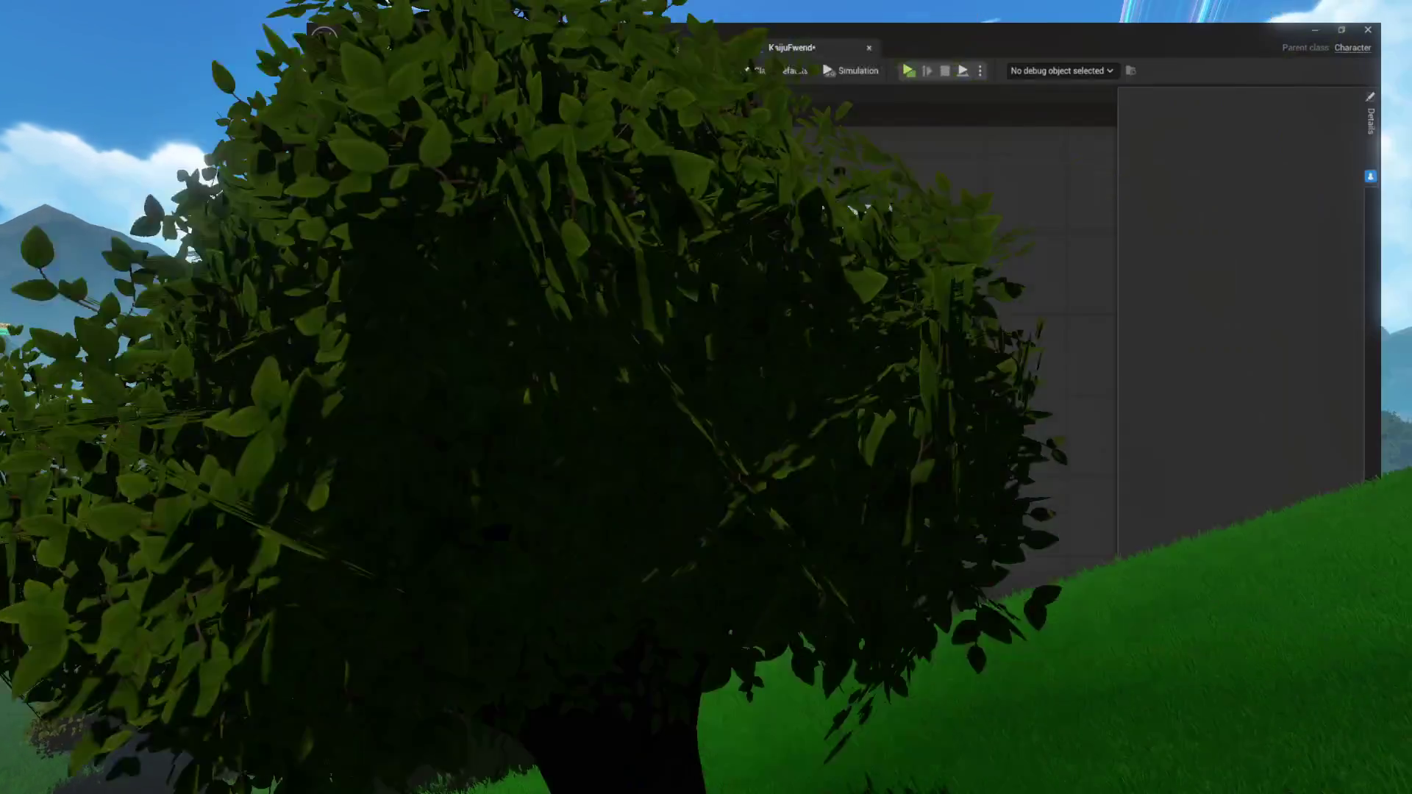
{"action": "left_click", "coordinate": [877, 231]}
Break DanceWithChatter's execution link into Dance Async and move that node aside
{"action": "mouse_move", "coordinate": [877, 231]}
{"action": "left_mouse_down"}
{"action": "mouse_move", "coordinate": [940, 336]}
{"action": "mouse_move", "coordinate": [959, 339]}
{"action": "mouse_move", "coordinate": [1020, 422]}
{"action": "left_mouse_up"}
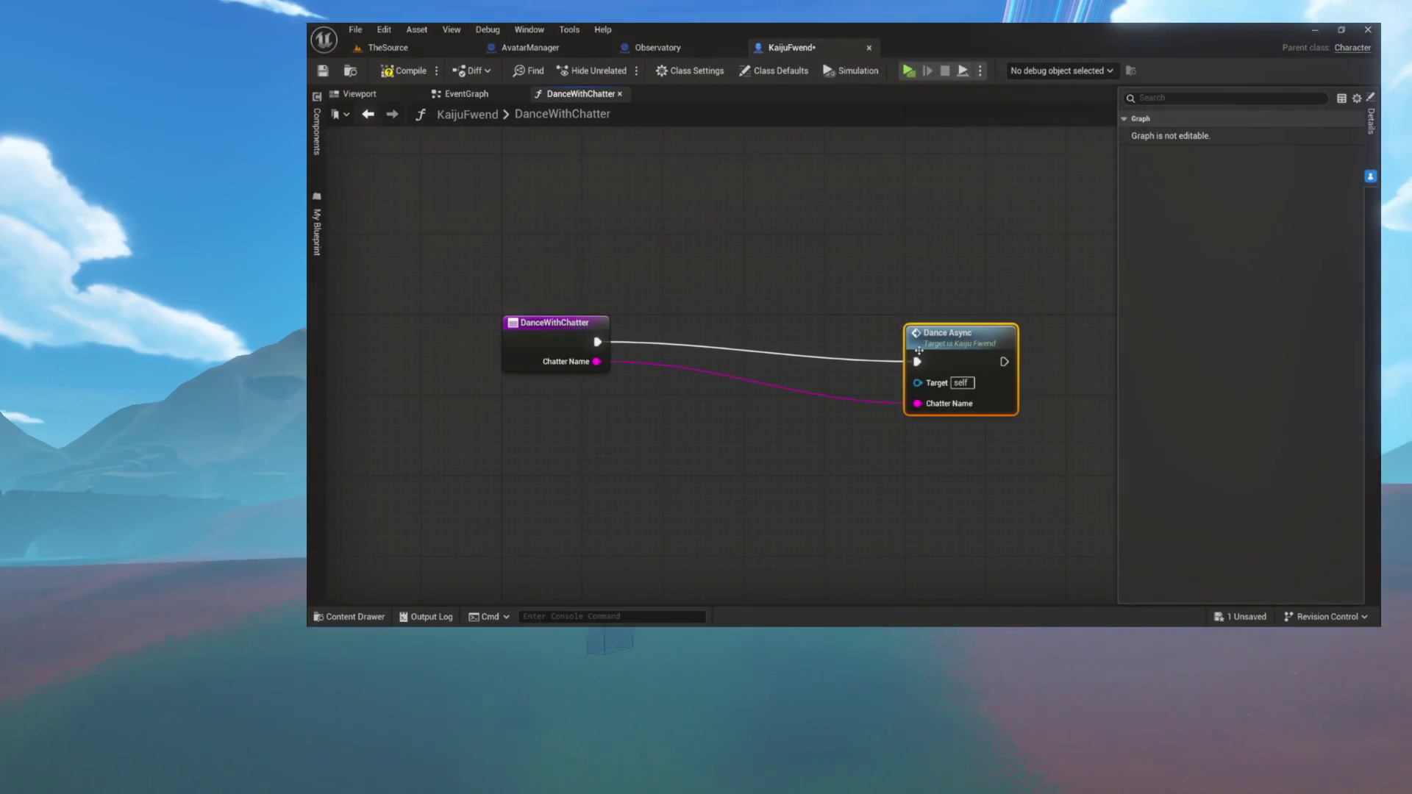
{"action": "left_click", "coordinate": [704, 336]}
{"action": "mouse_move", "coordinate": [604, 361]}
{"action": "left_mouse_down"}
{"action": "mouse_move", "coordinate": [665, 390]}
{"action": "mouse_move", "coordinate": [654, 380]}
{"action": "left_mouse_up"}
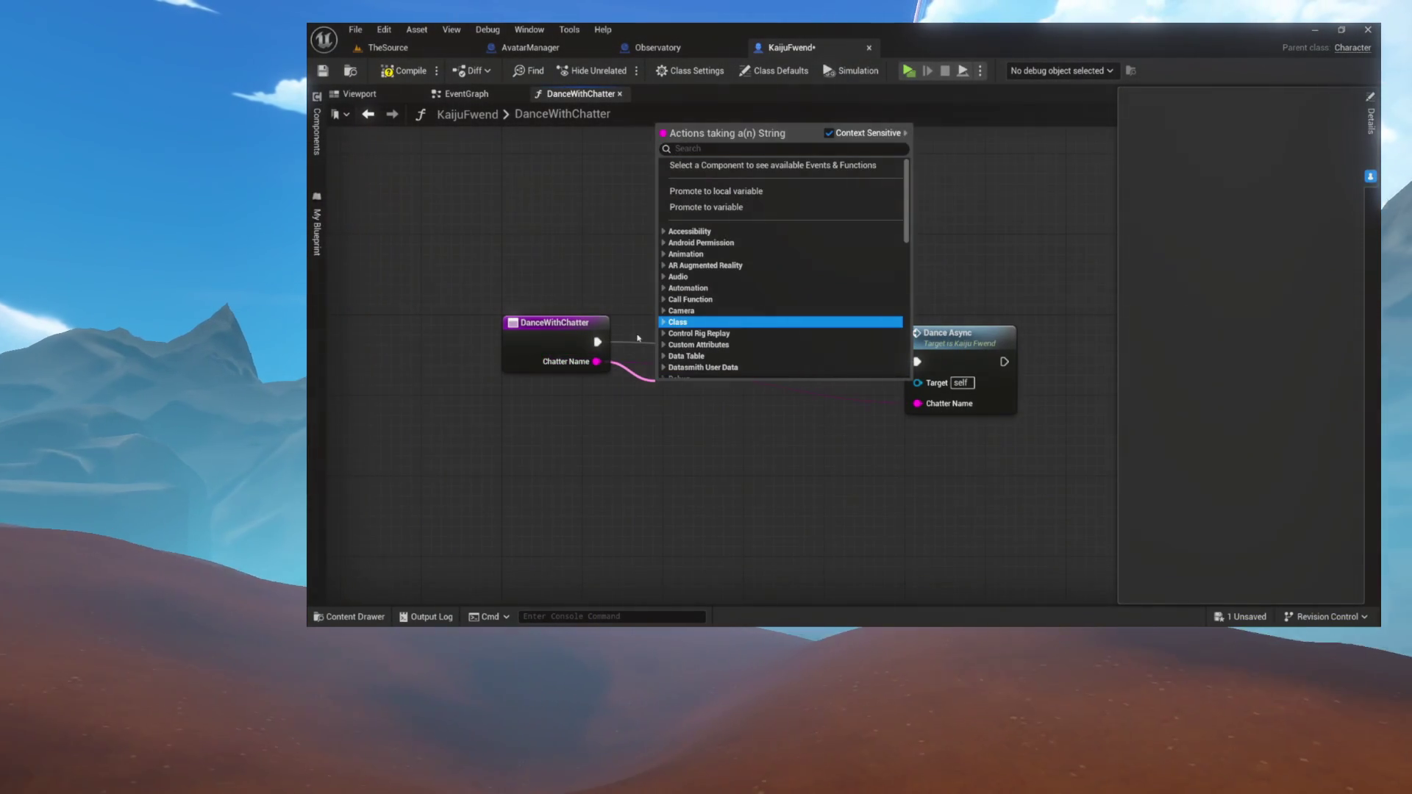
{"action": "left_click", "coordinate": [637, 337]}
{"action": "left_click", "coordinate": [705, 347], "text": "alt"}
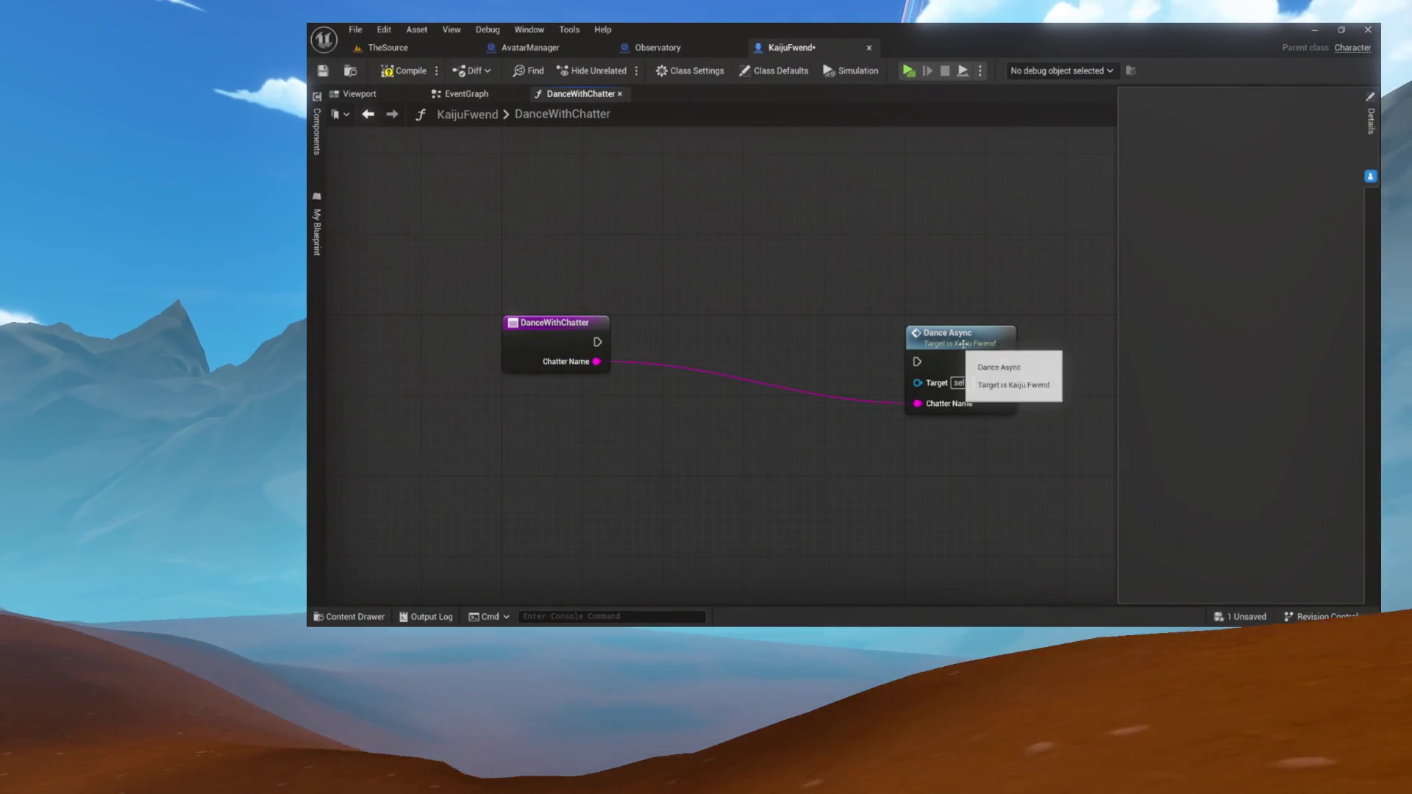
{"action": "left_click_drag", "start_coordinate": [956, 347], "coordinate": [886, 489]}
{"action": "left_click", "coordinate": [757, 347]}
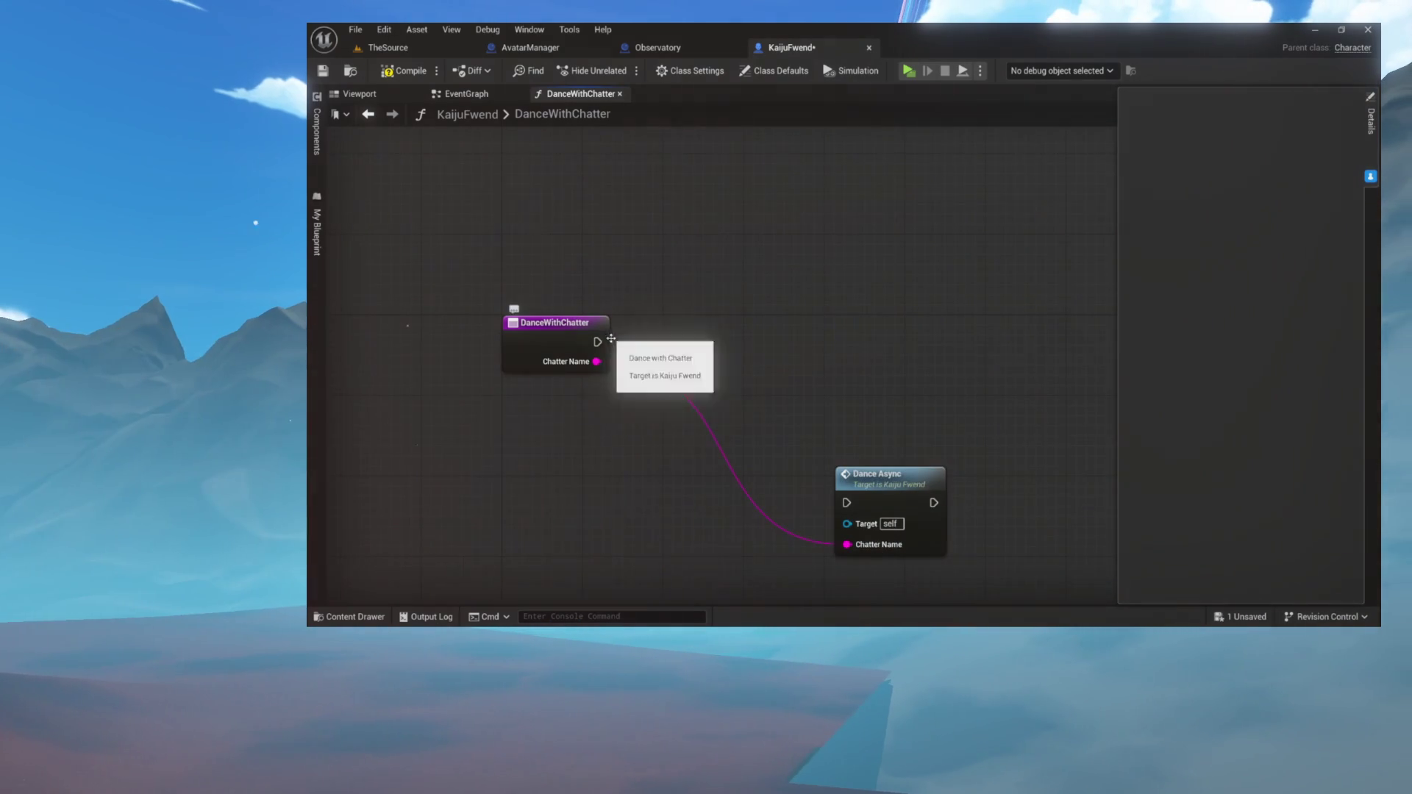
Add a My Avatar Manager getter with an Add Highlight Cue call, wired to DanceWithChatter's execution
{"action": "right_click", "coordinate": [757, 259]}
{"action": "type", "text": "get myav"}
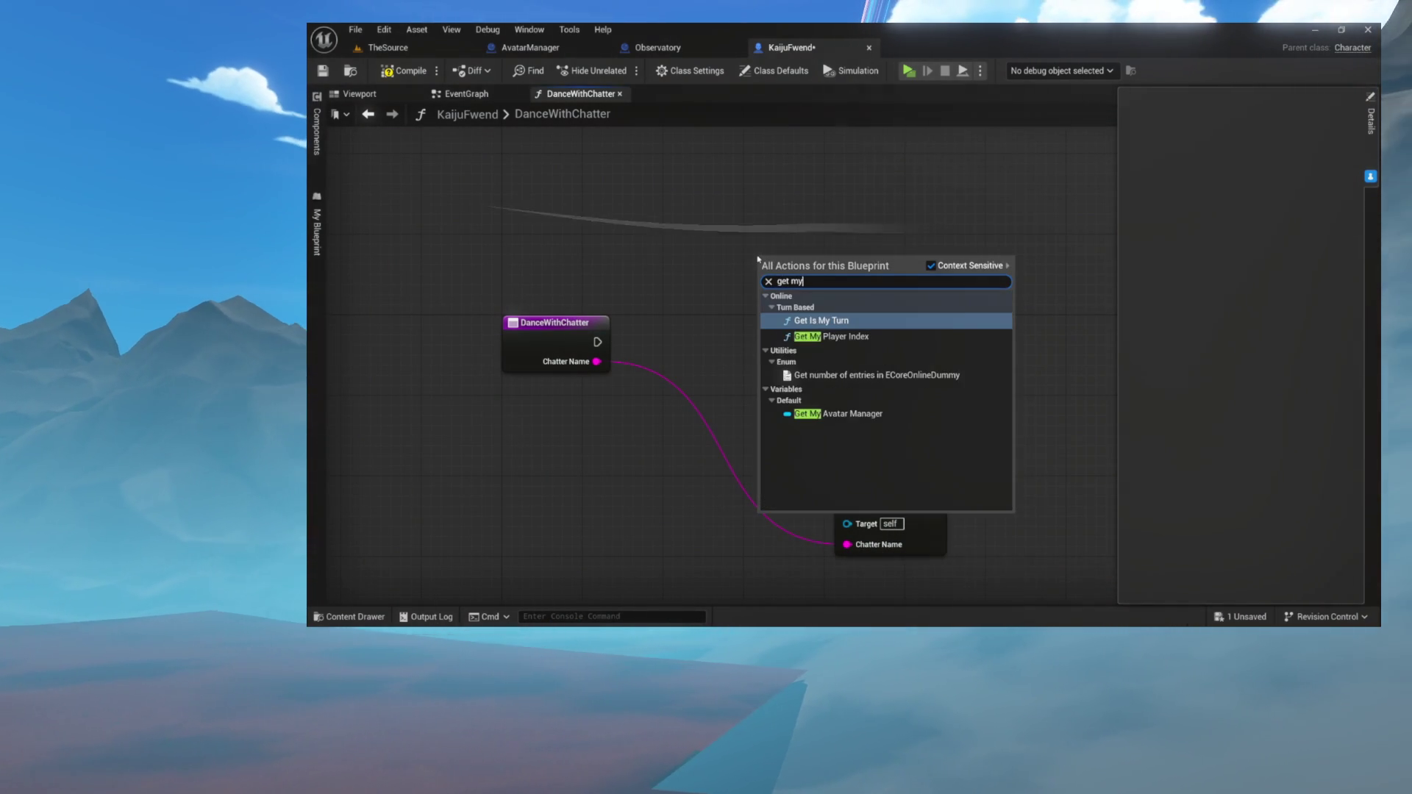
{"action": "key", "text": "Return"}
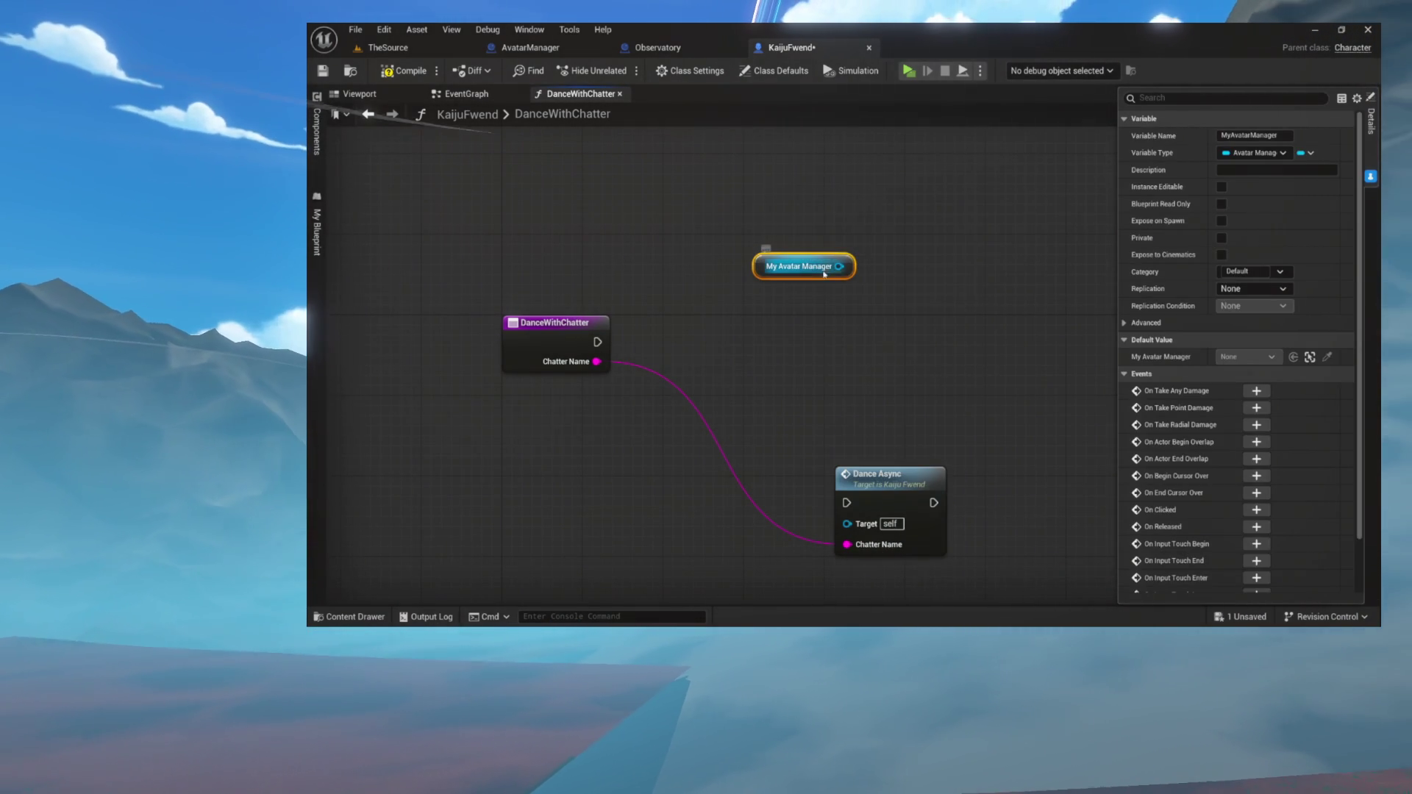
{"action": "left_click_drag", "start_coordinate": [839, 266], "coordinate": [793, 304]}
{"action": "type", "text": "highlig"}
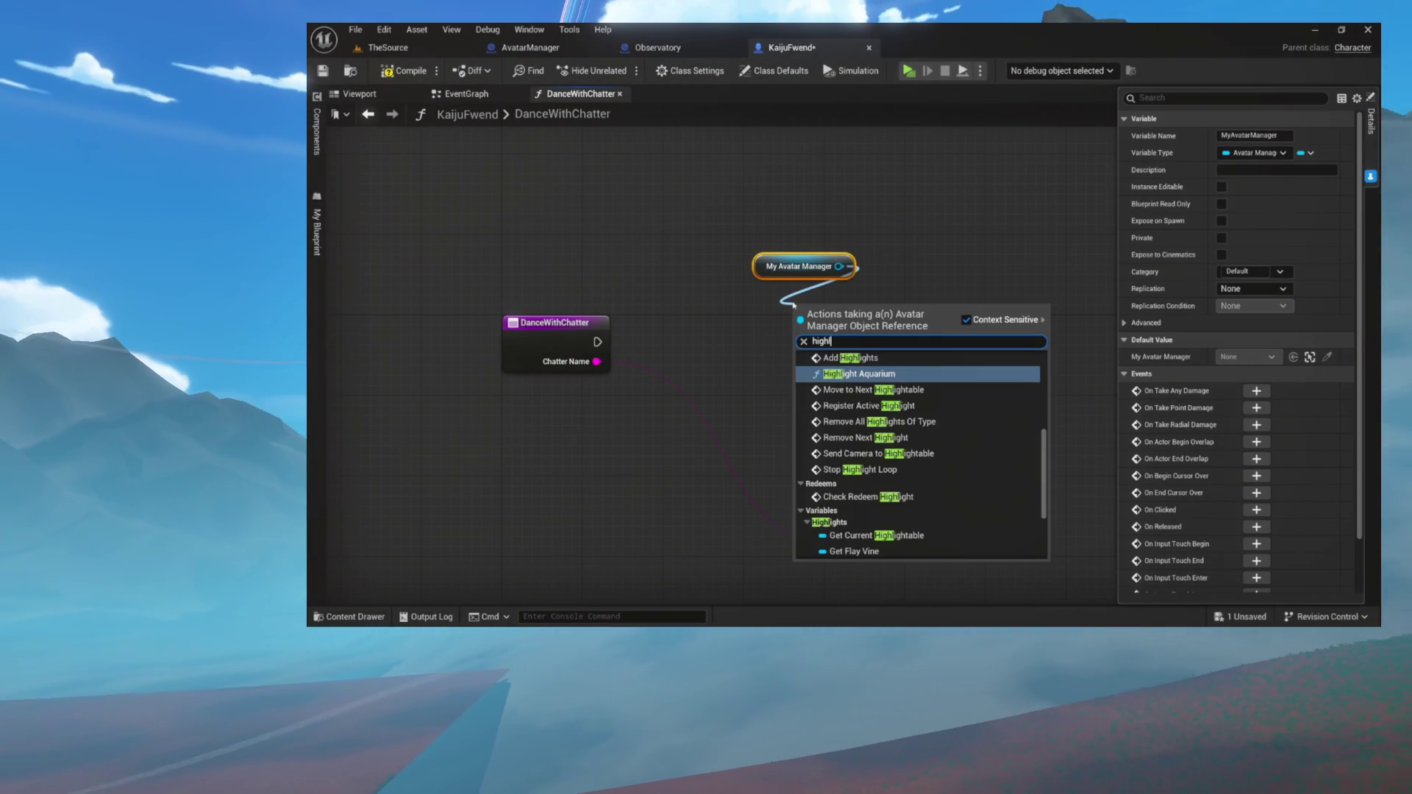
{"action": "key", "text": "Up"}
{"action": "key", "text": "Up"}
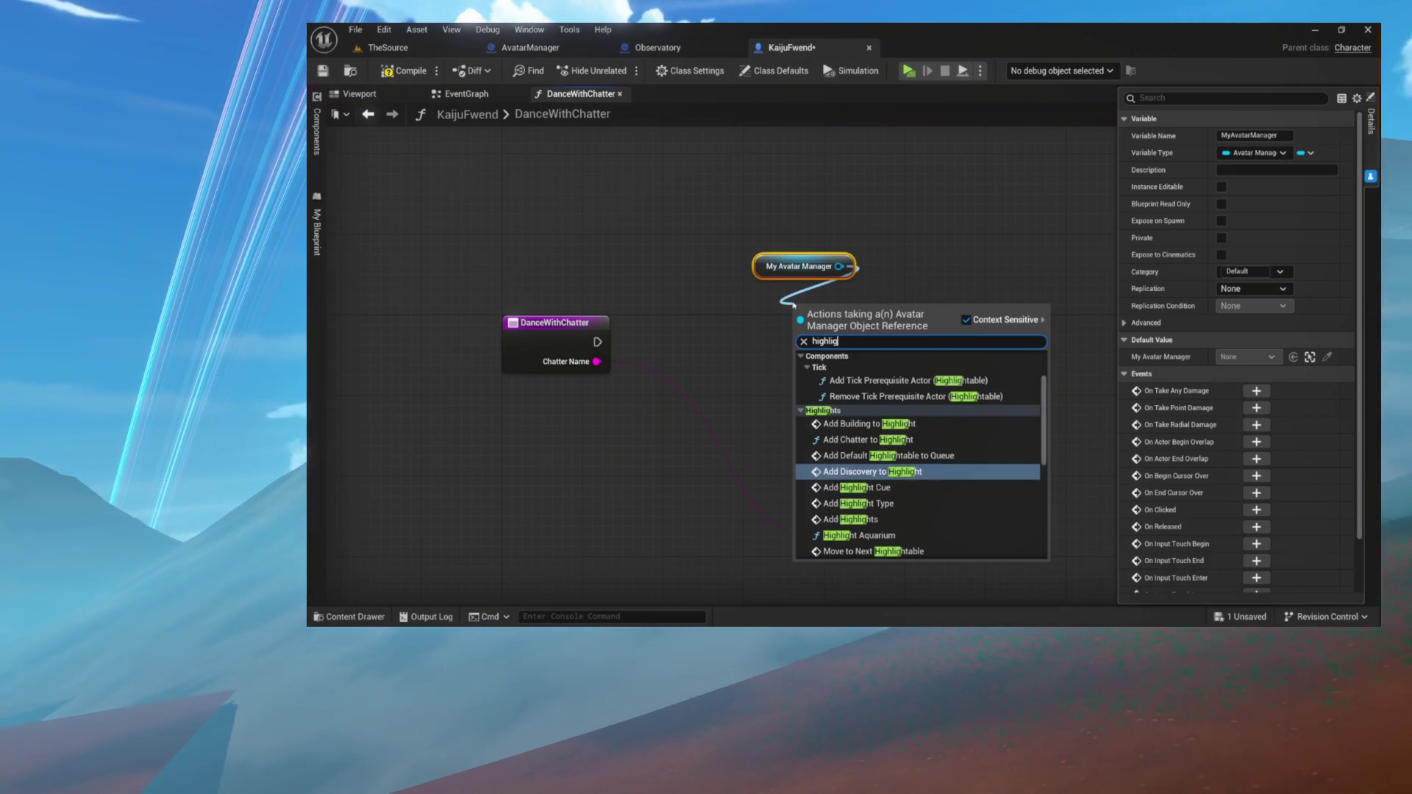
{"action": "key", "text": "Down"}
{"action": "key", "text": "Return"}
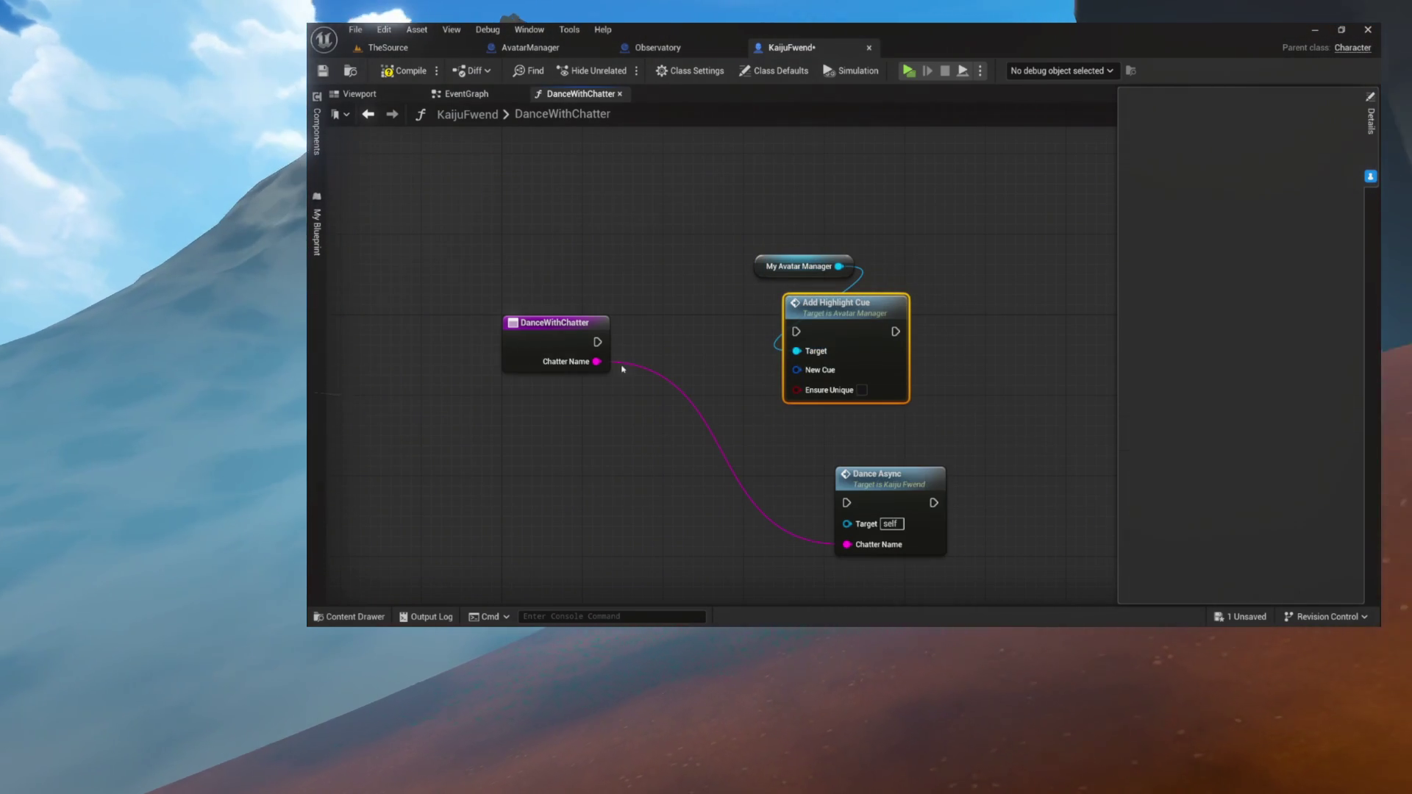
{"action": "mouse_move", "coordinate": [597, 342]}
{"action": "left_mouse_down"}
{"action": "mouse_move", "coordinate": [791, 353]}
{"action": "mouse_move", "coordinate": [797, 332]}
{"action": "left_mouse_up"}
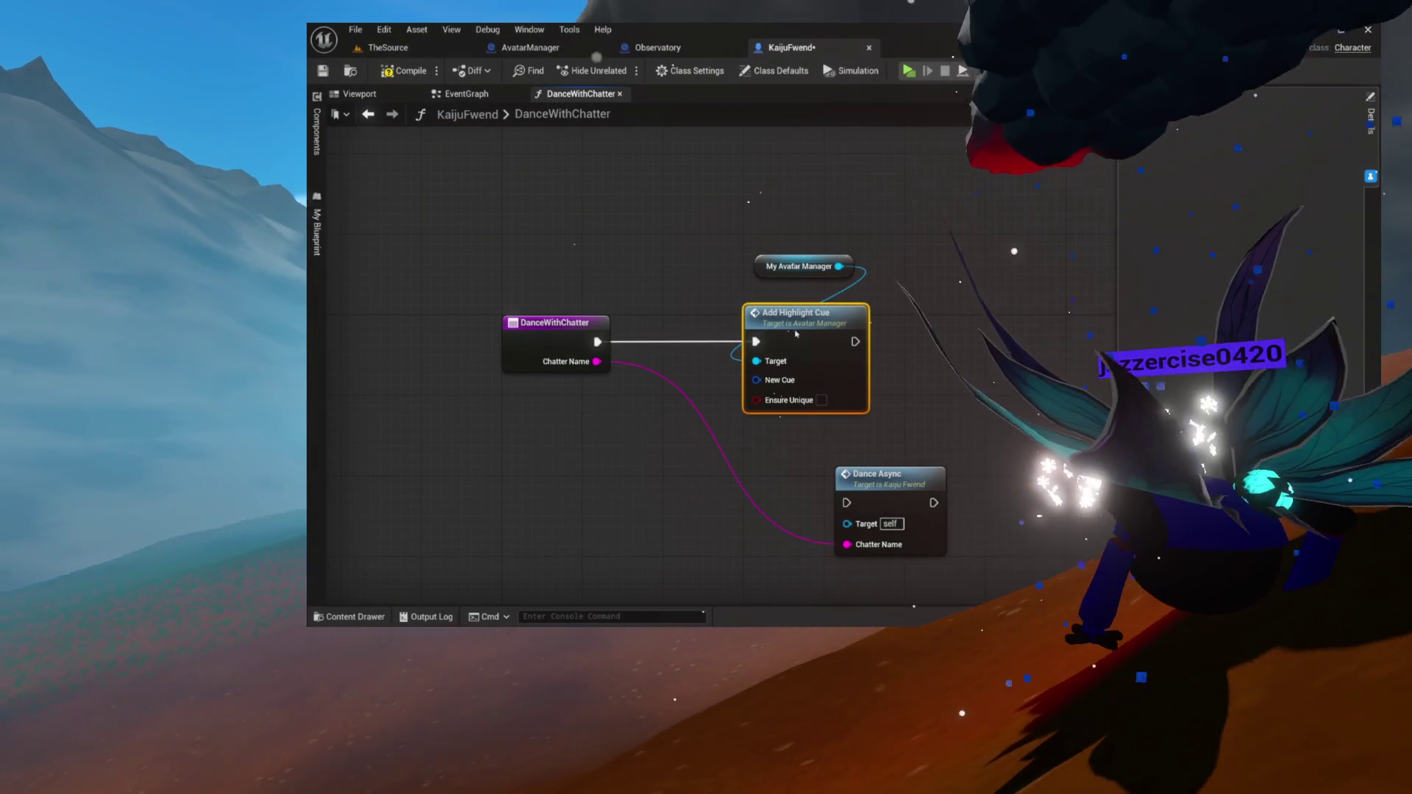
Feed a new Make Highlight Cue node into Add Highlight Cue's New Cue input
{"action": "mouse_move", "coordinate": [802, 269]}
{"action": "left_mouse_down"}
{"action": "mouse_move", "coordinate": [791, 279]}
{"action": "mouse_move", "coordinate": [848, 237]}
{"action": "left_mouse_up"}
{"action": "left_click_drag", "start_coordinate": [855, 338], "coordinate": [727, 423]}
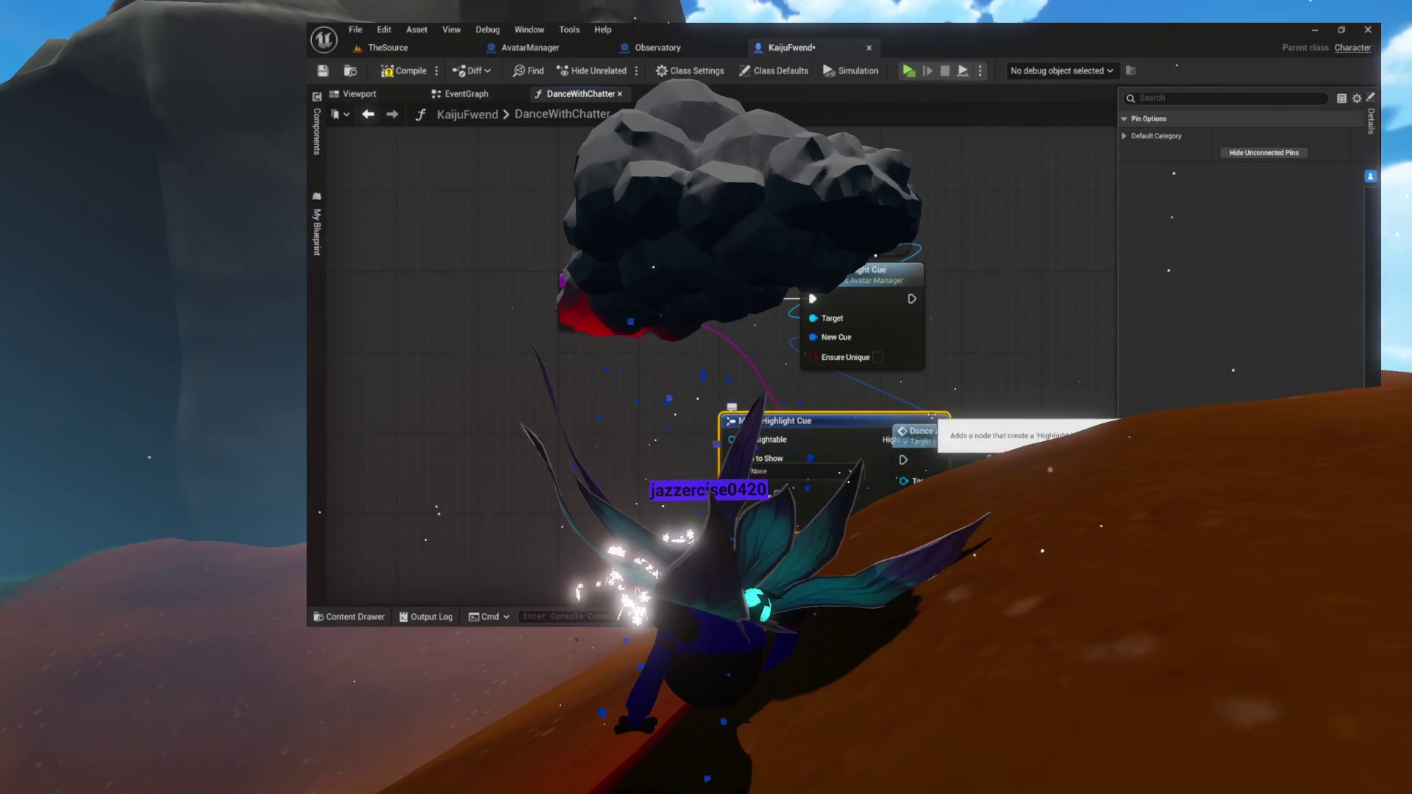
{"action": "left_click_drag", "start_coordinate": [957, 438], "coordinate": [1067, 337]}
{"action": "mouse_move", "coordinate": [820, 428]}
{"action": "left_mouse_down"}
{"action": "mouse_move", "coordinate": [840, 418]}
{"action": "mouse_move", "coordinate": [822, 382]}
{"action": "left_mouse_up"}
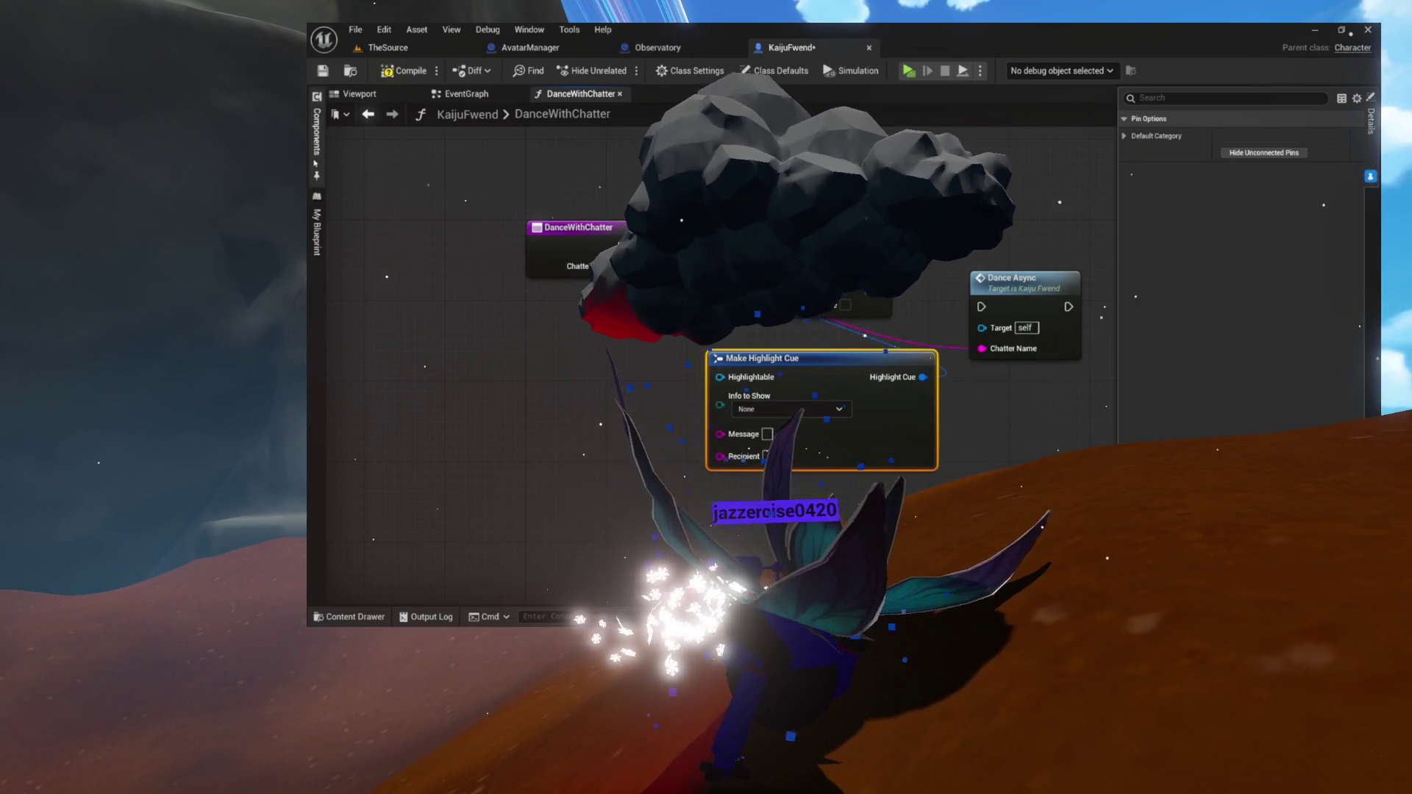
Add a Highlightable component getter to the cue and delete the Dance Async node
{"action": "left_click", "coordinate": [314, 162]}
{"action": "left_click_drag", "start_coordinate": [362, 215], "coordinate": [564, 345]}
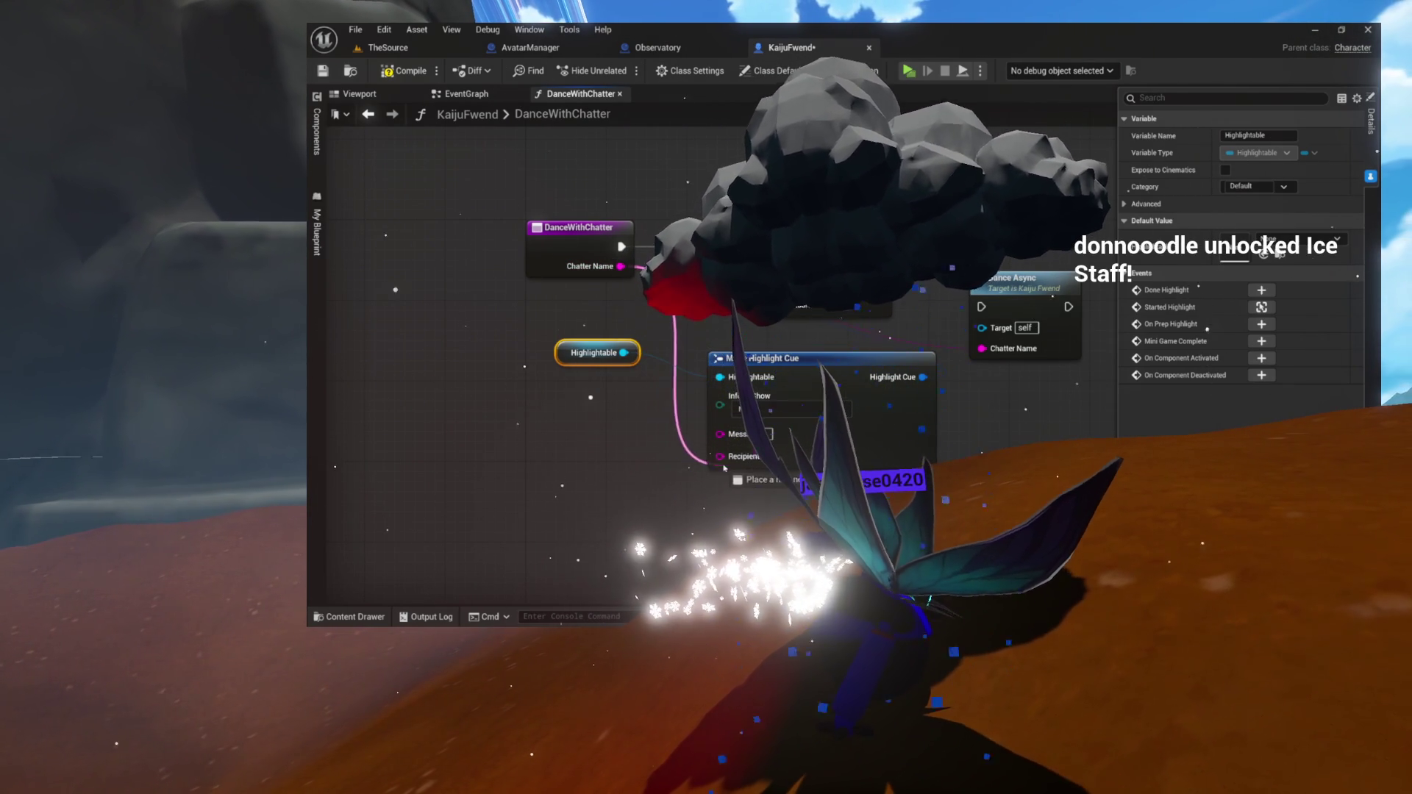
{"action": "left_click_drag", "start_coordinate": [689, 299], "coordinate": [622, 314]}
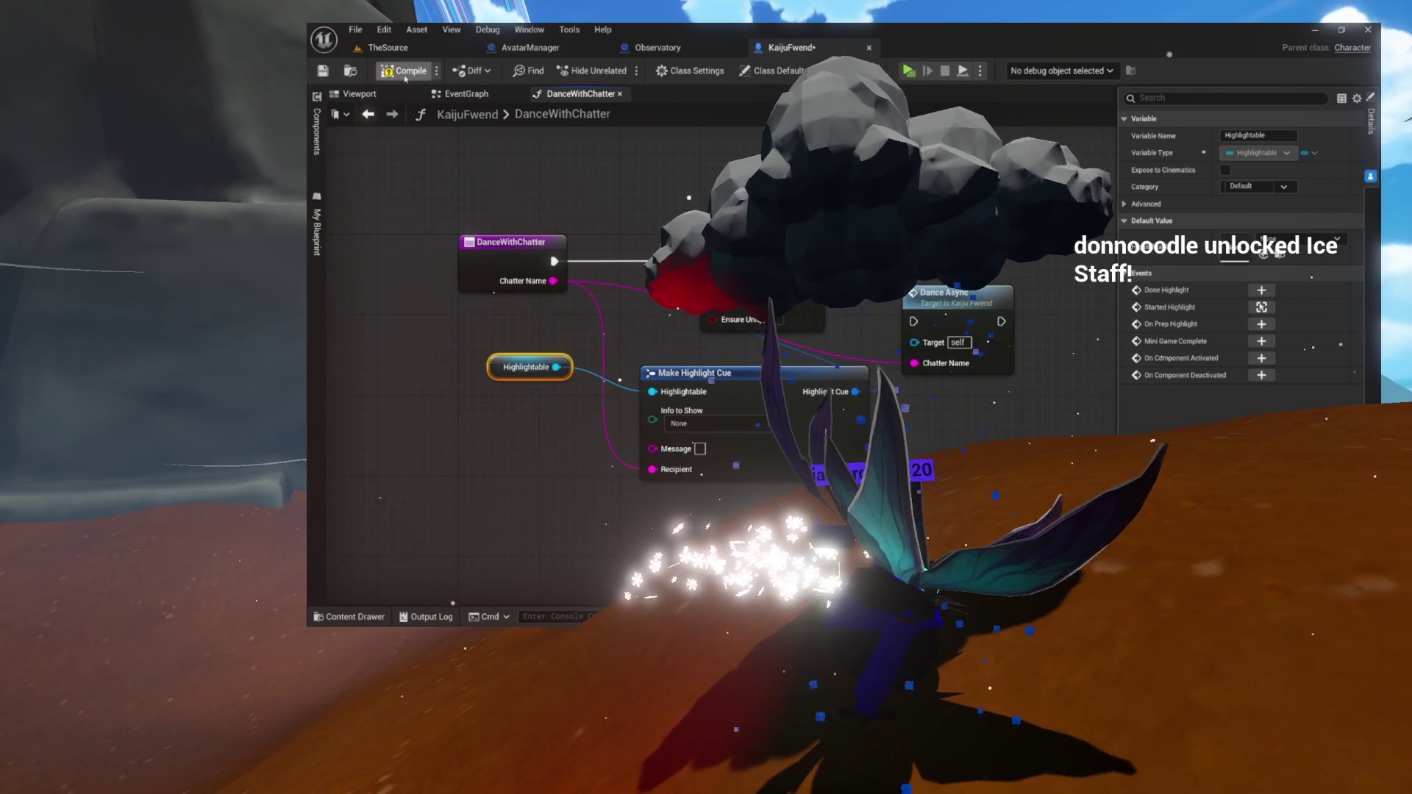
{"action": "right_click", "coordinate": [955, 294]}
{"action": "left_click", "coordinate": [979, 330]}
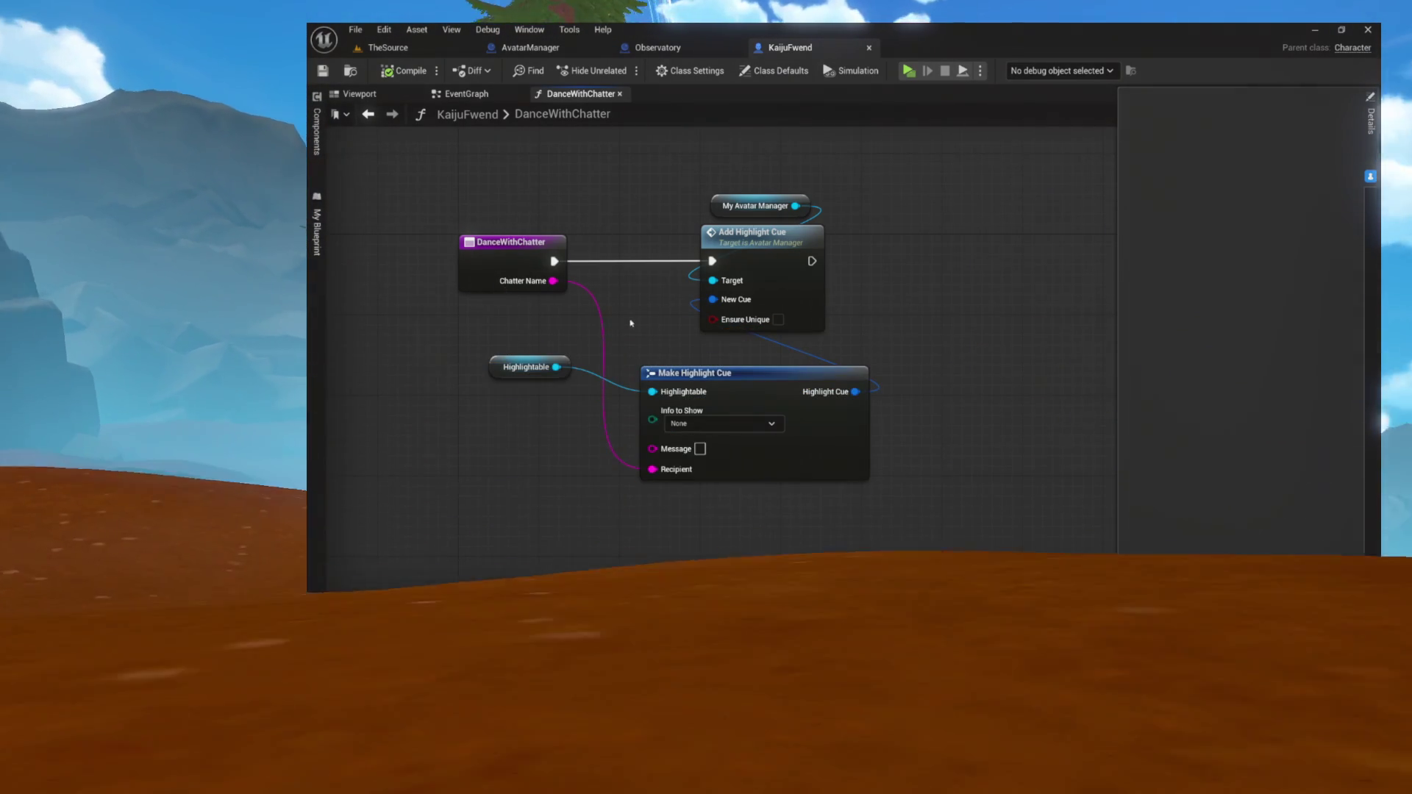
Compile the KaijuFwend blueprint with the new highlight cue nodes
{"action": "left_click", "coordinate": [722, 362]}
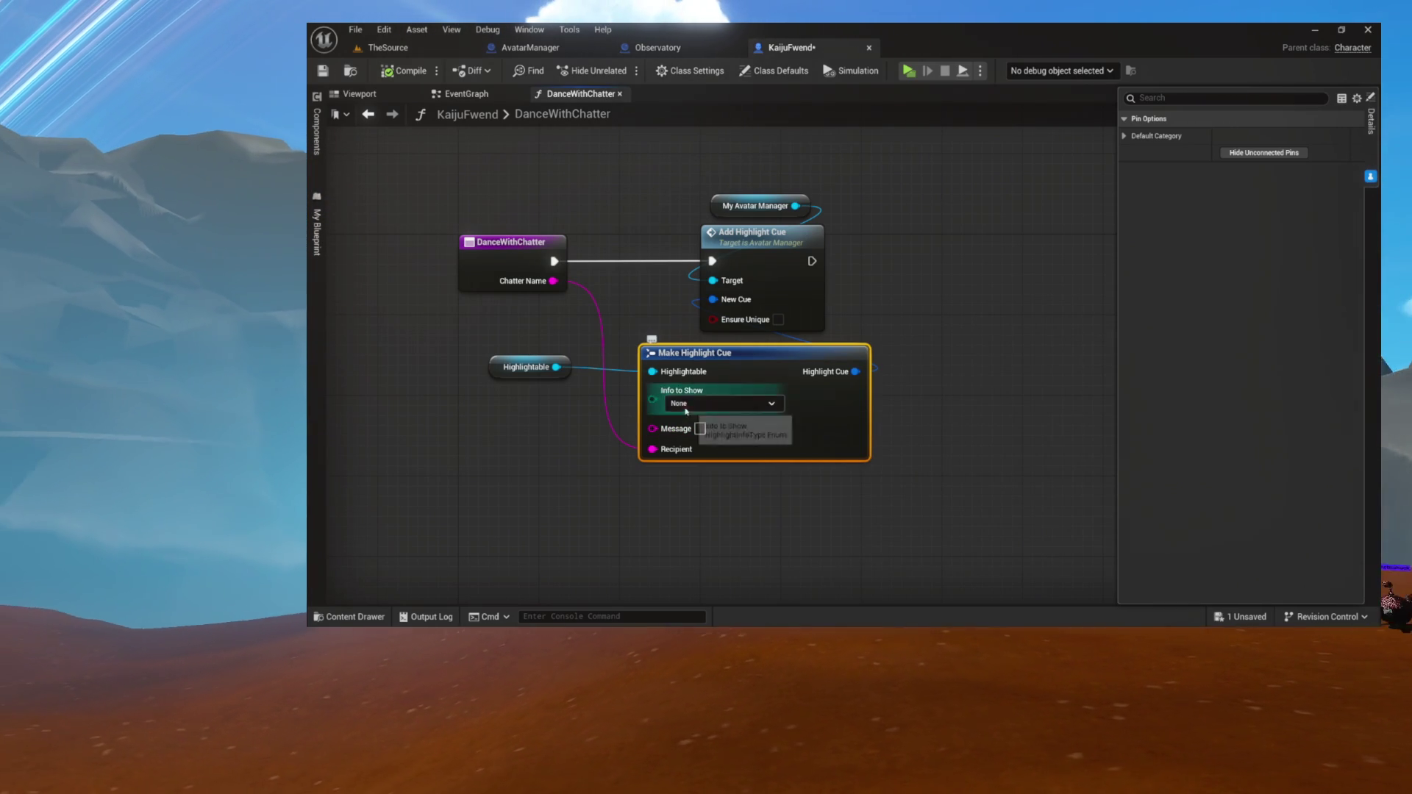
{"action": "left_click_drag", "start_coordinate": [657, 442], "coordinate": [656, 441]}
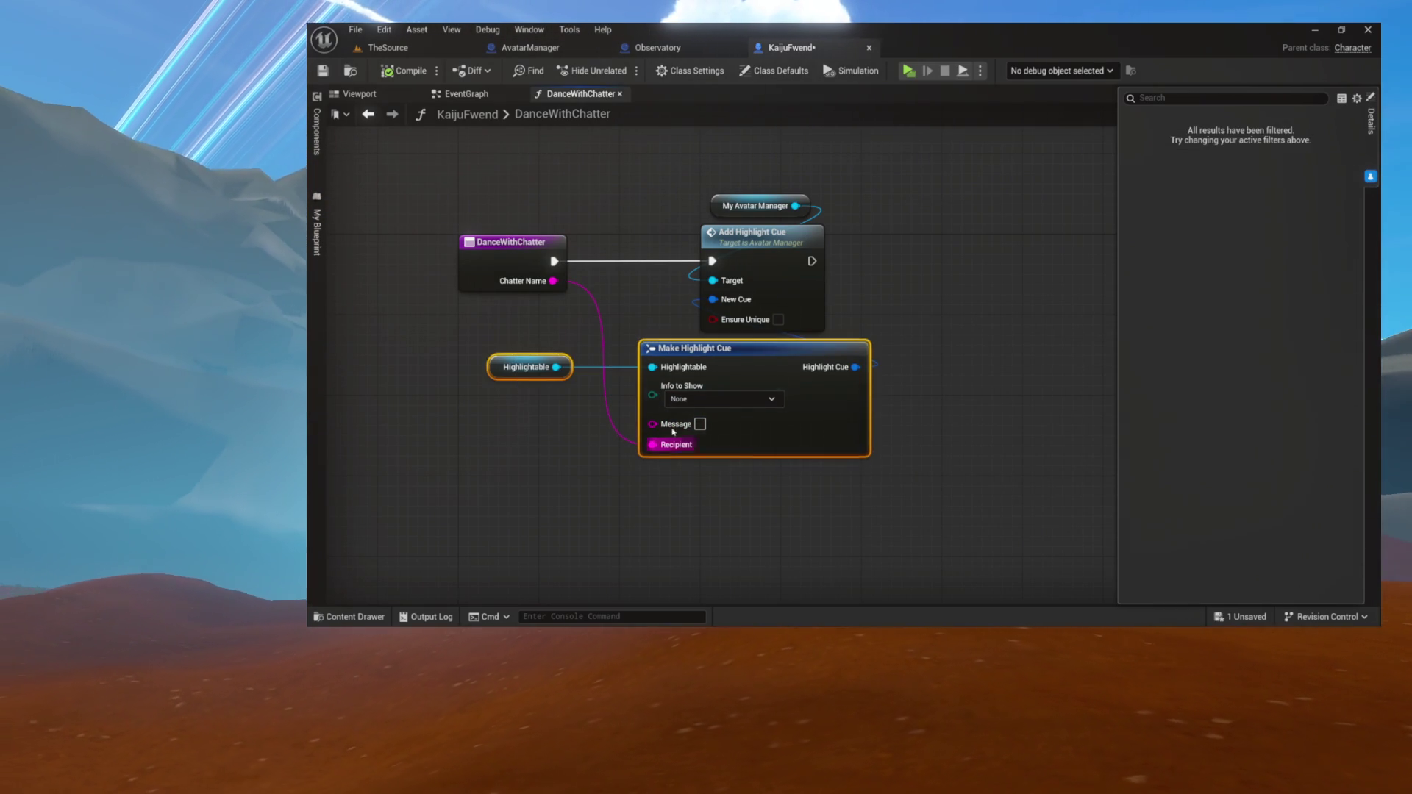
{"action": "left_click", "coordinate": [630, 173]}
{"action": "left_click", "coordinate": [406, 71]}
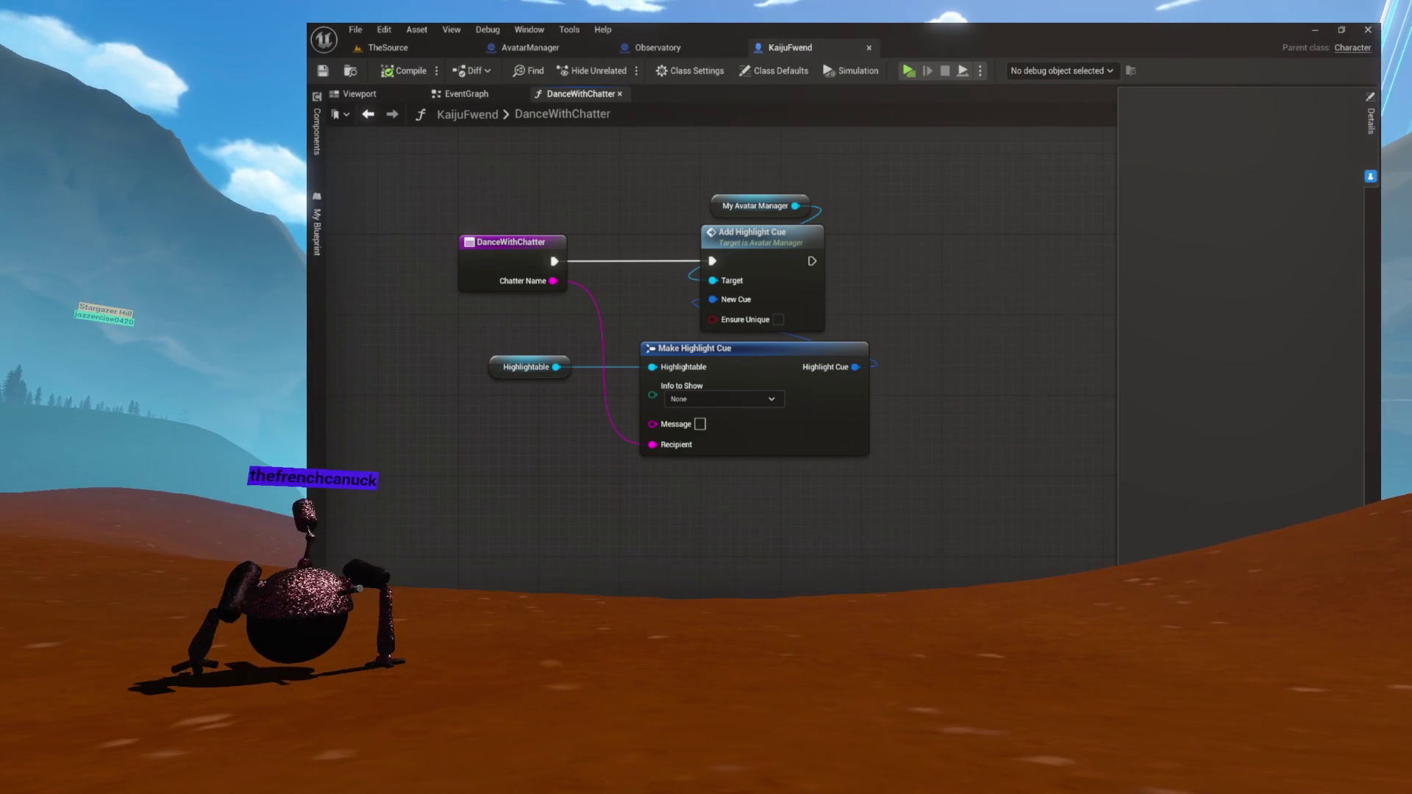
Check the four highlight cue nodes in DanceWithChatter, then return to the EventGraph
{"action": "mouse_move", "coordinate": [1002, 214]}
{"action": "left_mouse_down"}
{"action": "mouse_move", "coordinate": [873, 252]}
{"action": "mouse_move", "coordinate": [850, 244]}
{"action": "mouse_move", "coordinate": [997, 229]}
{"action": "left_mouse_up"}
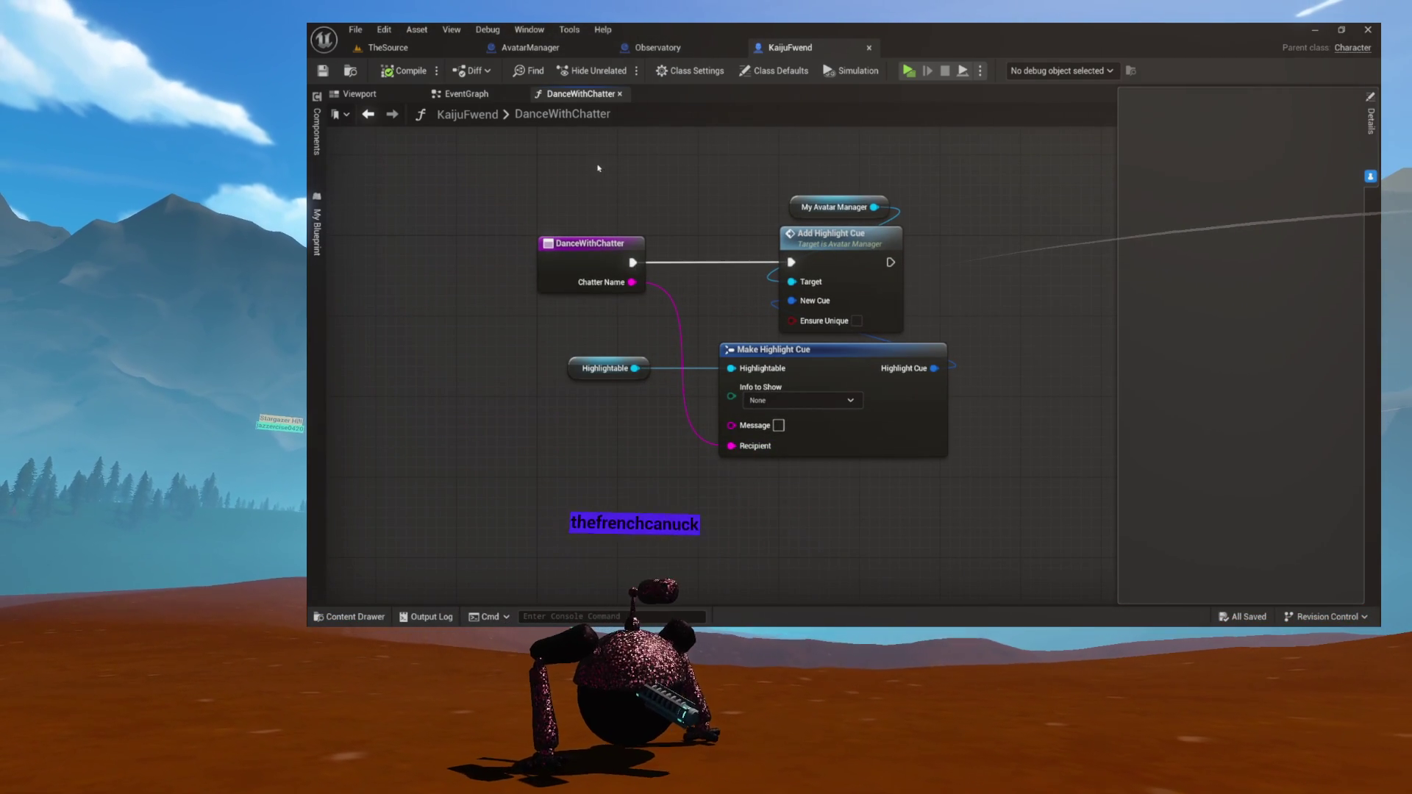
{"action": "left_click_drag", "start_coordinate": [697, 326], "coordinate": [892, 403]}
{"action": "left_click", "coordinate": [1004, 243]}
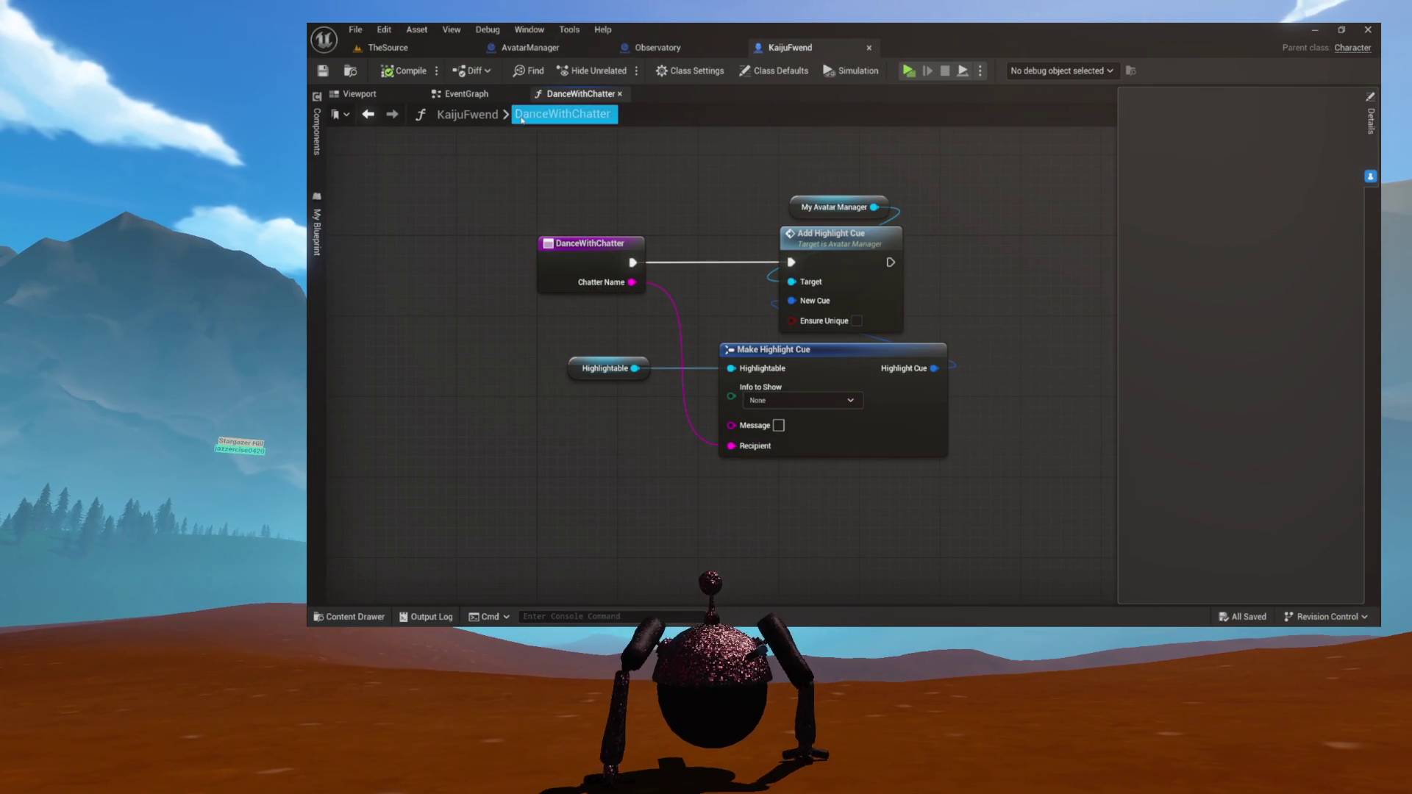
{"action": "left_click", "coordinate": [476, 95]}
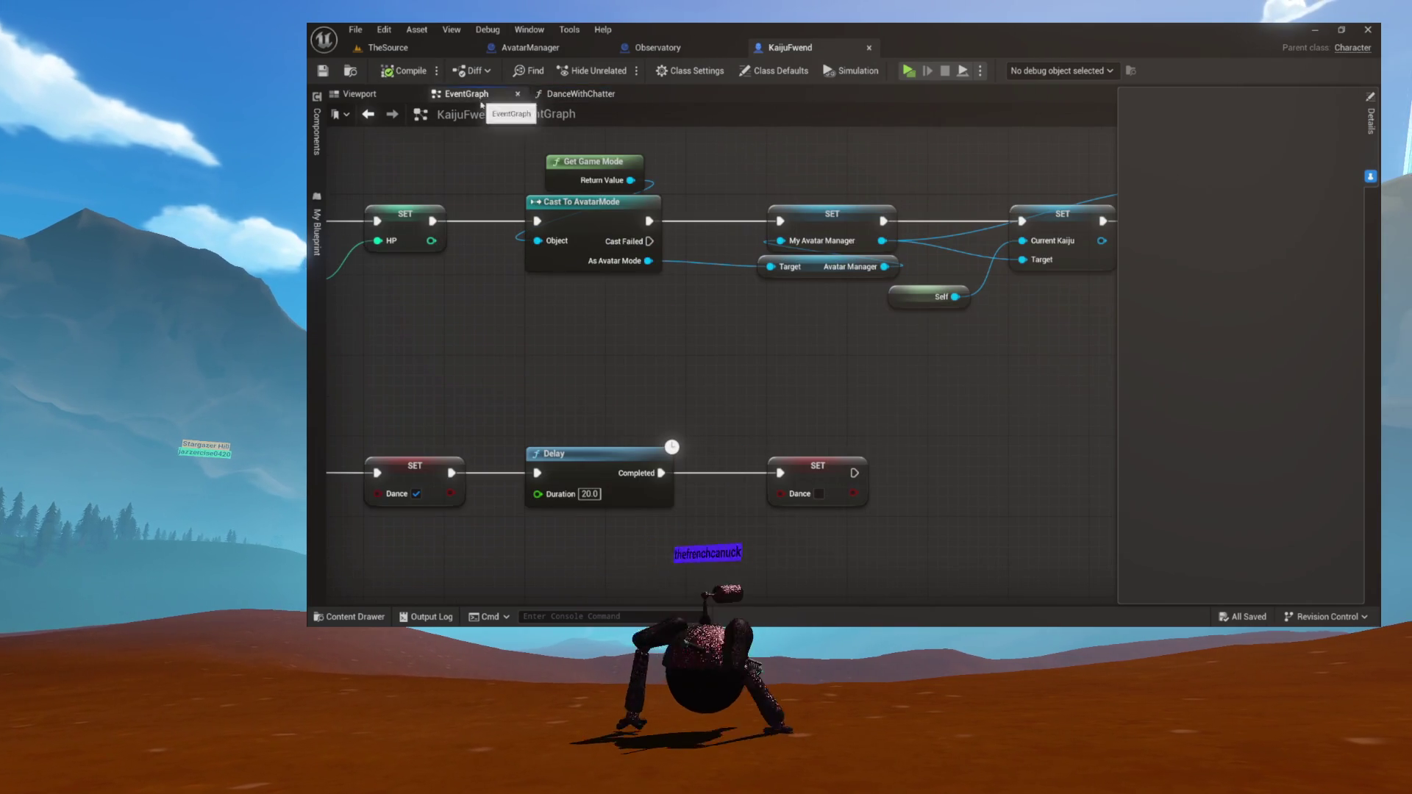
Add a Break Highlight Cue node from the Started Highlight event's Highlight Info output
{"action": "mouse_move", "coordinate": [517, 269]}
{"action": "left_mouse_down"}
{"action": "mouse_move", "coordinate": [530, 302]}
{"action": "mouse_move", "coordinate": [933, 223]}
{"action": "mouse_move", "coordinate": [959, 164]}
{"action": "left_mouse_up"}
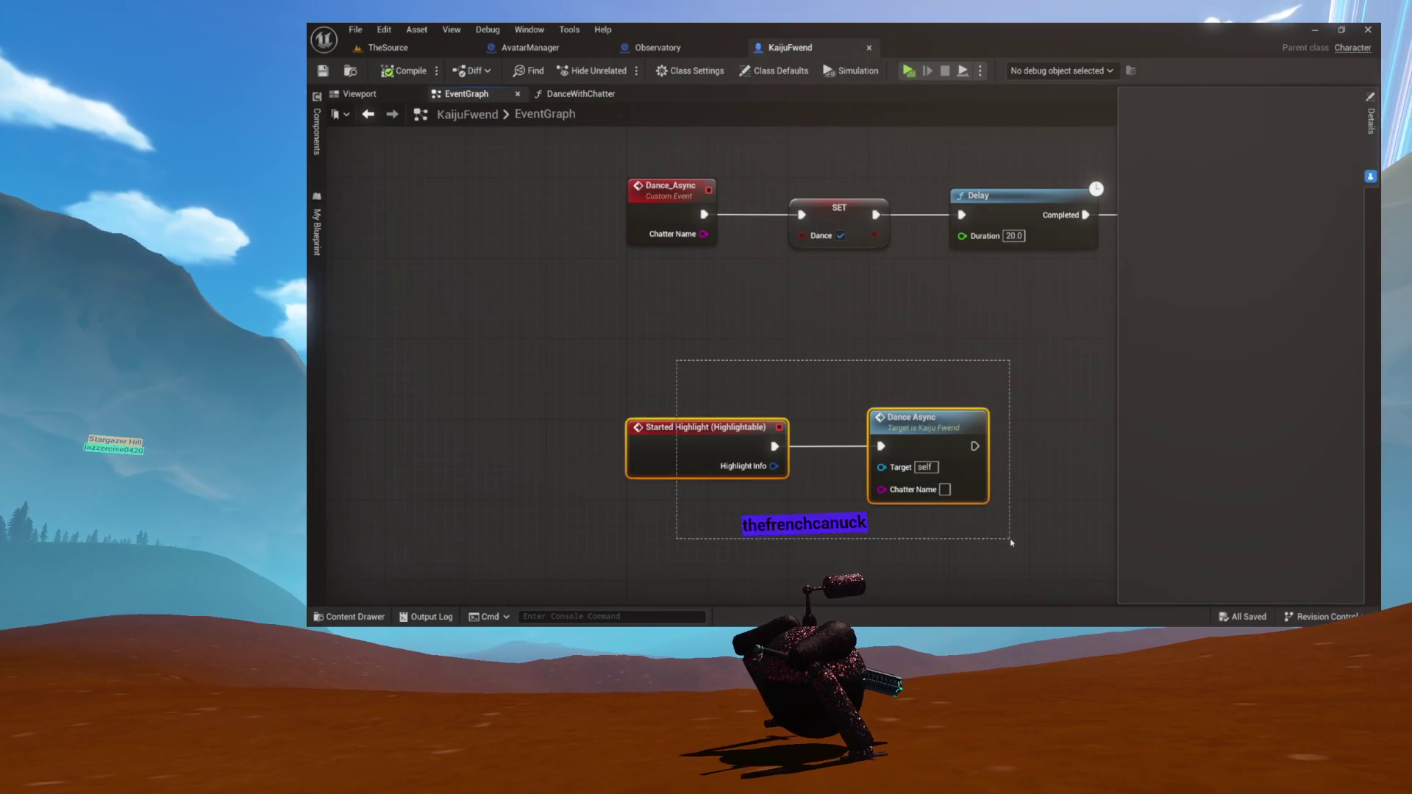
{"action": "left_click_drag", "start_coordinate": [1010, 542], "coordinate": [881, 439]}
{"action": "left_click", "coordinate": [651, 403]}
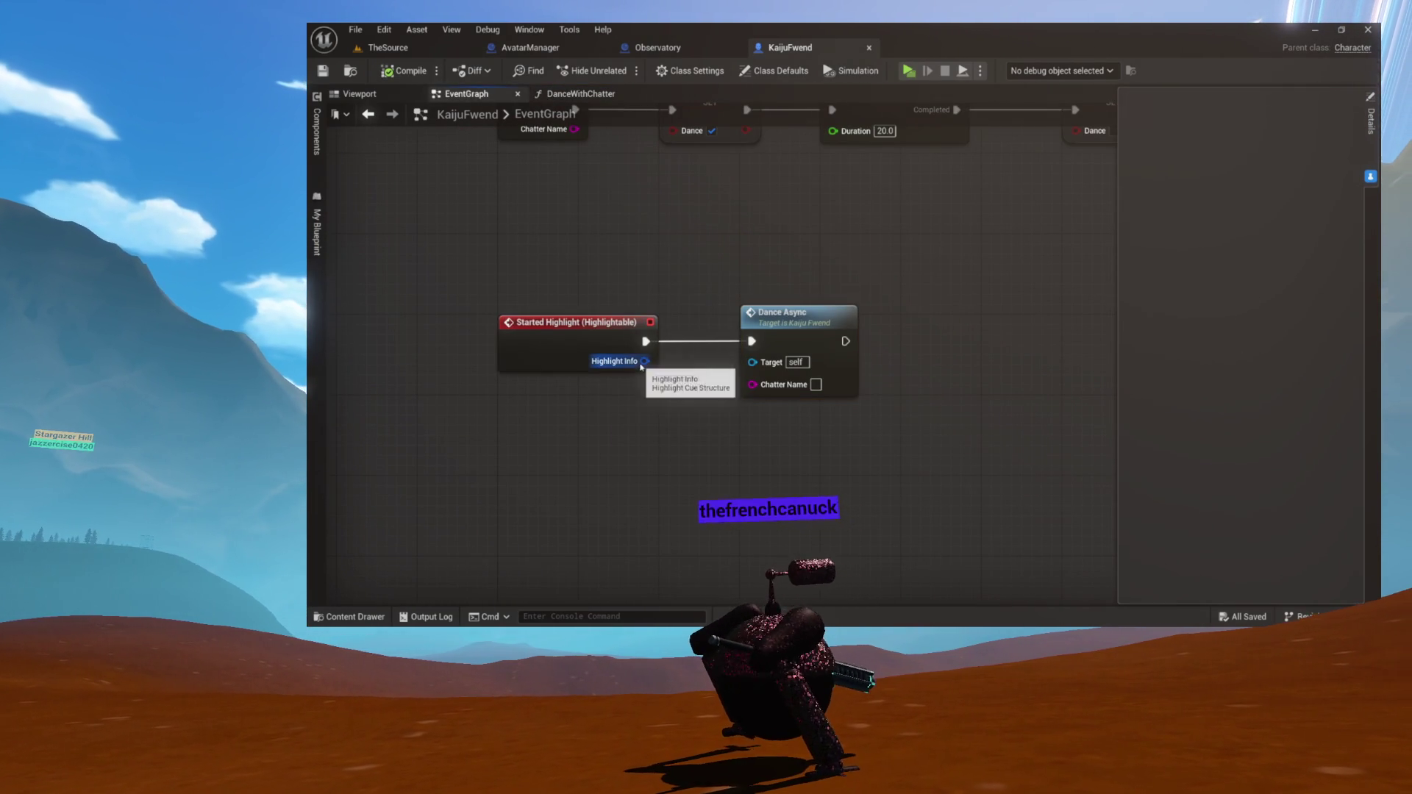
{"action": "left_click_drag", "start_coordinate": [652, 433], "coordinate": [651, 433]}
{"action": "type", "text": "brea"}
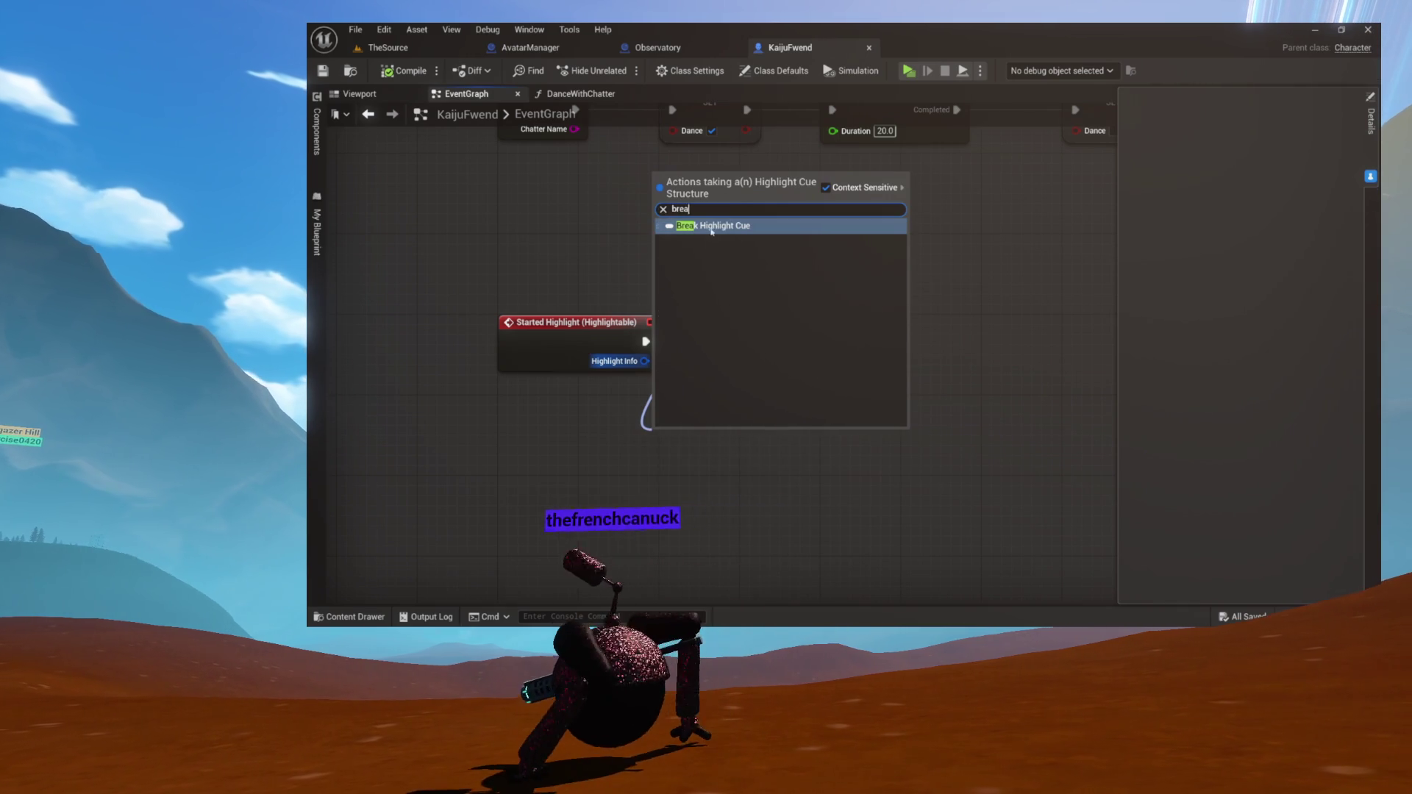
{"action": "left_click", "coordinate": [711, 232]}
Wire the cue's Recipient into Dance Async's Chatter Name and tidy the three nodes
{"action": "left_click_drag", "start_coordinate": [689, 313], "coordinate": [843, 313]}
{"action": "left_click_drag", "start_coordinate": [623, 431], "coordinate": [654, 371]}
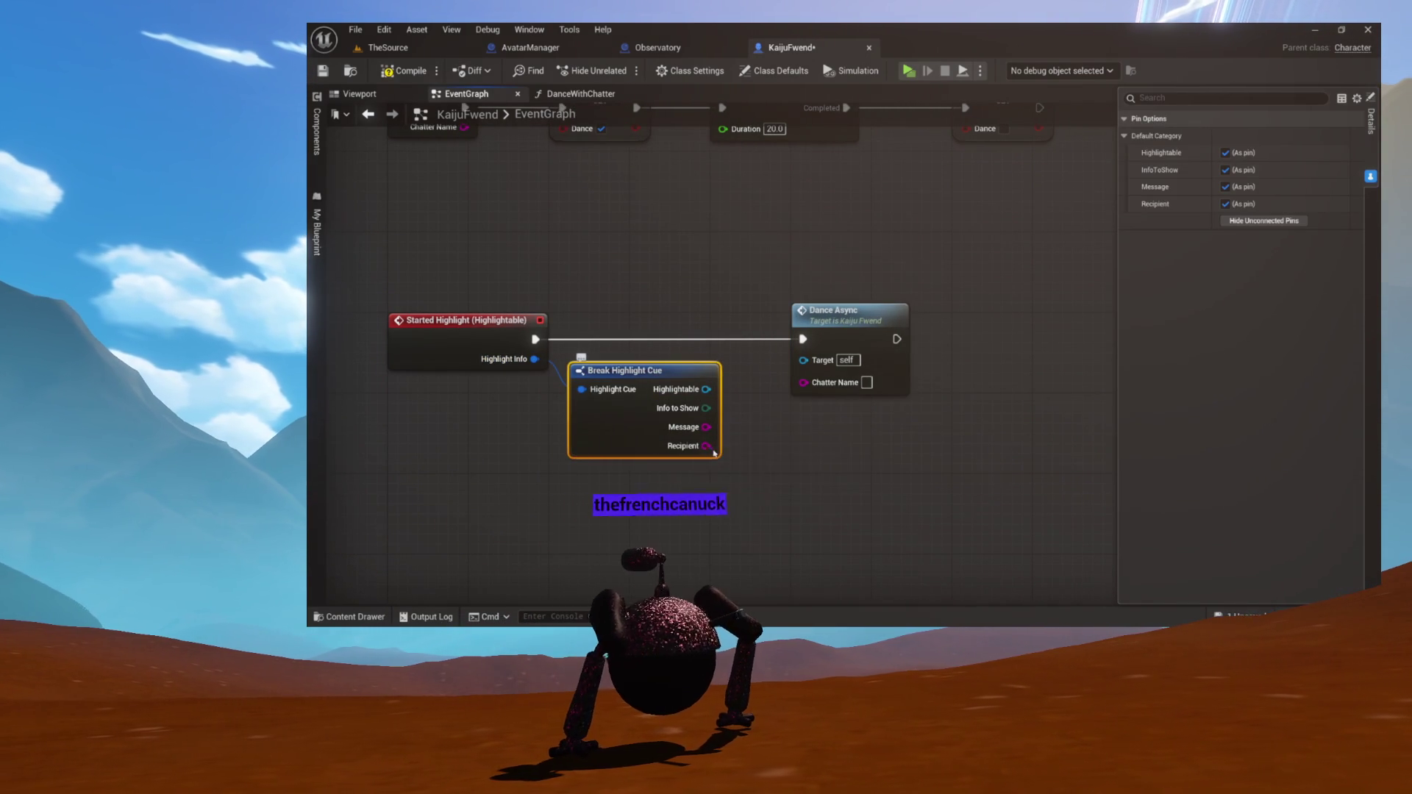
{"action": "left_click_drag", "start_coordinate": [708, 426], "coordinate": [739, 424]}
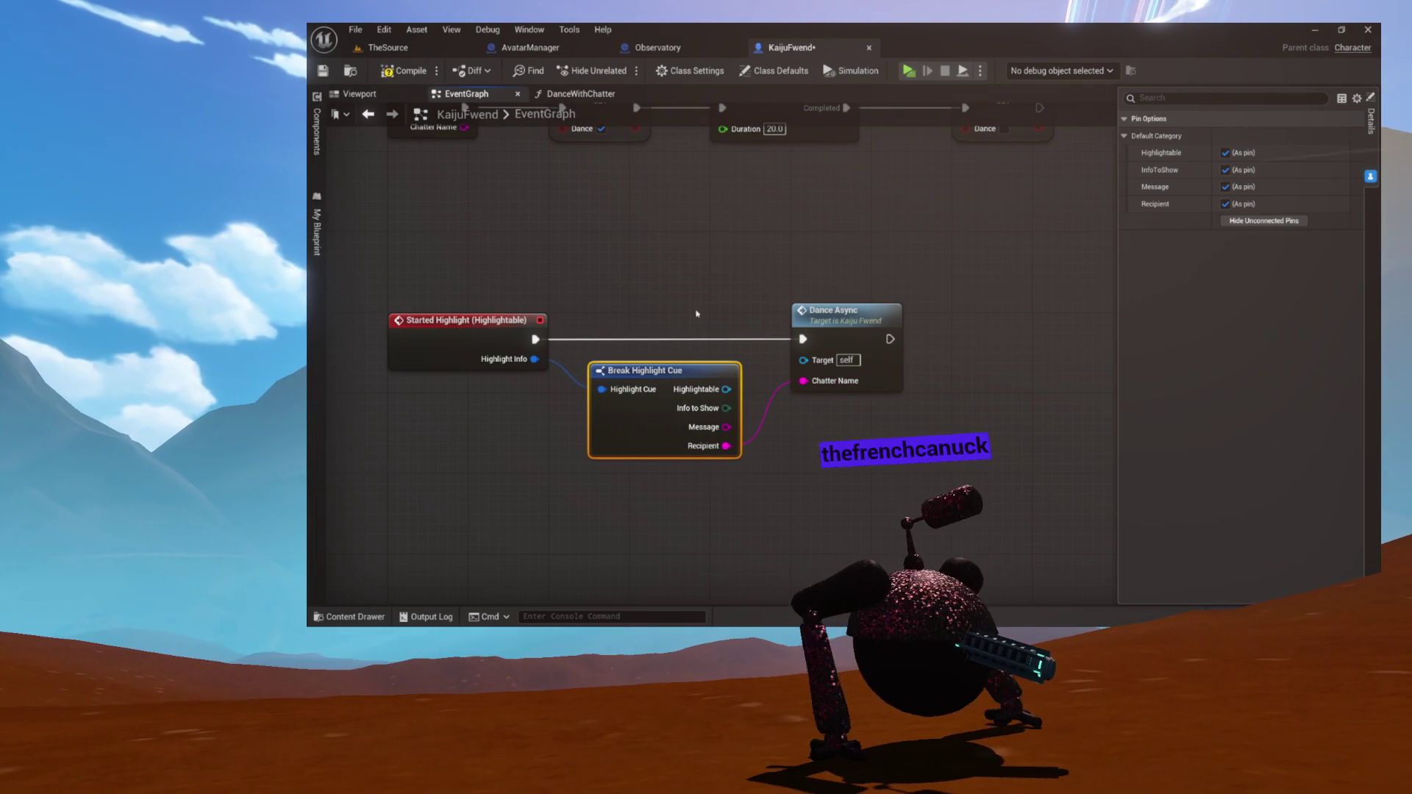
{"action": "mouse_move", "coordinate": [478, 329]}
{"action": "left_mouse_down"}
{"action": "mouse_move", "coordinate": [858, 536]}
{"action": "mouse_move", "coordinate": [1005, 547]}
{"action": "left_mouse_up"}
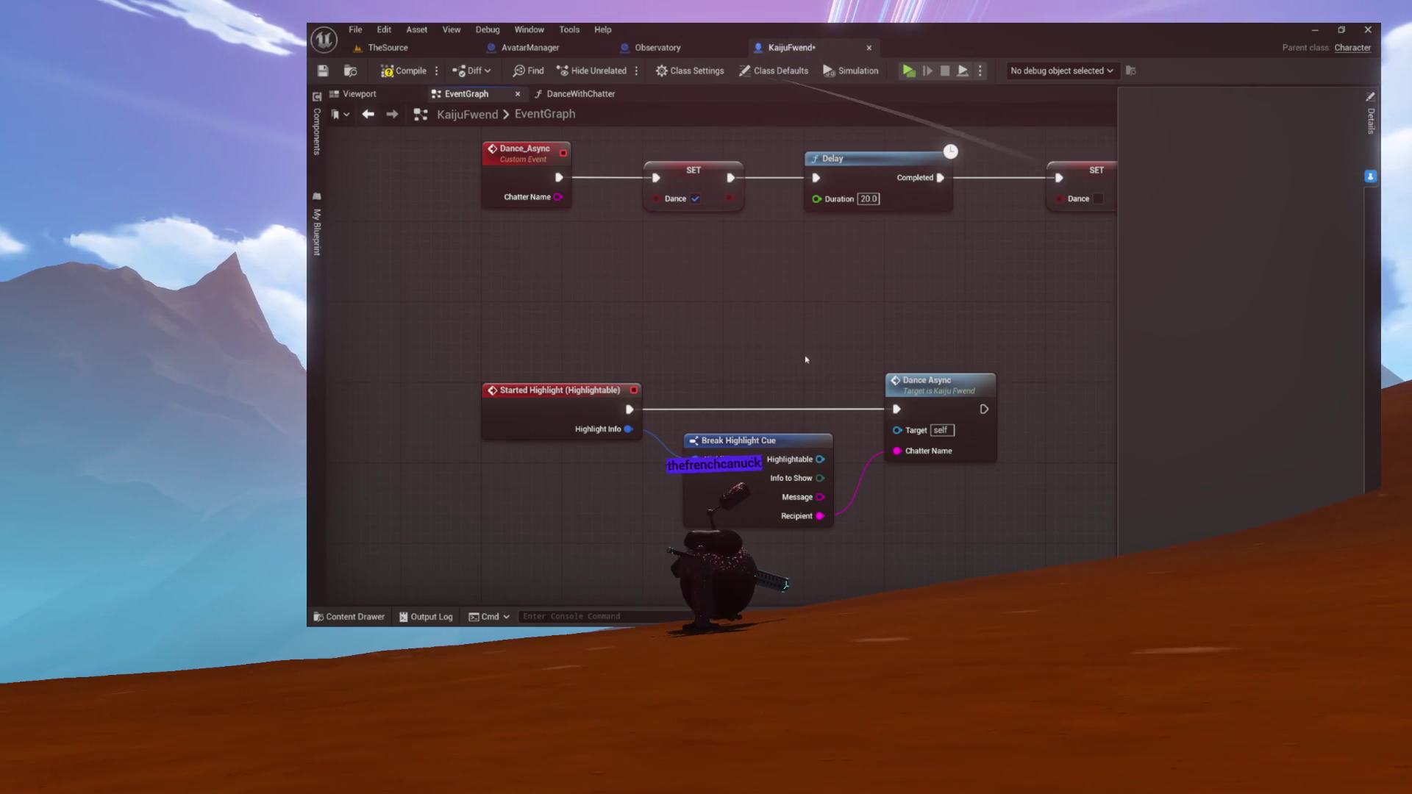
{"action": "left_click_drag", "start_coordinate": [791, 338], "coordinate": [660, 337]}
Place a My Avatar Manager getter node beside the Started Highlight chain
{"action": "left_click_drag", "start_coordinate": [414, 292], "coordinate": [840, 530]}
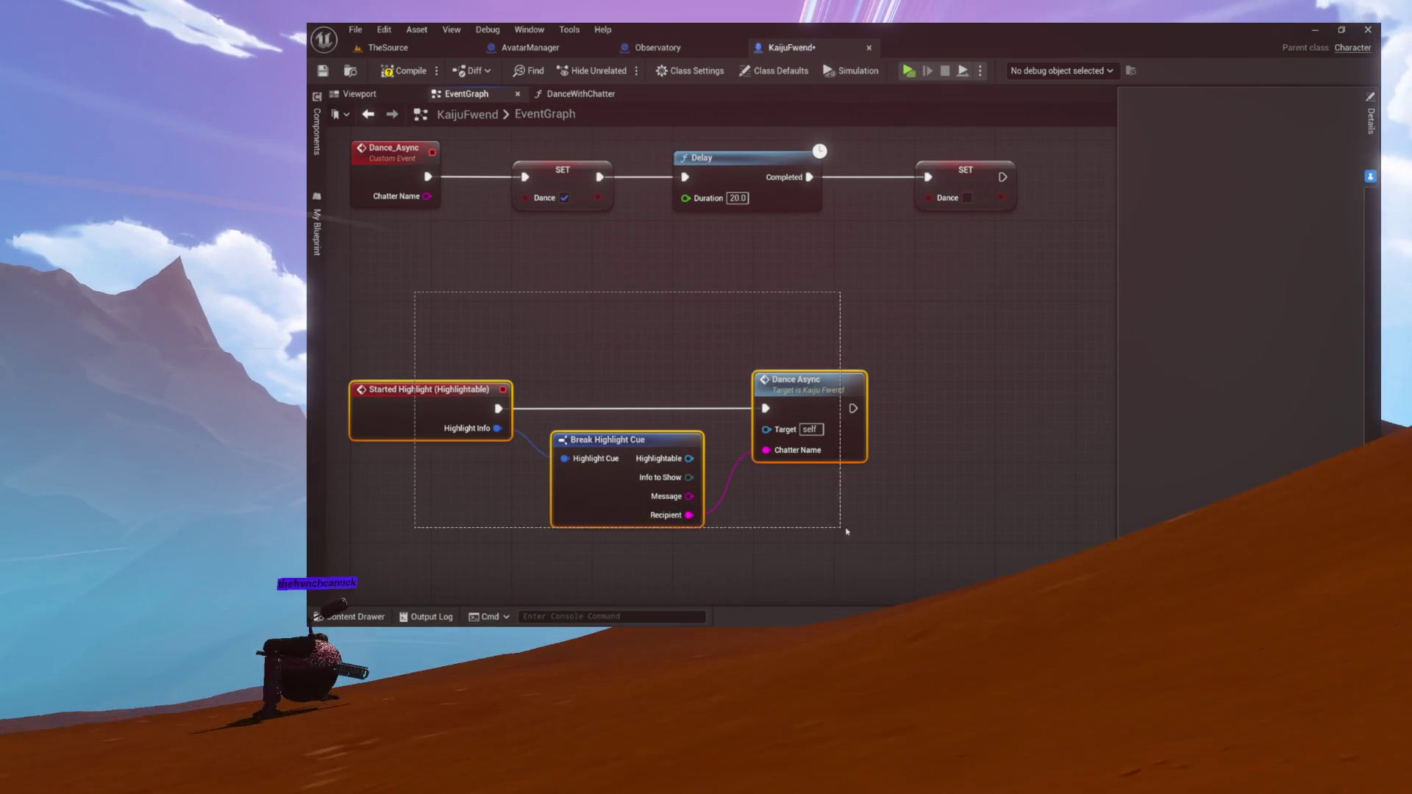
{"action": "left_click", "coordinate": [809, 515]}
{"action": "left_click_drag", "start_coordinate": [789, 458], "coordinate": [690, 433]}
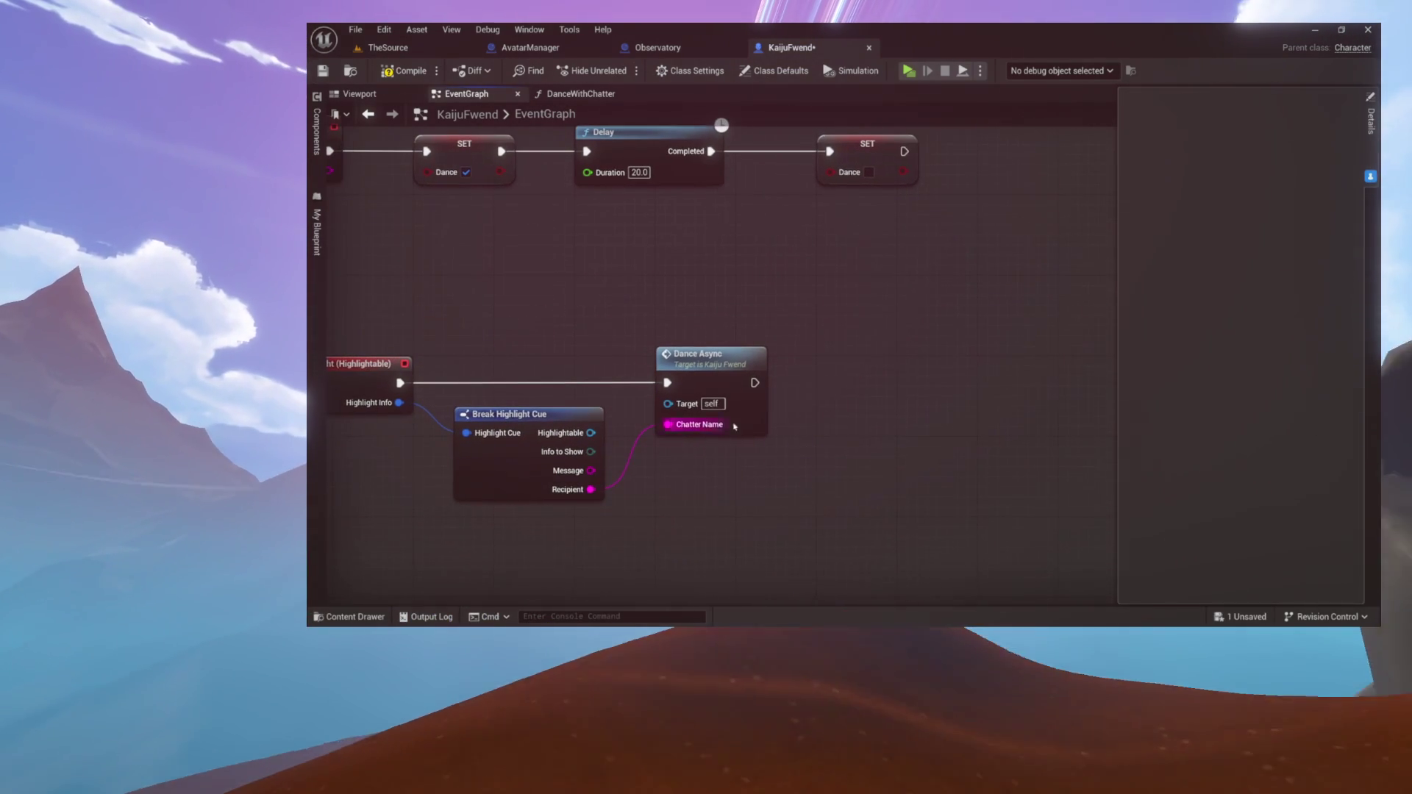
{"action": "right_click", "coordinate": [844, 303]}
{"action": "type", "text": "get"}
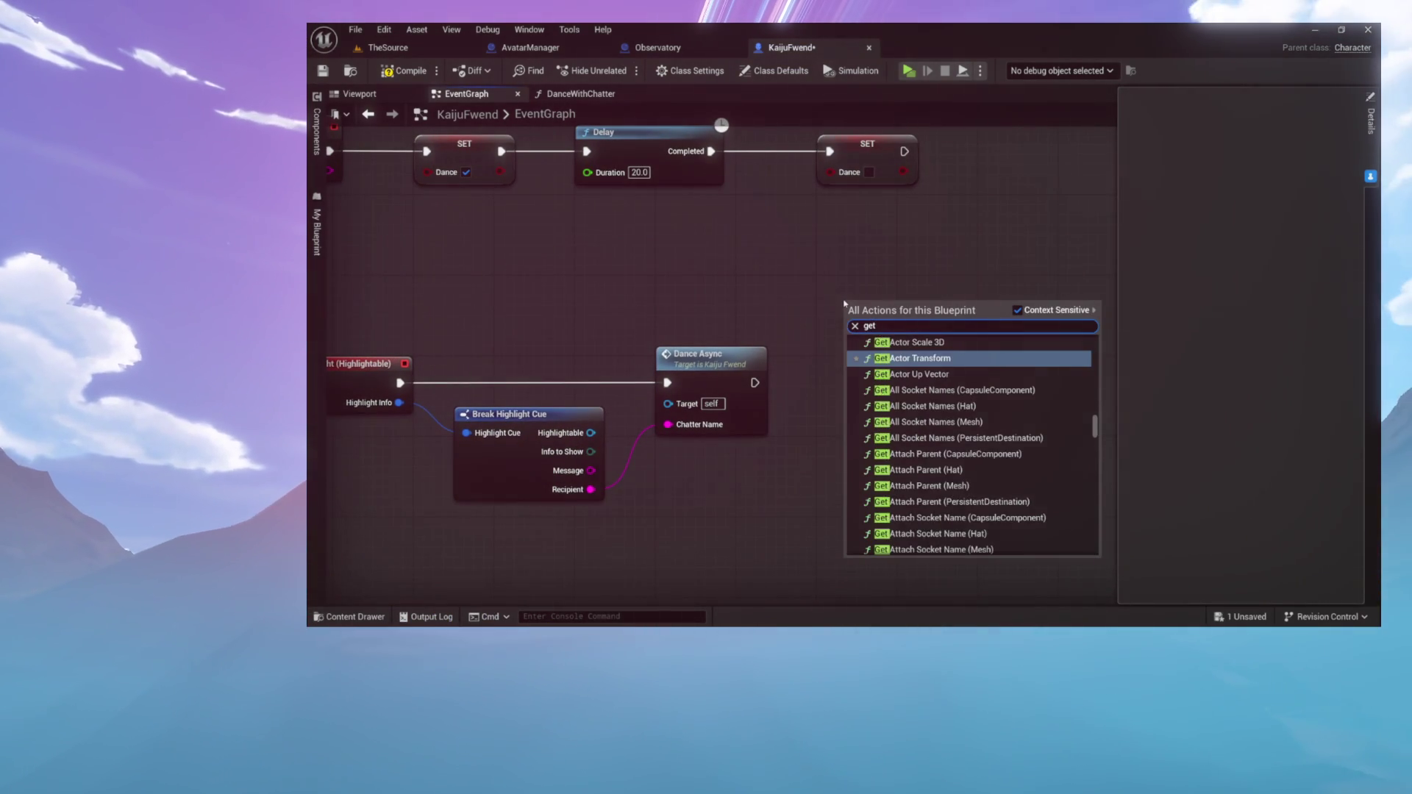
{"action": "type", "text": " avatar m"}
{"action": "key", "text": "Return"}
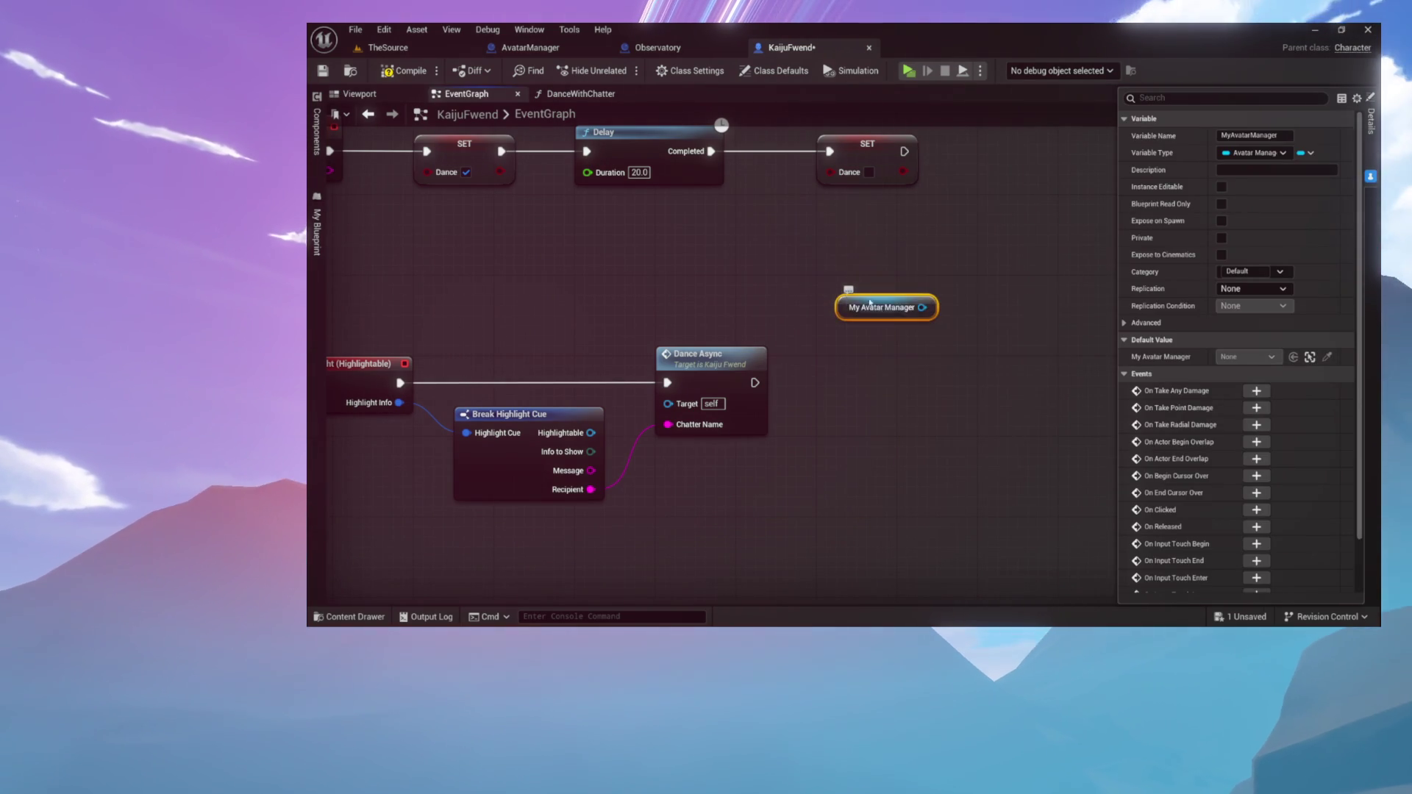
{"action": "mouse_move", "coordinate": [923, 307]}
{"action": "left_mouse_down"}
{"action": "mouse_move", "coordinate": [926, 324]}
{"action": "mouse_move", "coordinate": [888, 356]}
{"action": "left_mouse_up"}
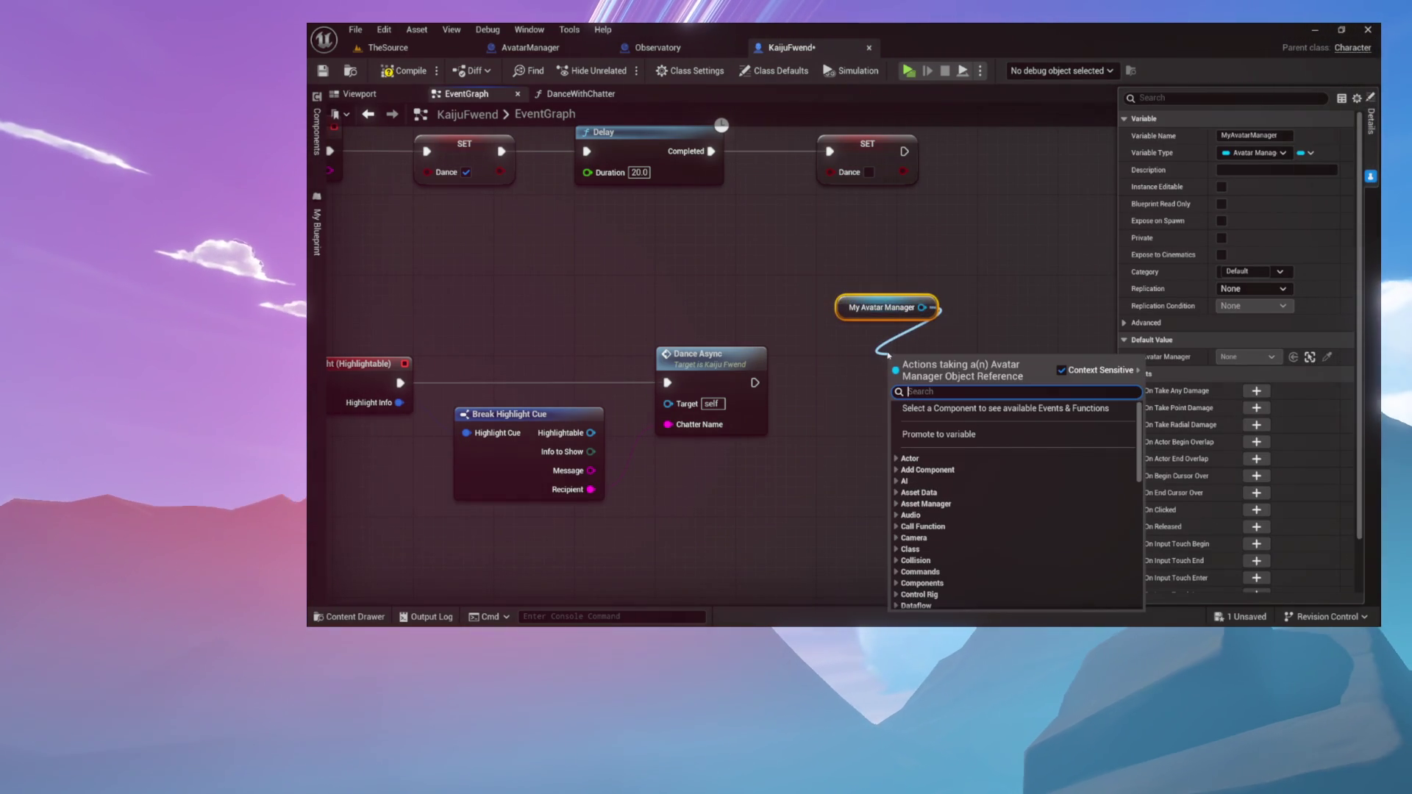
{"action": "type", "text": "noti"}
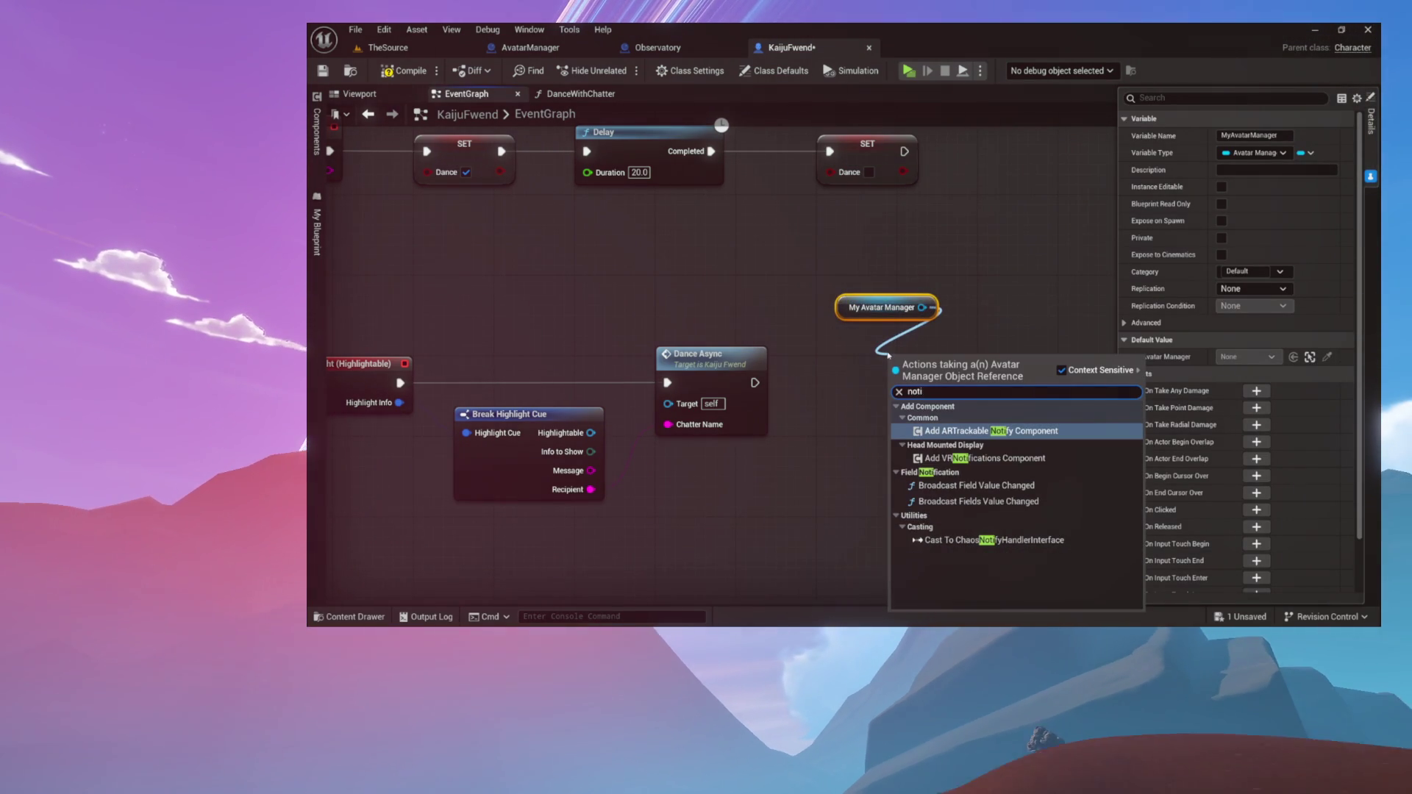
{"action": "key", "text": "BackSpace"}
{"action": "key", "text": "BackSpace"}
{"action": "key", "text": "BackSpace"}
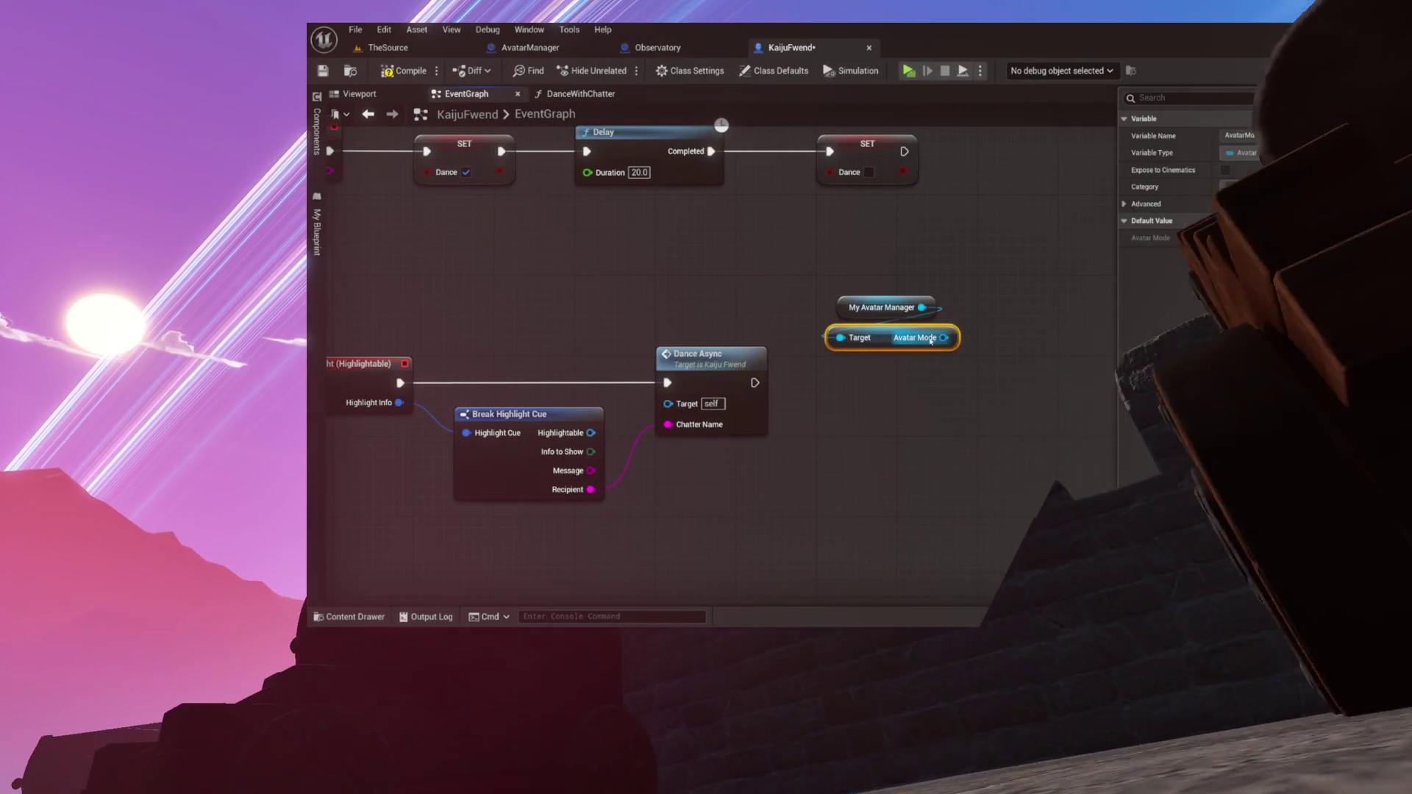
Add an Add Notify call on My Avatar Manager's Avatar Mode after Dance Async, then save
{"action": "left_click_drag", "start_coordinate": [943, 338], "coordinate": [903, 379]}
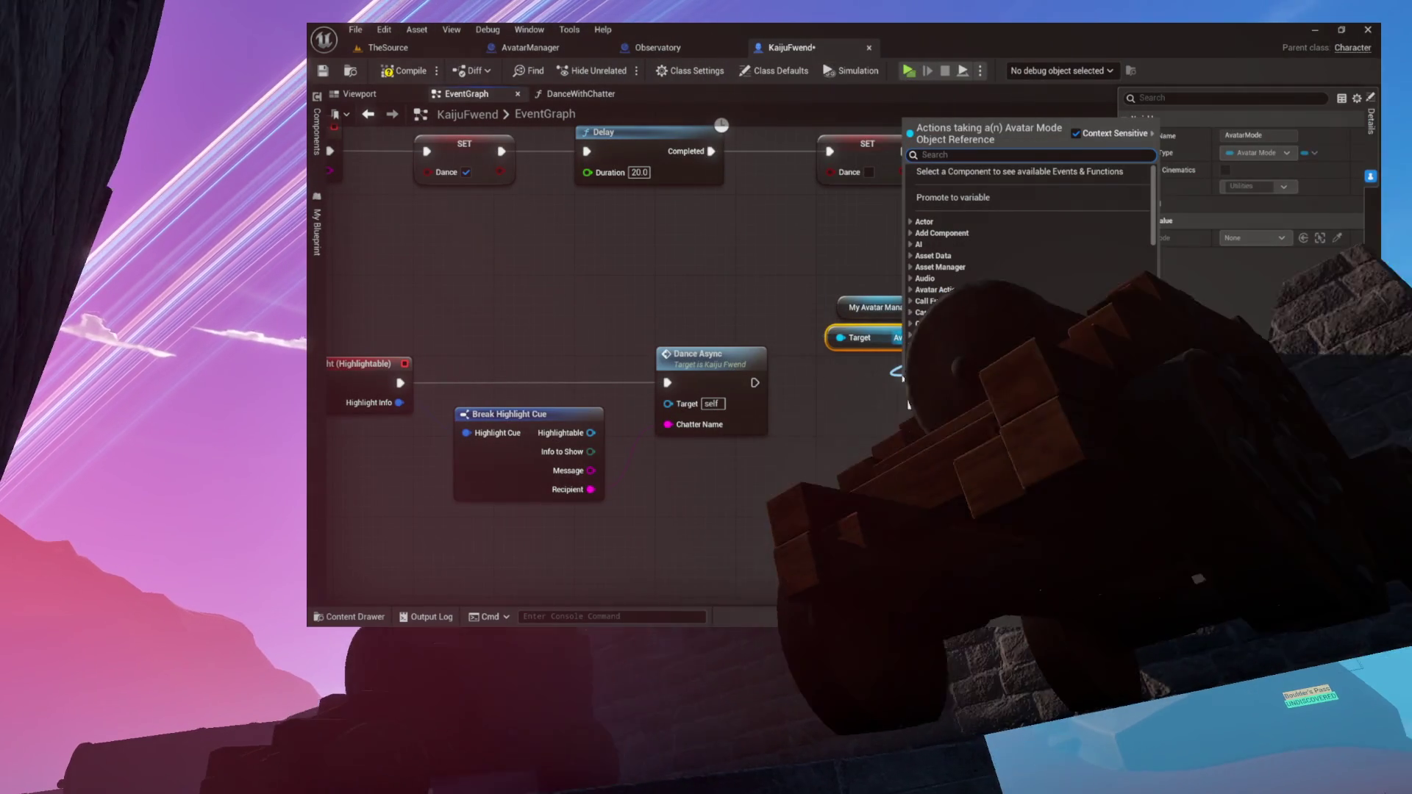
{"action": "type", "text": "not"}
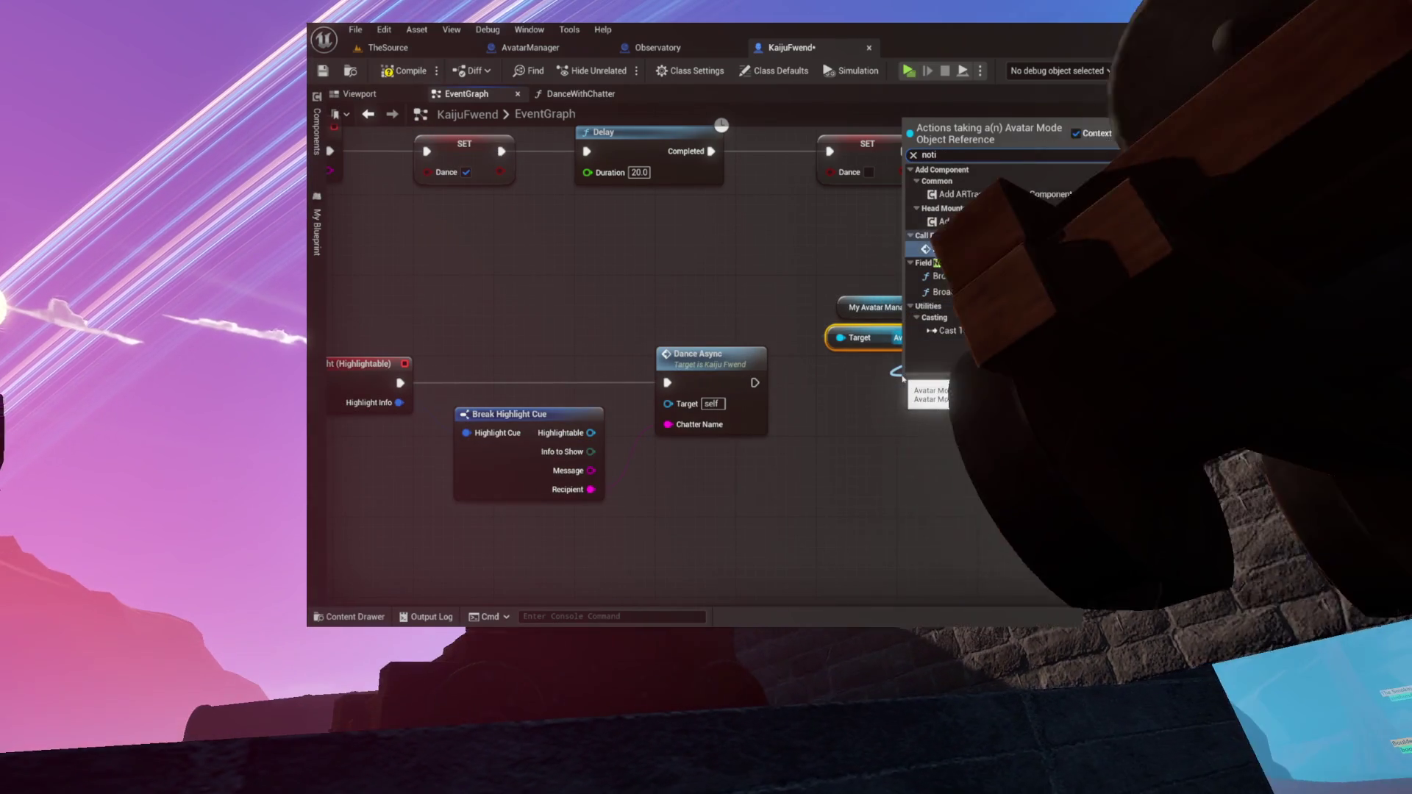
{"action": "type", "text": "i"}
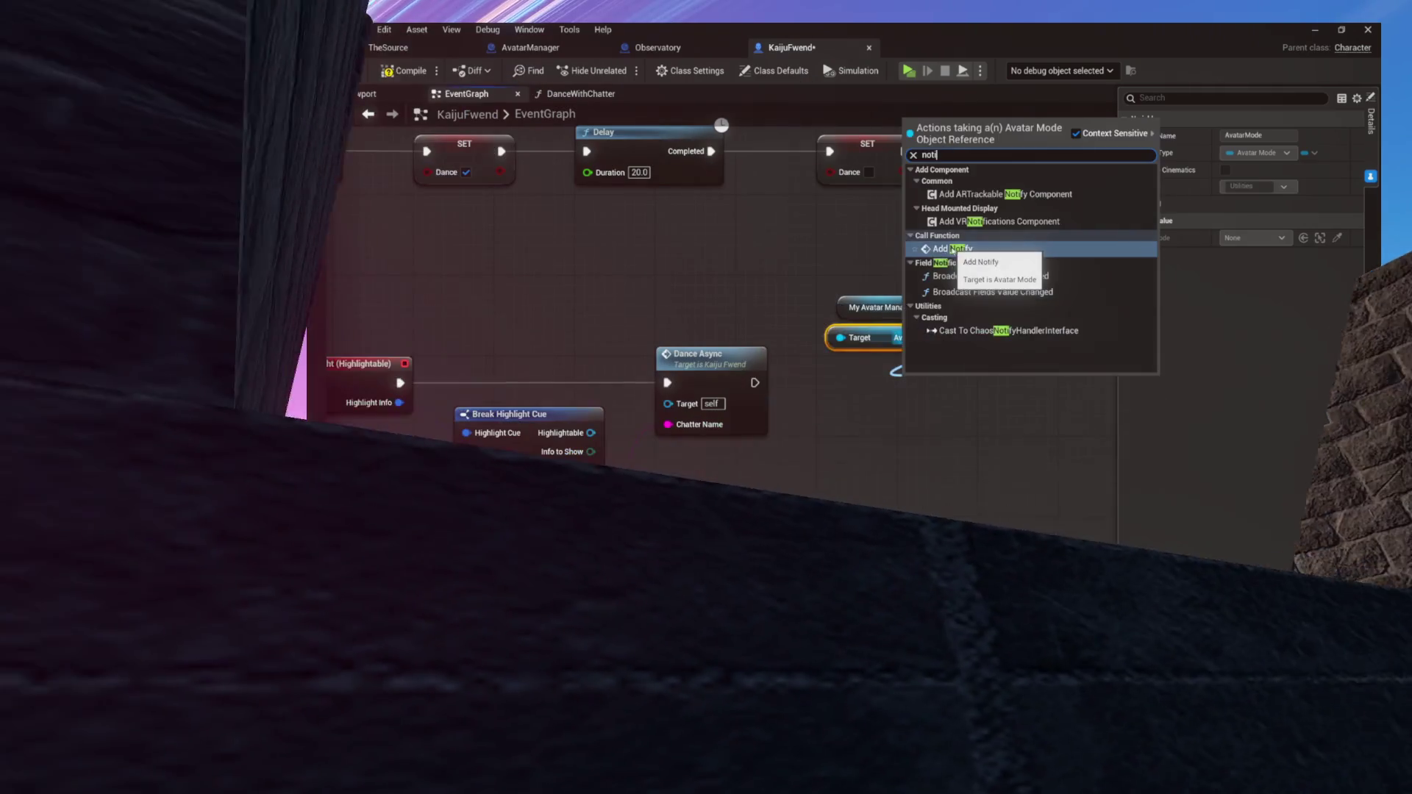
{"action": "left_click", "coordinate": [978, 250]}
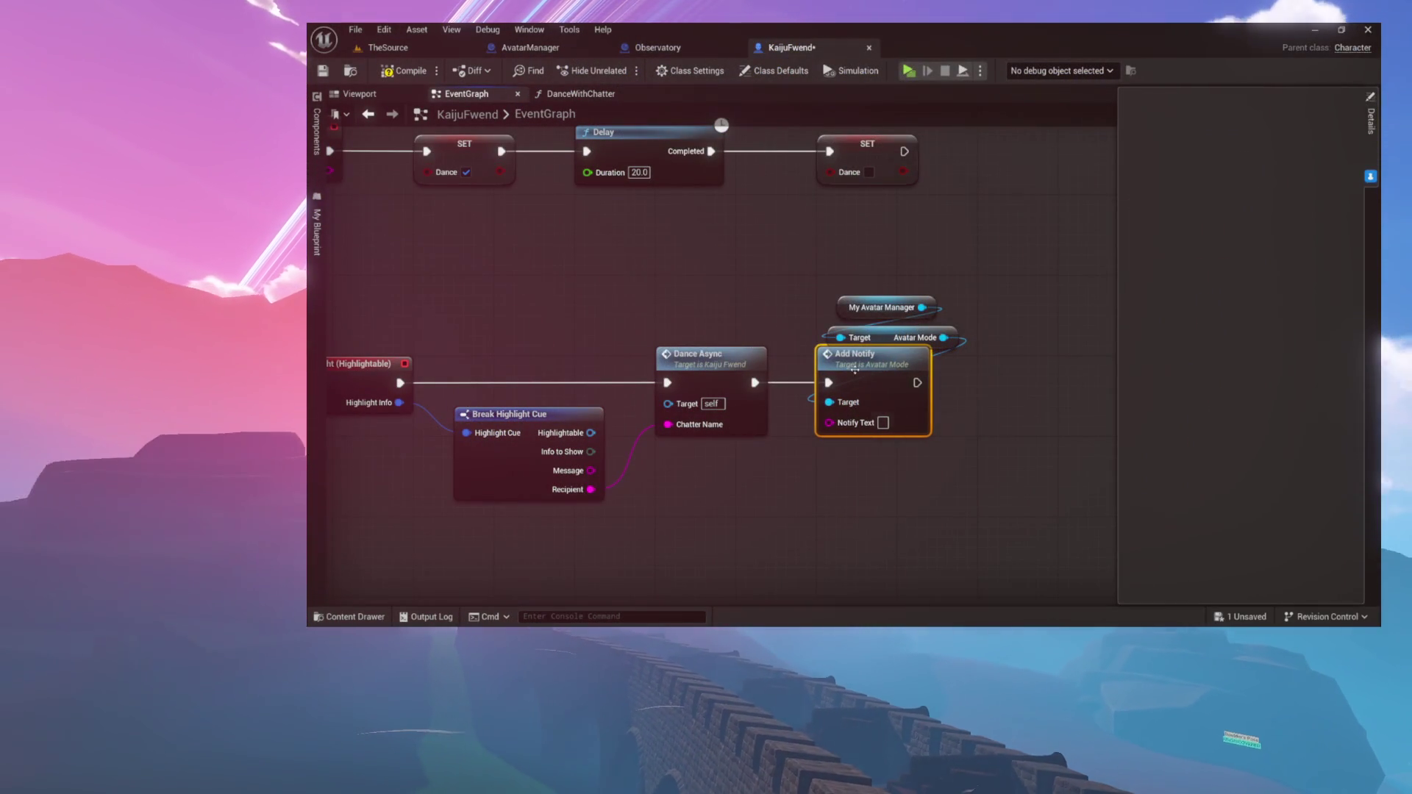
{"action": "mouse_move", "coordinate": [885, 335]}
{"action": "left_mouse_down"}
{"action": "mouse_move", "coordinate": [857, 324]}
{"action": "mouse_move", "coordinate": [811, 261]}
{"action": "left_mouse_up"}
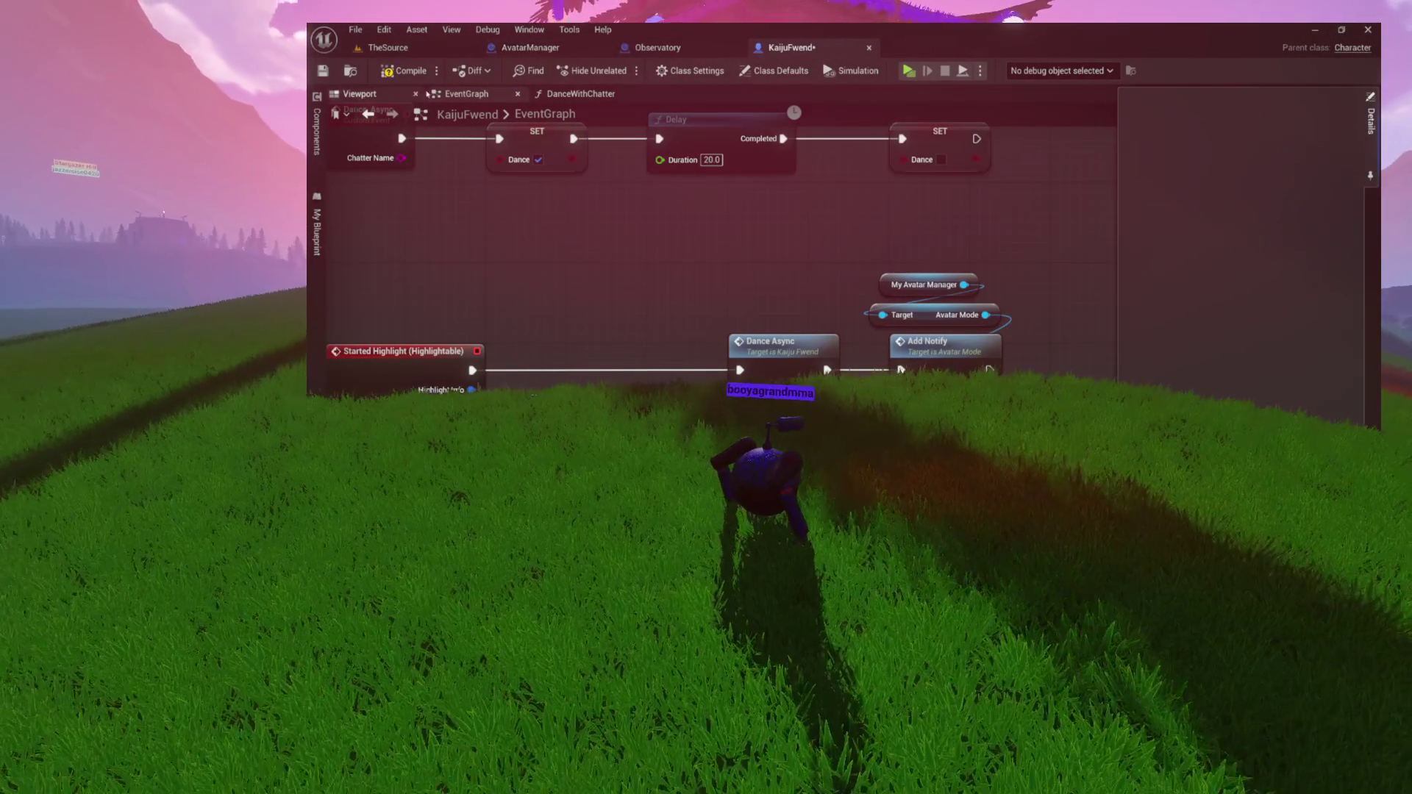
{"action": "key", "text": "ctrl+s"}
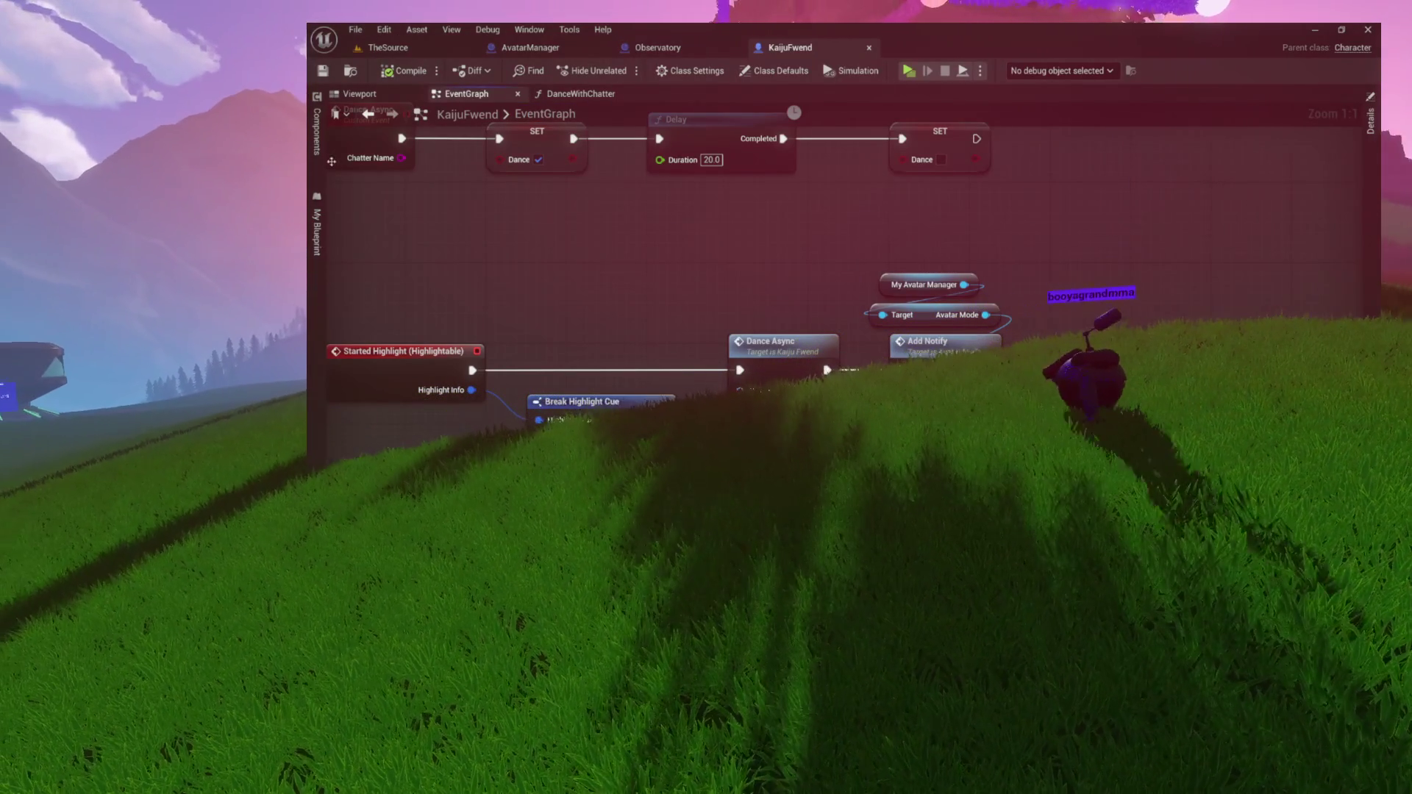
{"action": "left_click", "coordinate": [317, 230]}
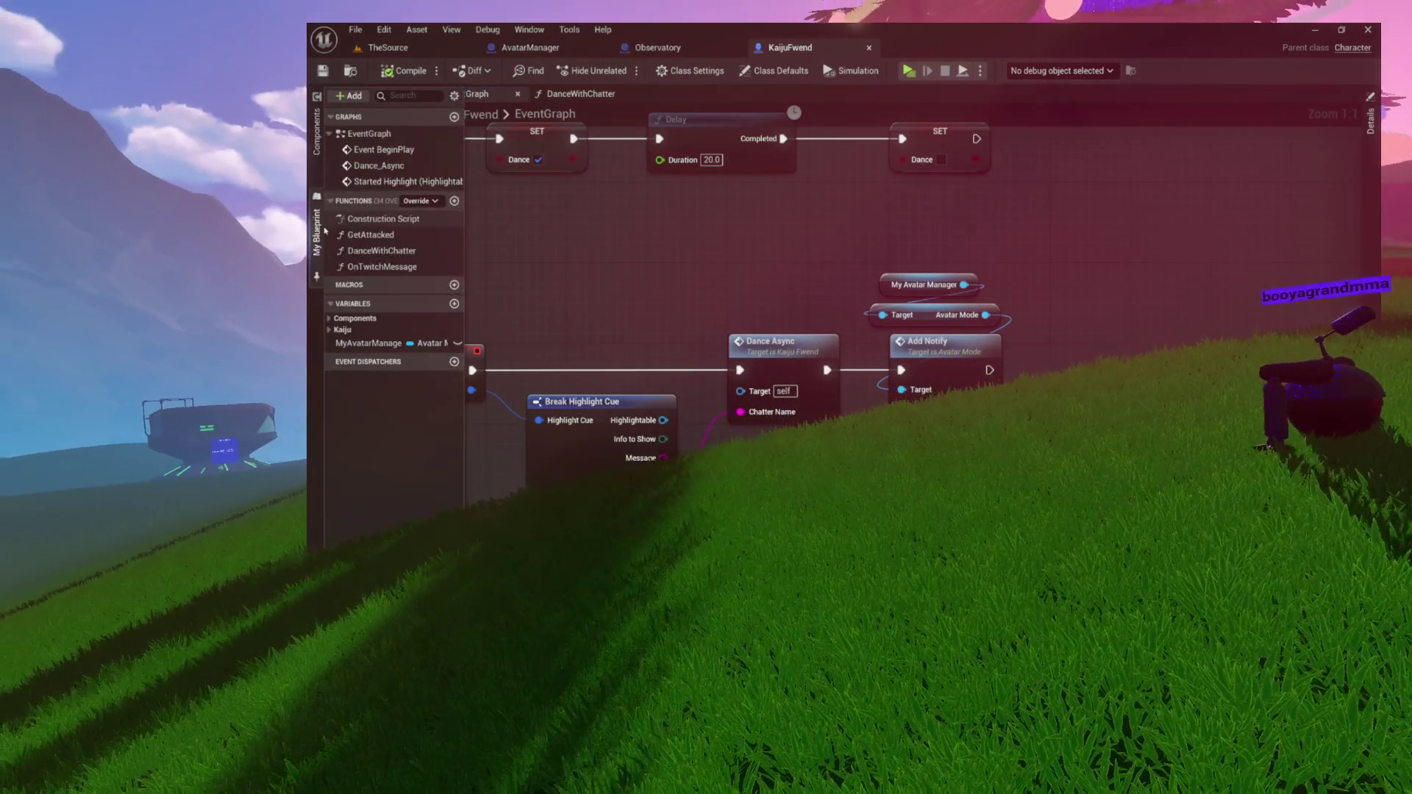
Create KaijuName as a String variable in the Kaiju category, check its default, and compile
{"action": "left_click", "coordinate": [330, 329]}
{"action": "left_click", "coordinate": [454, 303]}
{"action": "type", "text": "Kaiju"}
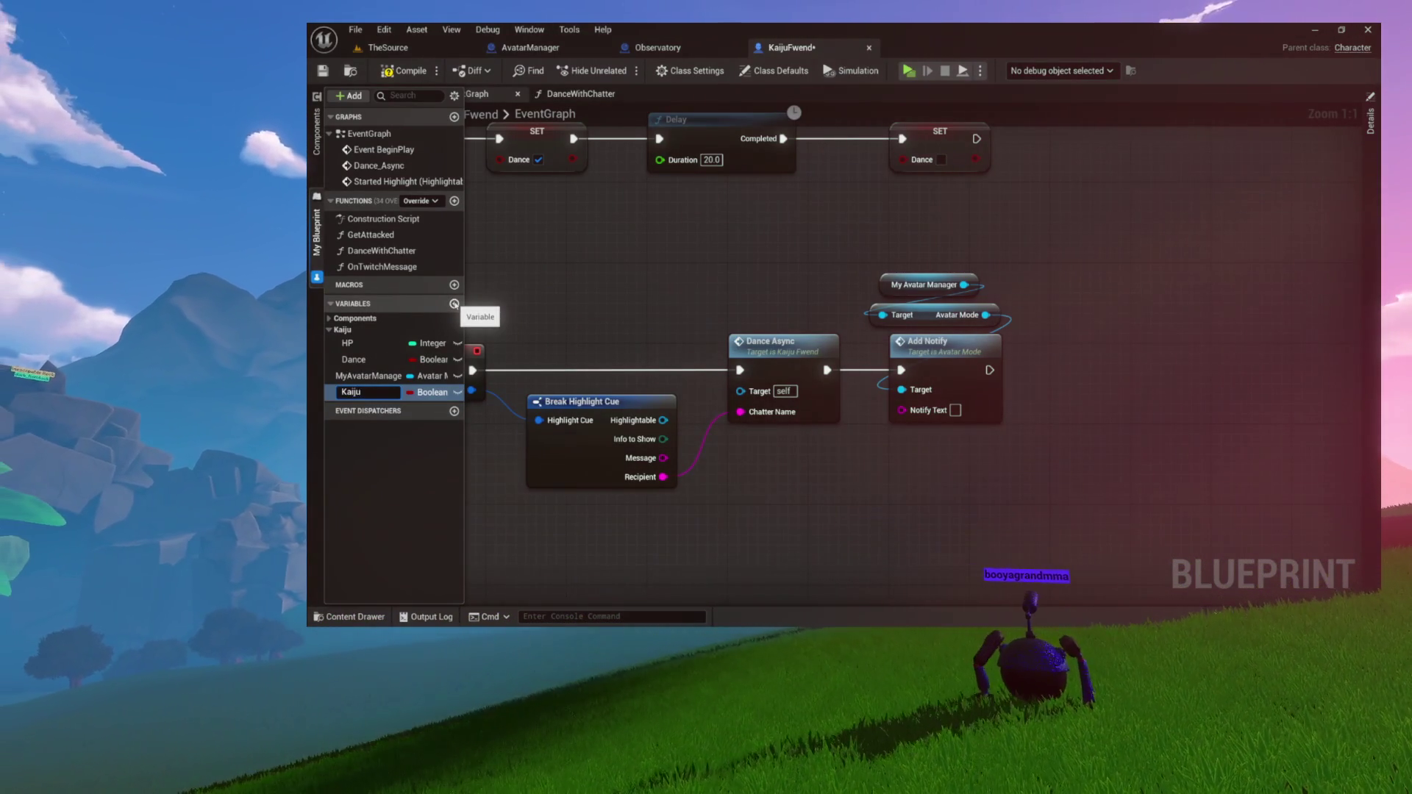
{"action": "type", "text": "Name"}
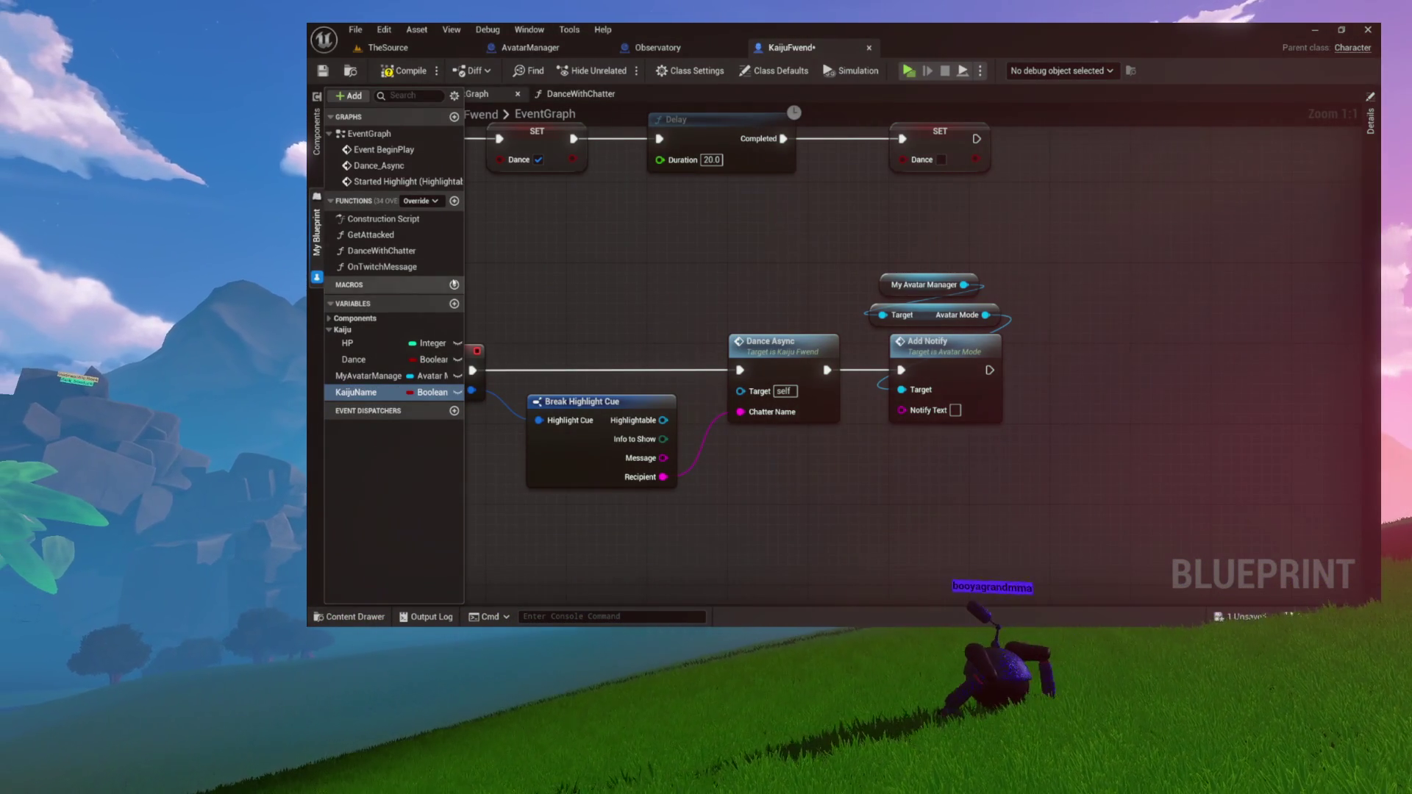
{"action": "left_click", "coordinate": [442, 394]}
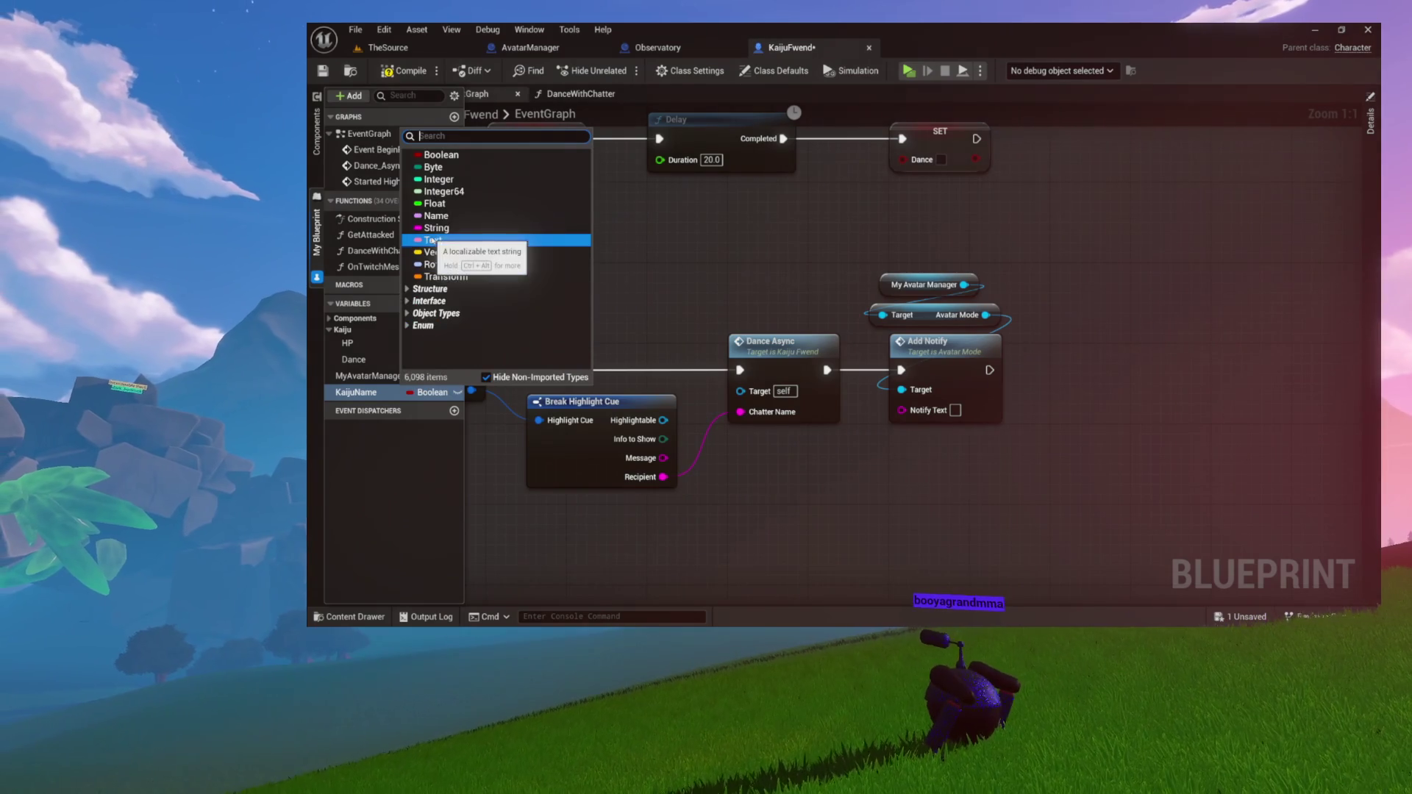
{"action": "left_click", "coordinate": [436, 228]}
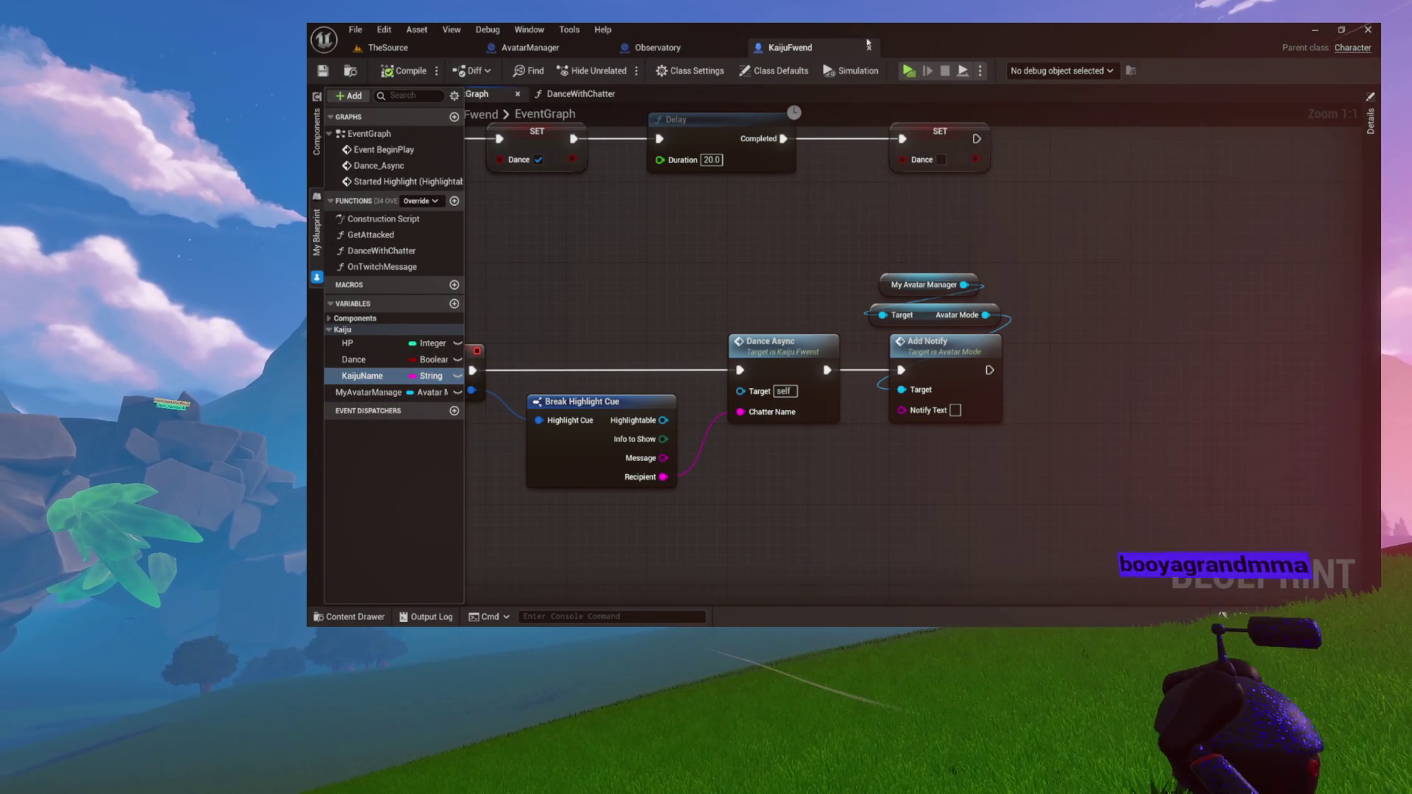
{"action": "left_click", "coordinate": [1372, 125]}
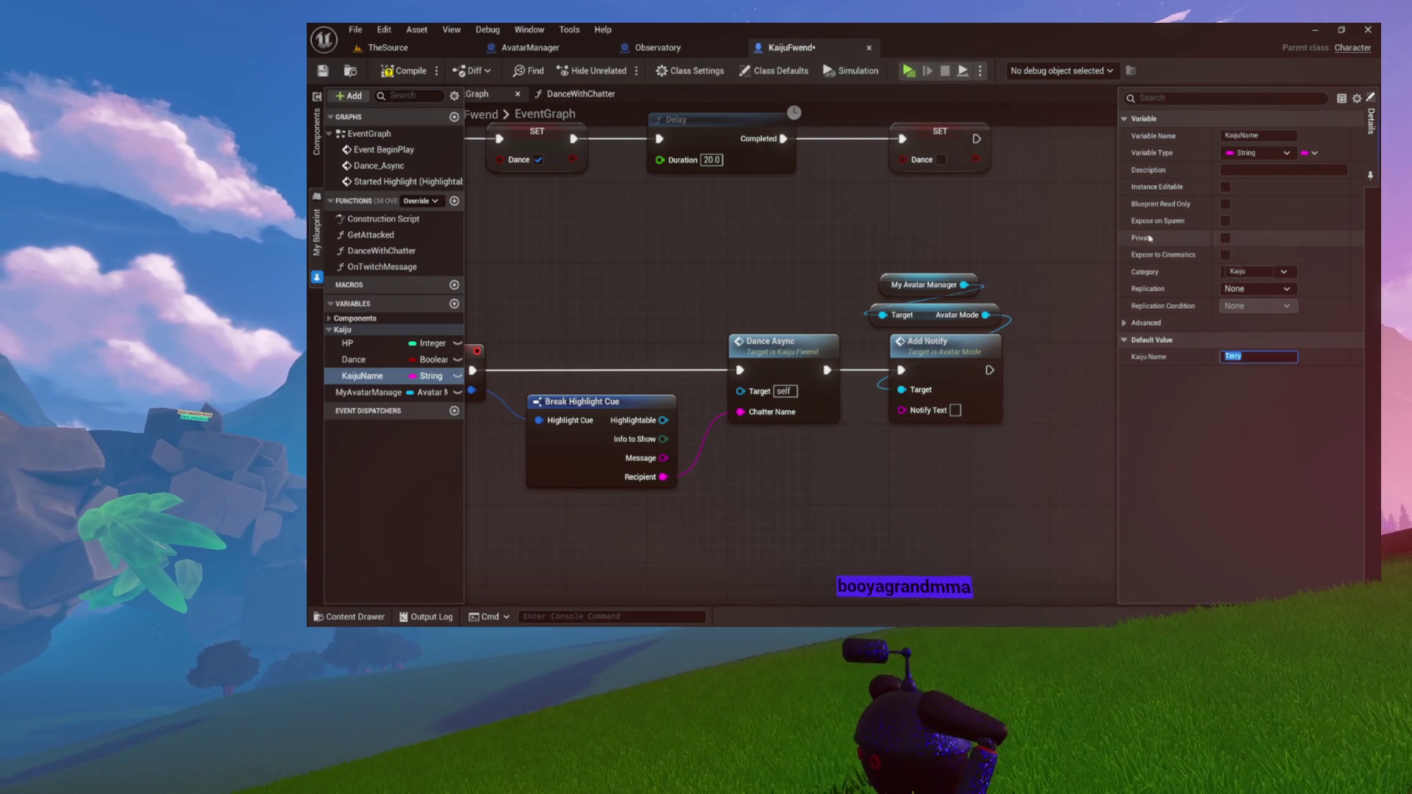
{"action": "left_click", "coordinate": [412, 70]}
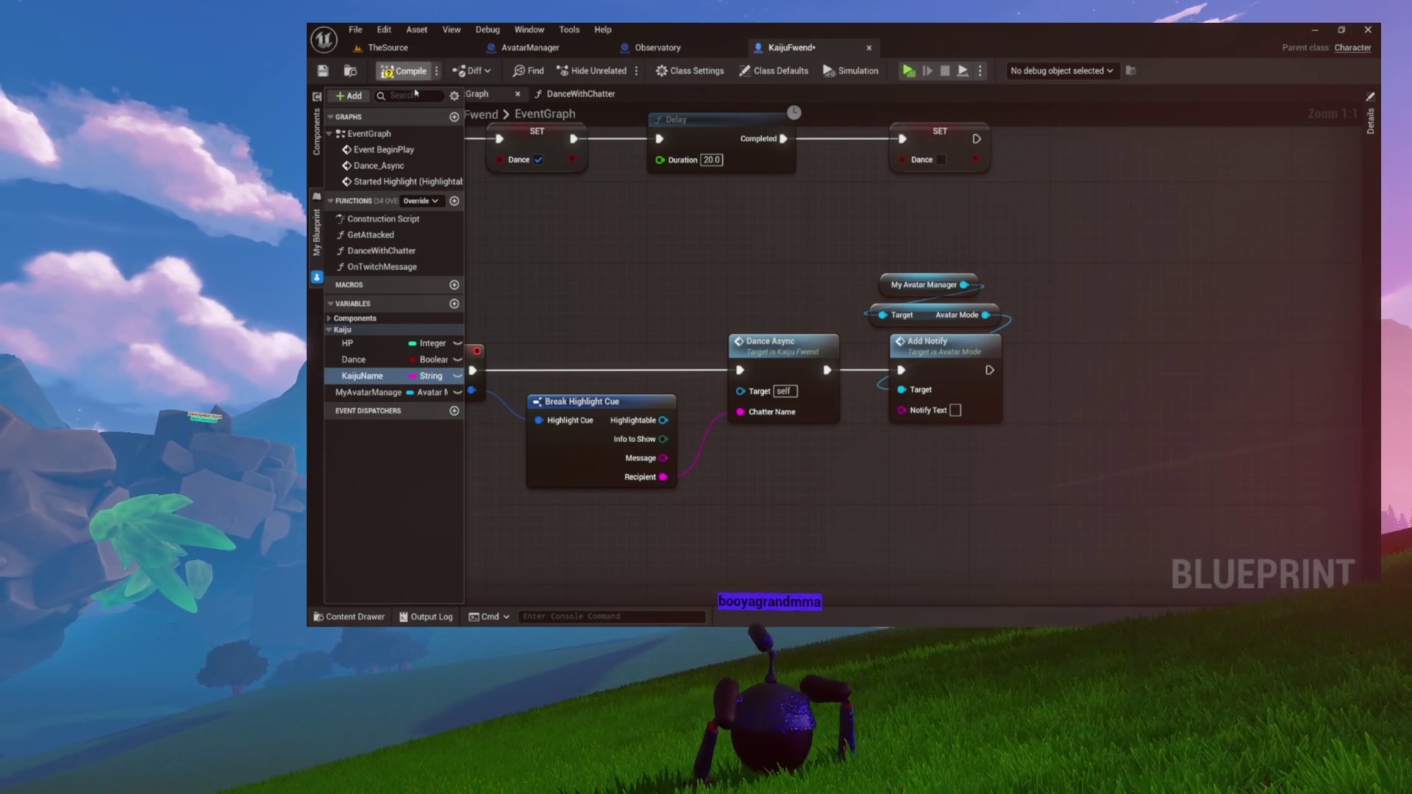
{"action": "left_click_drag", "start_coordinate": [663, 292], "coordinate": [585, 284]}
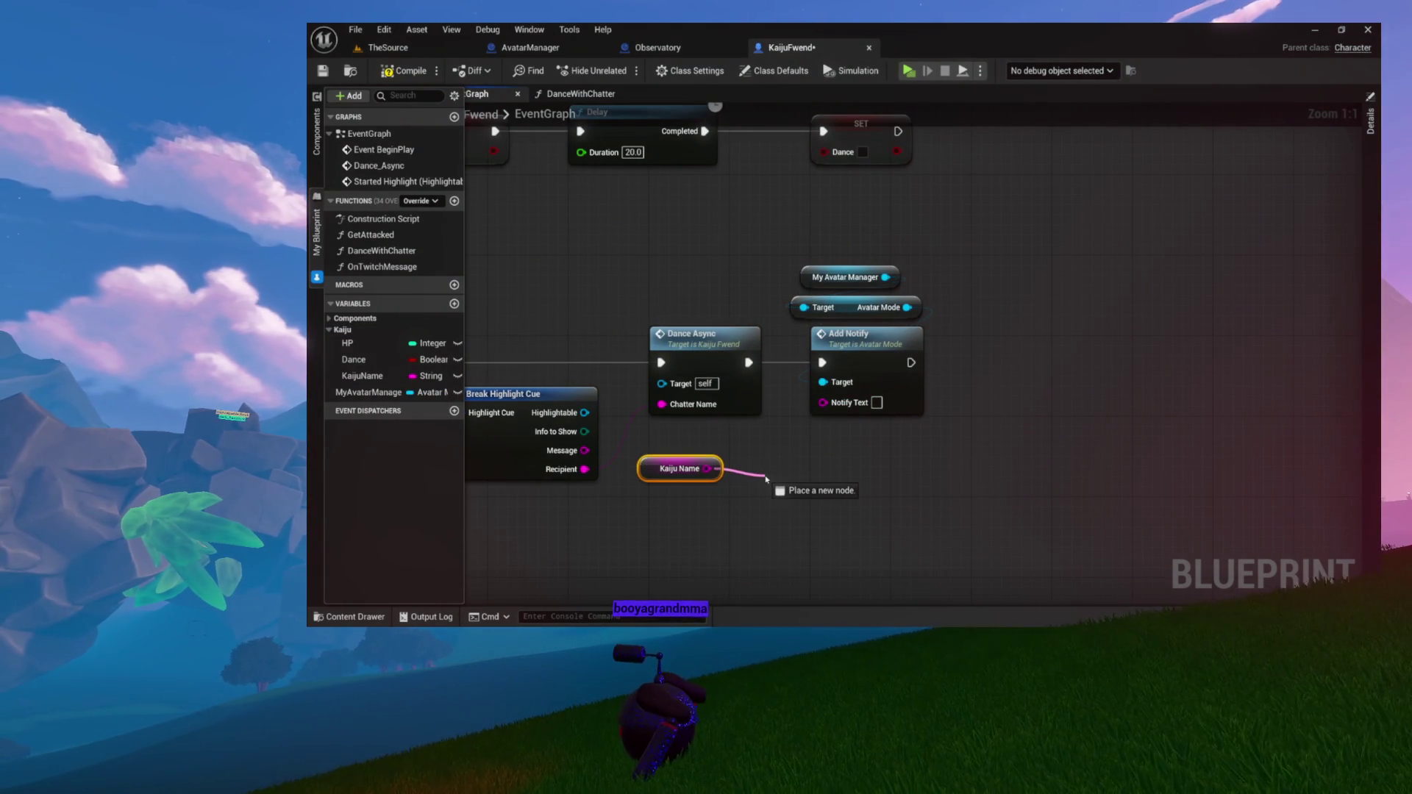
Append Kaiju Name, 'dances with' and the highlight Recipient, adding a spare fourth input
{"action": "mouse_move", "coordinate": [765, 478]}
{"action": "left_mouse_down"}
{"action": "mouse_move", "coordinate": [811, 431]}
{"action": "mouse_move", "coordinate": [811, 357]}
{"action": "mouse_move", "coordinate": [811, 401]}
{"action": "mouse_move", "coordinate": [854, 397]}
{"action": "left_mouse_up"}
{"action": "type", "text": "append"}
{"action": "key", "text": "Return"}
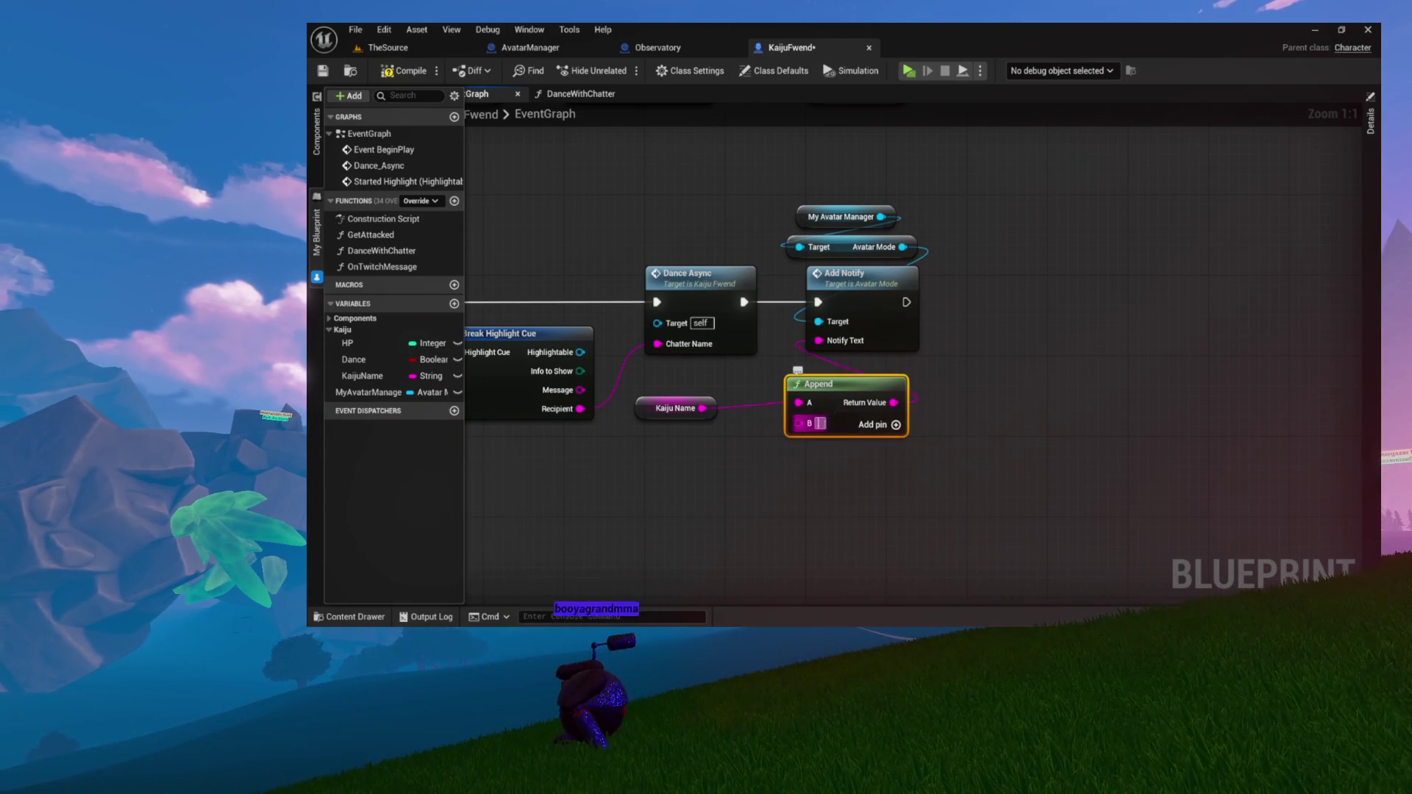
{"action": "type", "text": "dances with"}
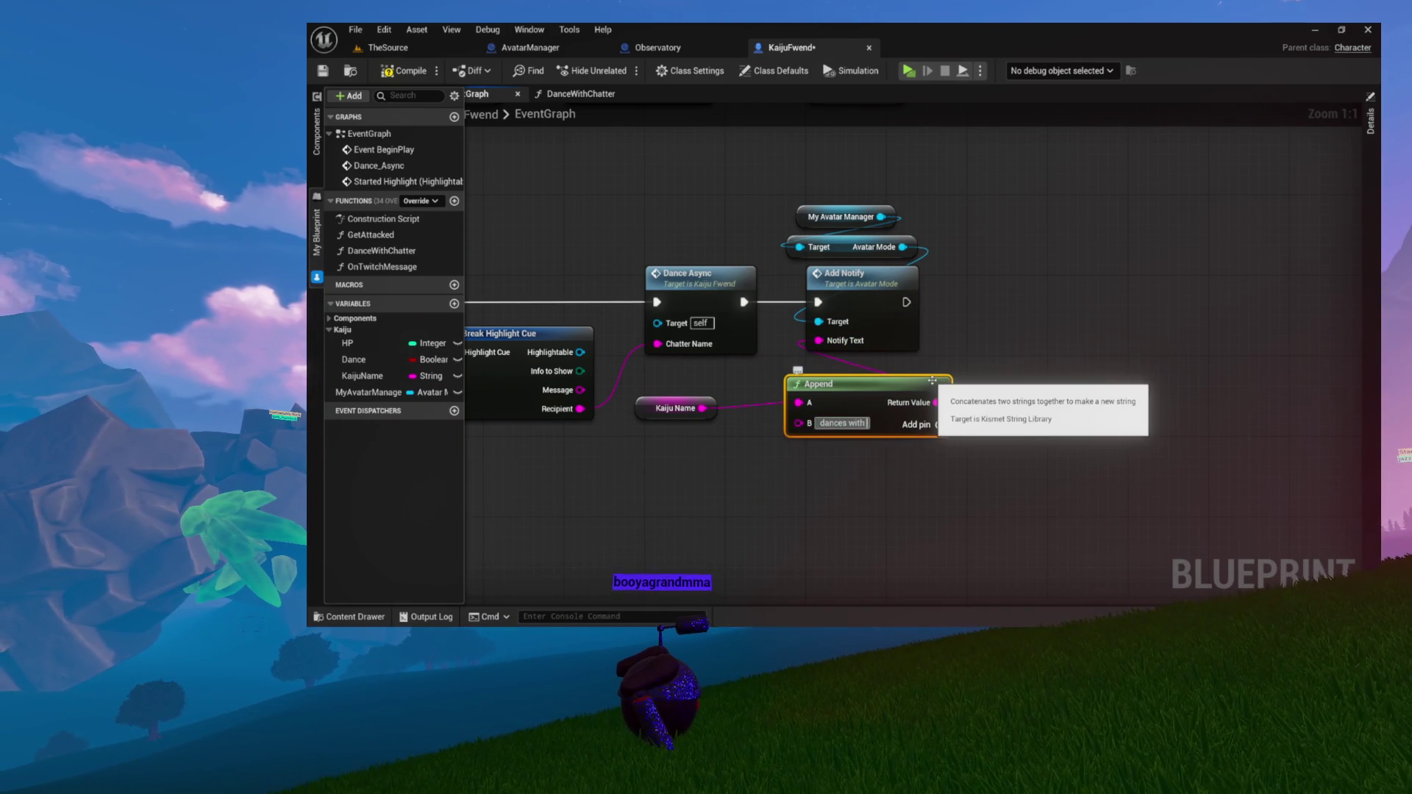
{"action": "key", "text": "Return"}
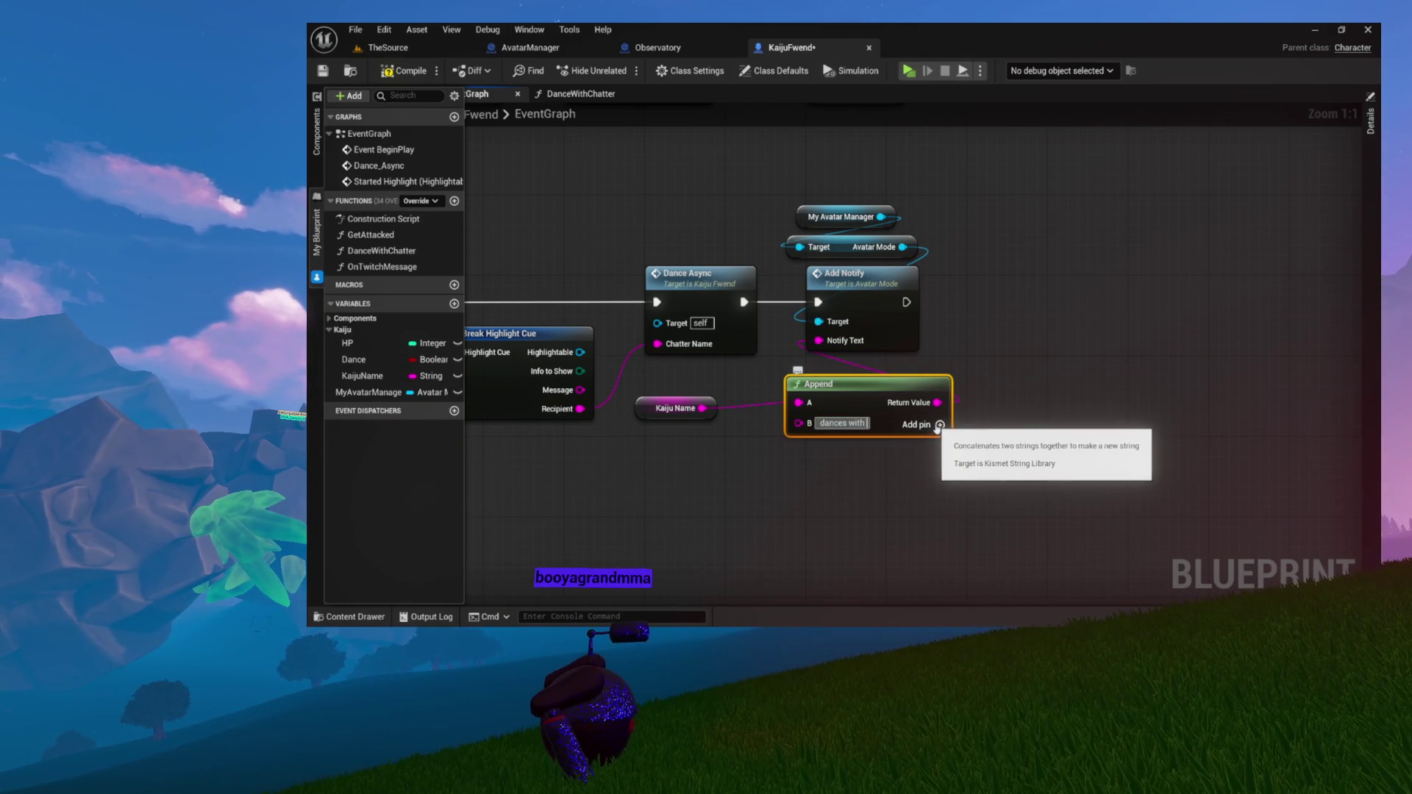
{"action": "left_click", "coordinate": [939, 426]}
{"action": "mouse_move", "coordinate": [580, 409]}
{"action": "left_mouse_down"}
{"action": "mouse_move", "coordinate": [646, 441]}
{"action": "mouse_move", "coordinate": [772, 463]}
{"action": "mouse_move", "coordinate": [798, 445]}
{"action": "left_mouse_up"}
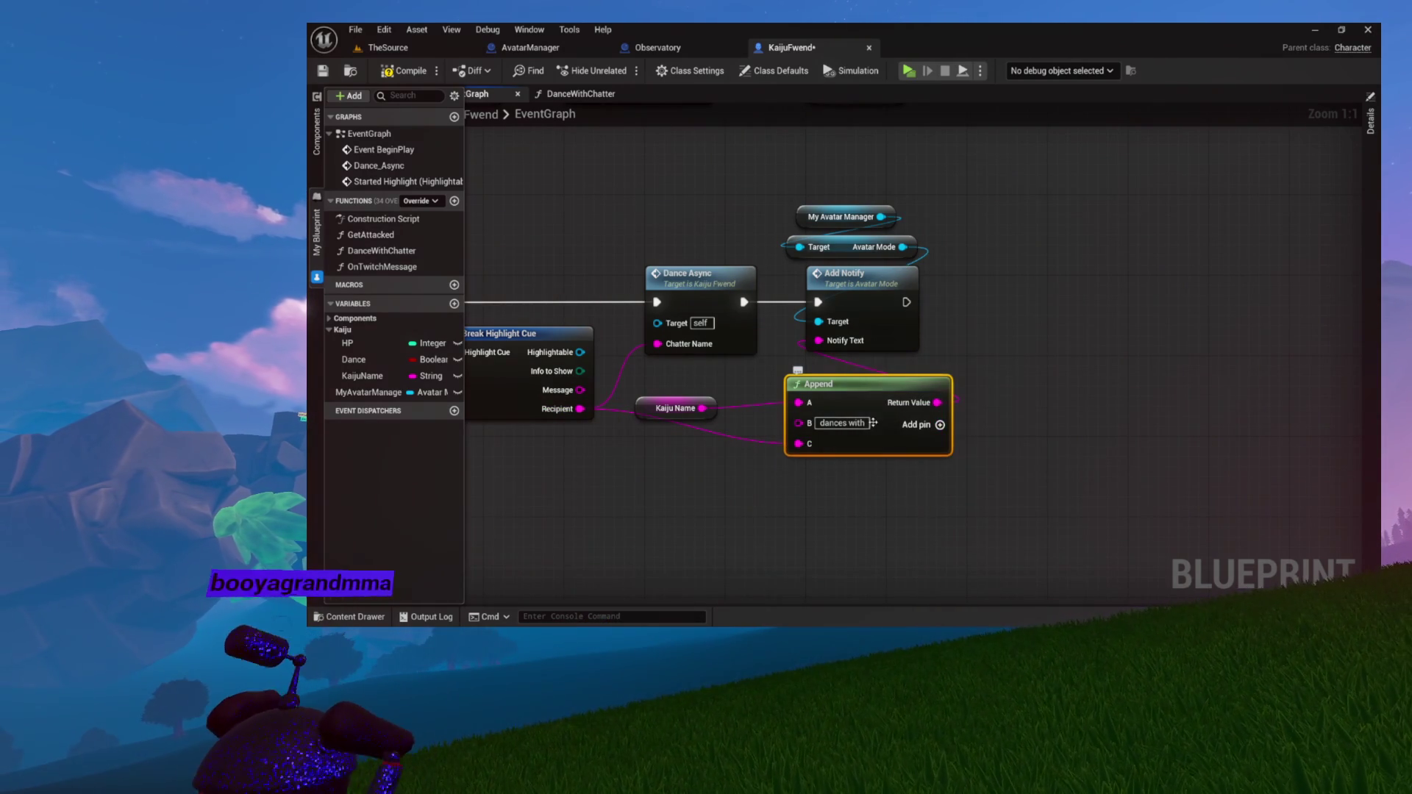
{"action": "left_click", "coordinate": [939, 425]}
{"action": "type", "text": "!!!"}
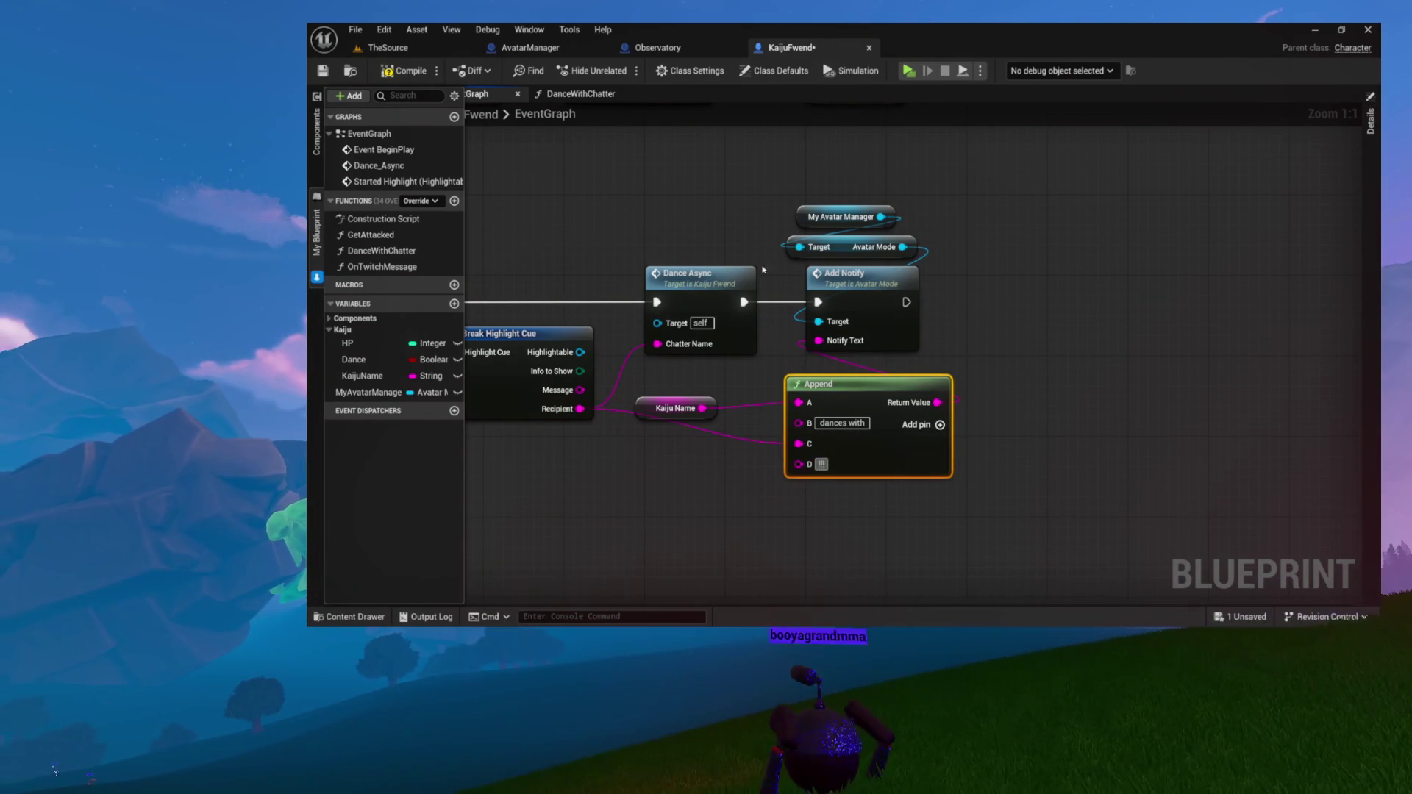
{"action": "mouse_move", "coordinate": [673, 184]}
{"action": "left_mouse_down"}
{"action": "mouse_move", "coordinate": [958, 258]}
{"action": "mouse_move", "coordinate": [952, 320]}
{"action": "left_mouse_up"}
{"action": "scroll", "coordinate": [958, 258], "scroll_direction": "down", "scroll_amount": 2}
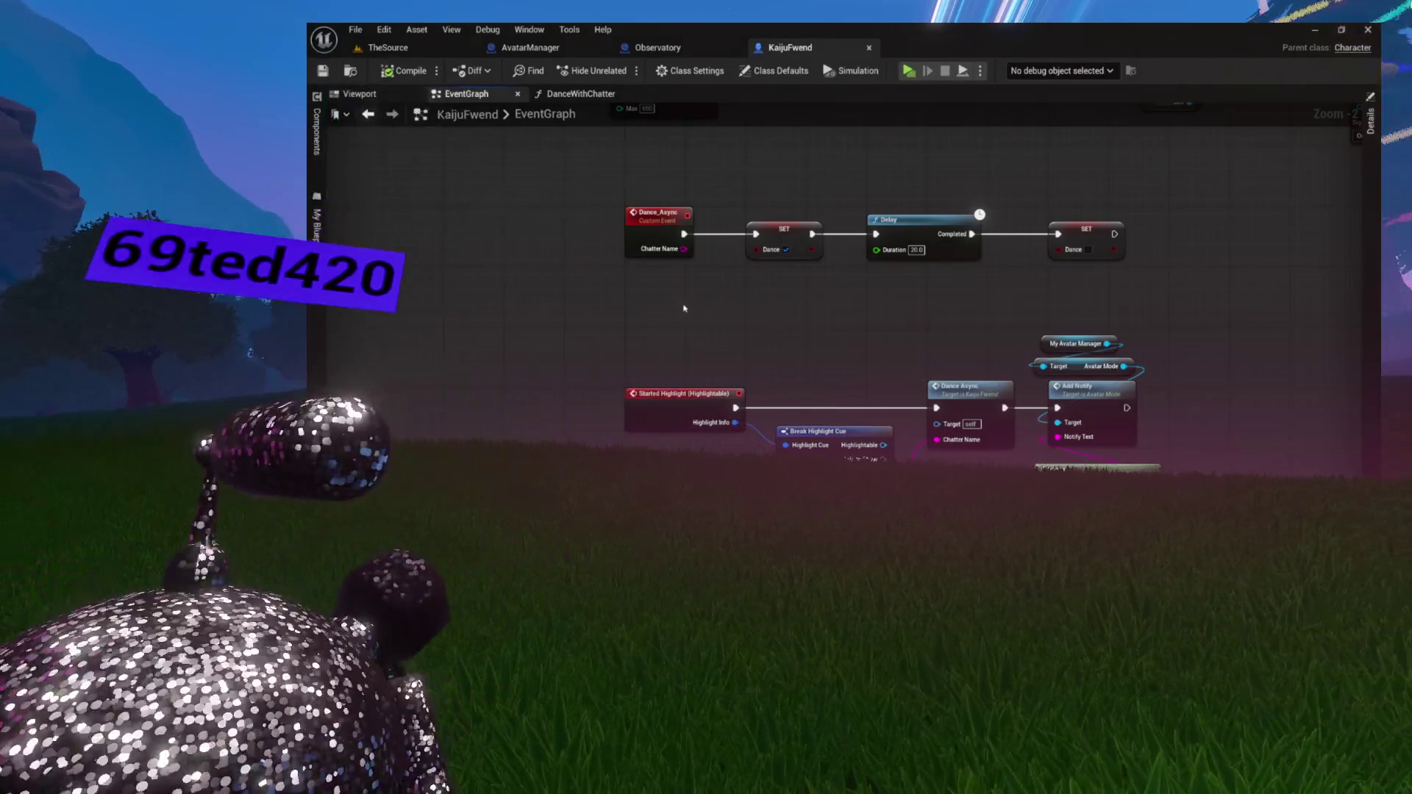
Switch from the KaijuFwend blueprint graph to the TheSource level editor
{"action": "mouse_move", "coordinate": [687, 309]}
{"action": "left_mouse_down"}
{"action": "mouse_move", "coordinate": [548, 314]}
{"action": "mouse_move", "coordinate": [584, 298]}
{"action": "left_mouse_up"}
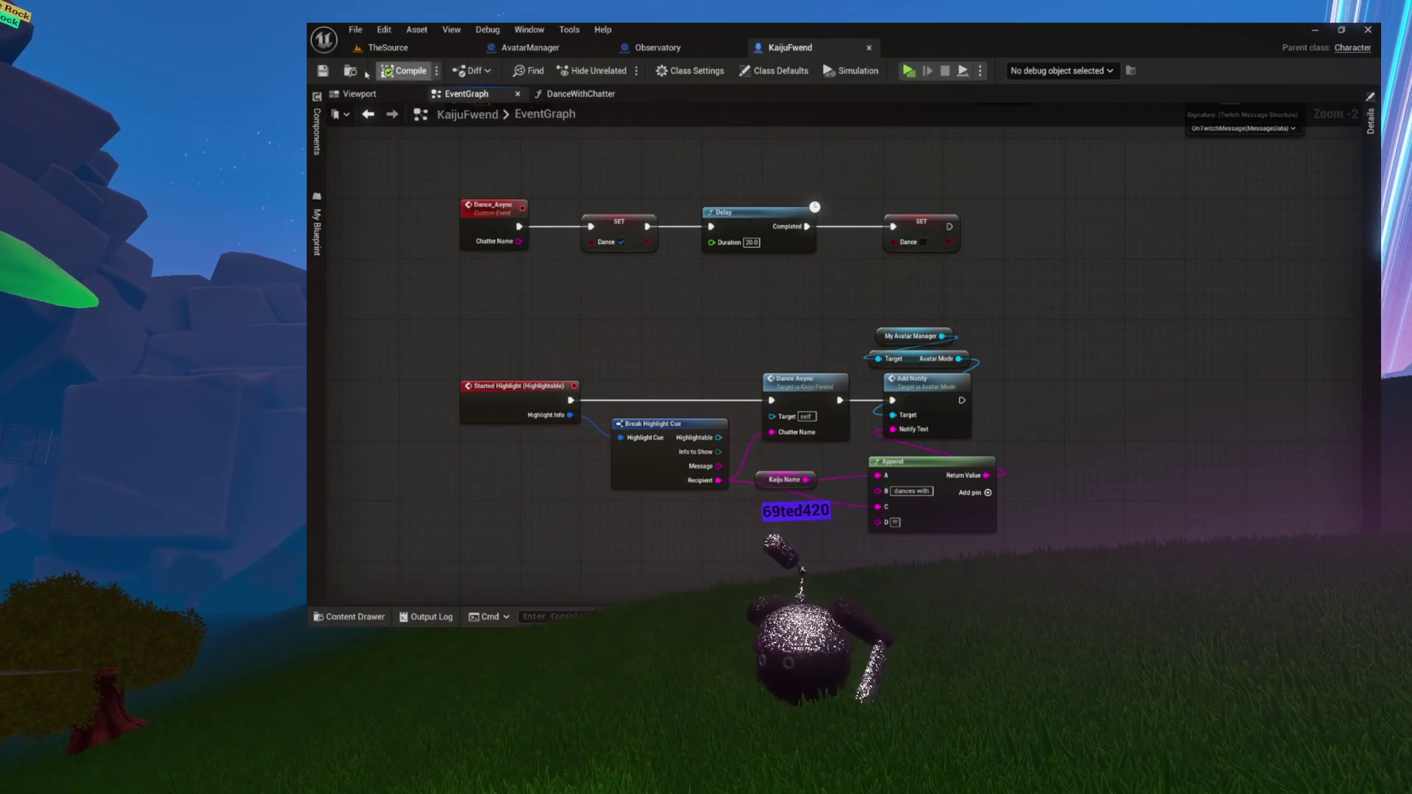
{"action": "left_click", "coordinate": [406, 49]}
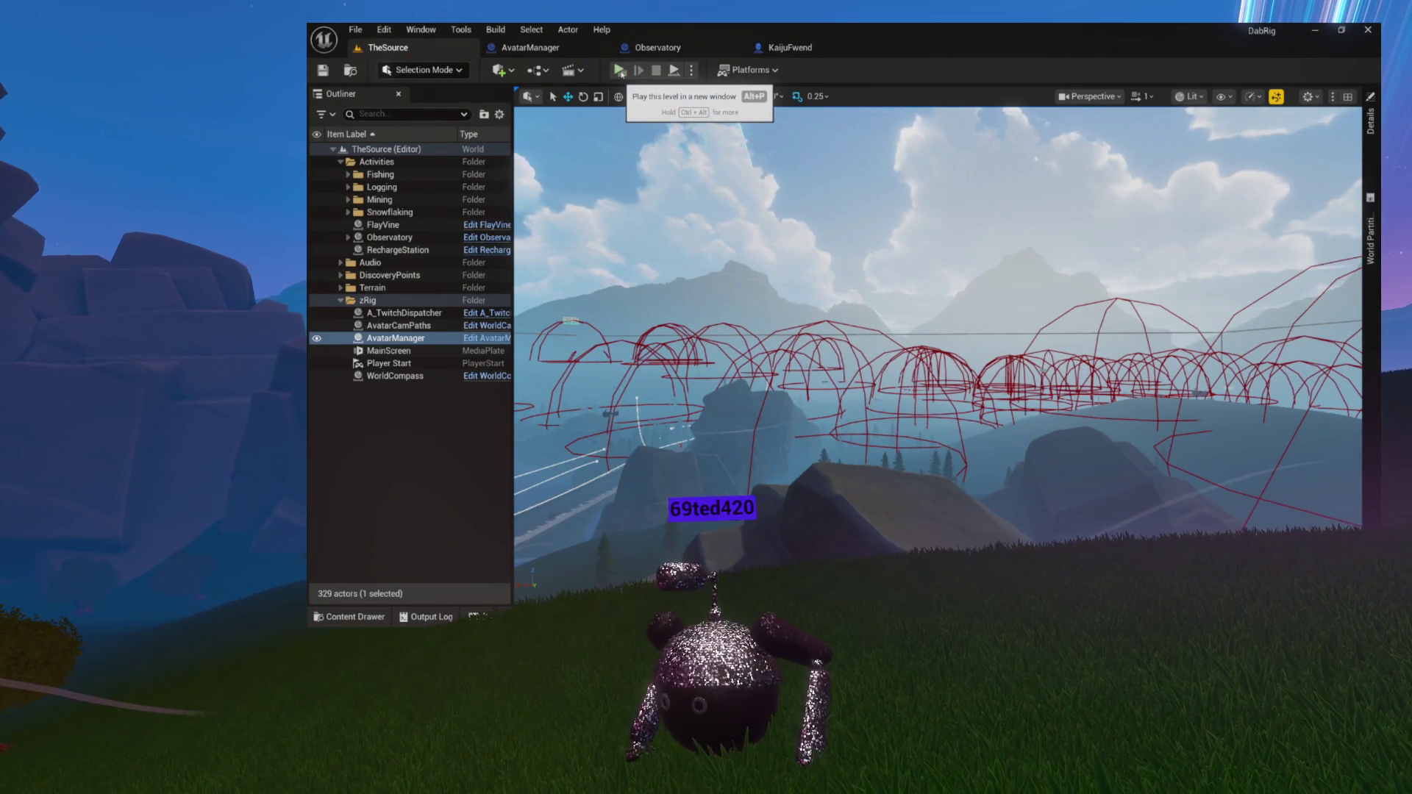
Review the KaijuFwend graph, then launch TheSource level as a standalone Dab Rig Preview game
{"action": "left_click", "coordinate": [790, 48]}
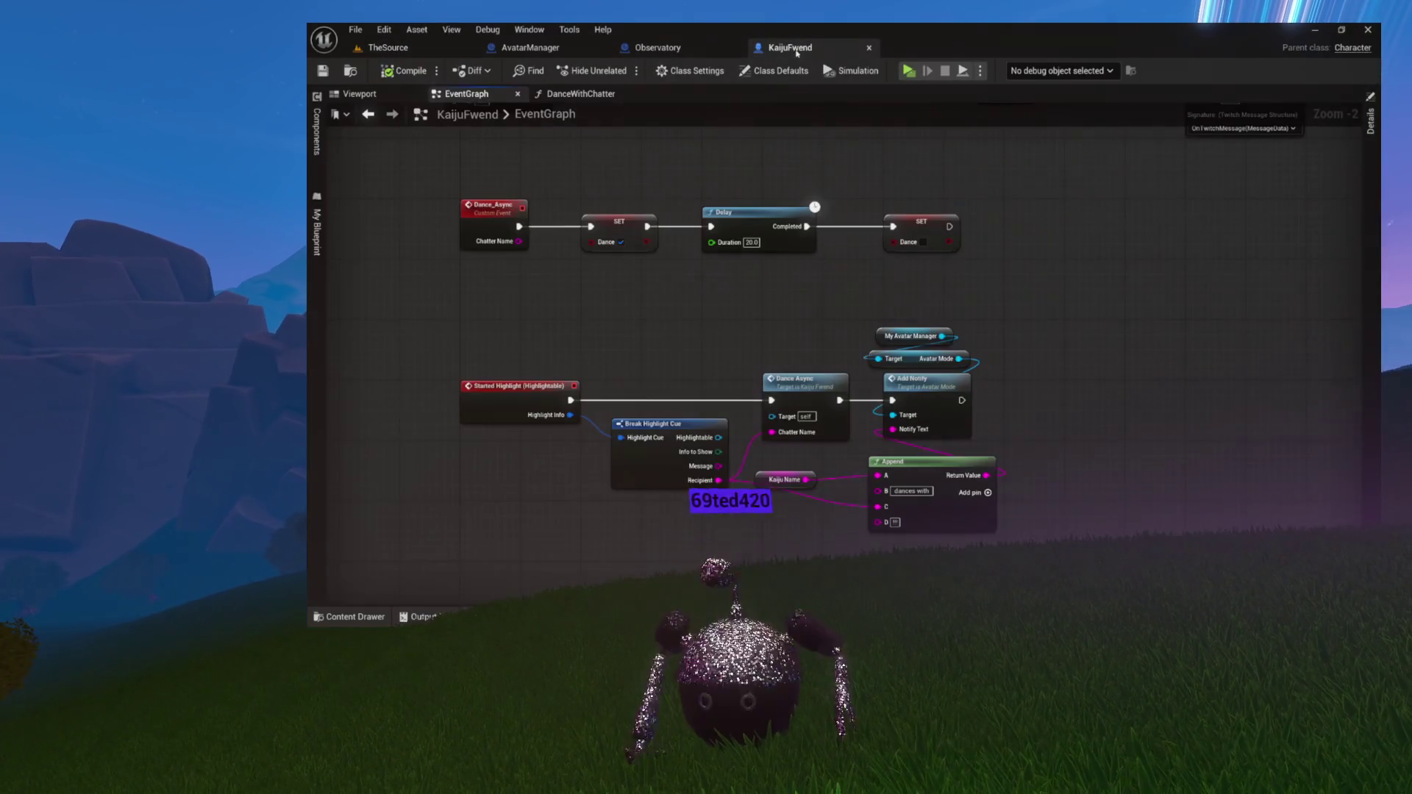
{"action": "mouse_move", "coordinate": [542, 300]}
{"action": "left_mouse_down"}
{"action": "mouse_move", "coordinate": [763, 473]}
{"action": "mouse_move", "coordinate": [1024, 552]}
{"action": "mouse_move", "coordinate": [1030, 530]}
{"action": "left_mouse_up"}
{"action": "left_click", "coordinate": [1062, 381]}
{"action": "left_click_drag", "start_coordinate": [1062, 382], "coordinate": [906, 347]}
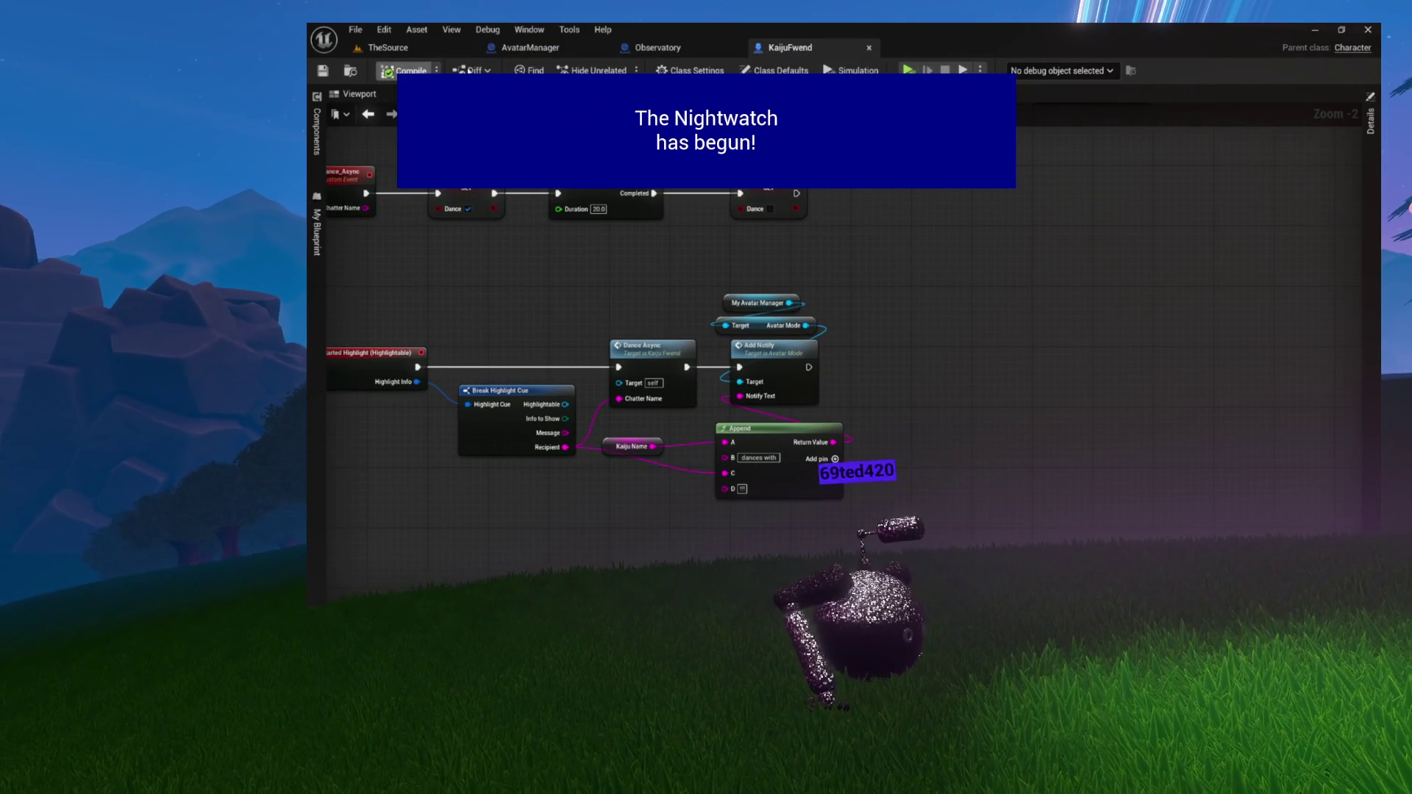
{"action": "left_click", "coordinate": [425, 49]}
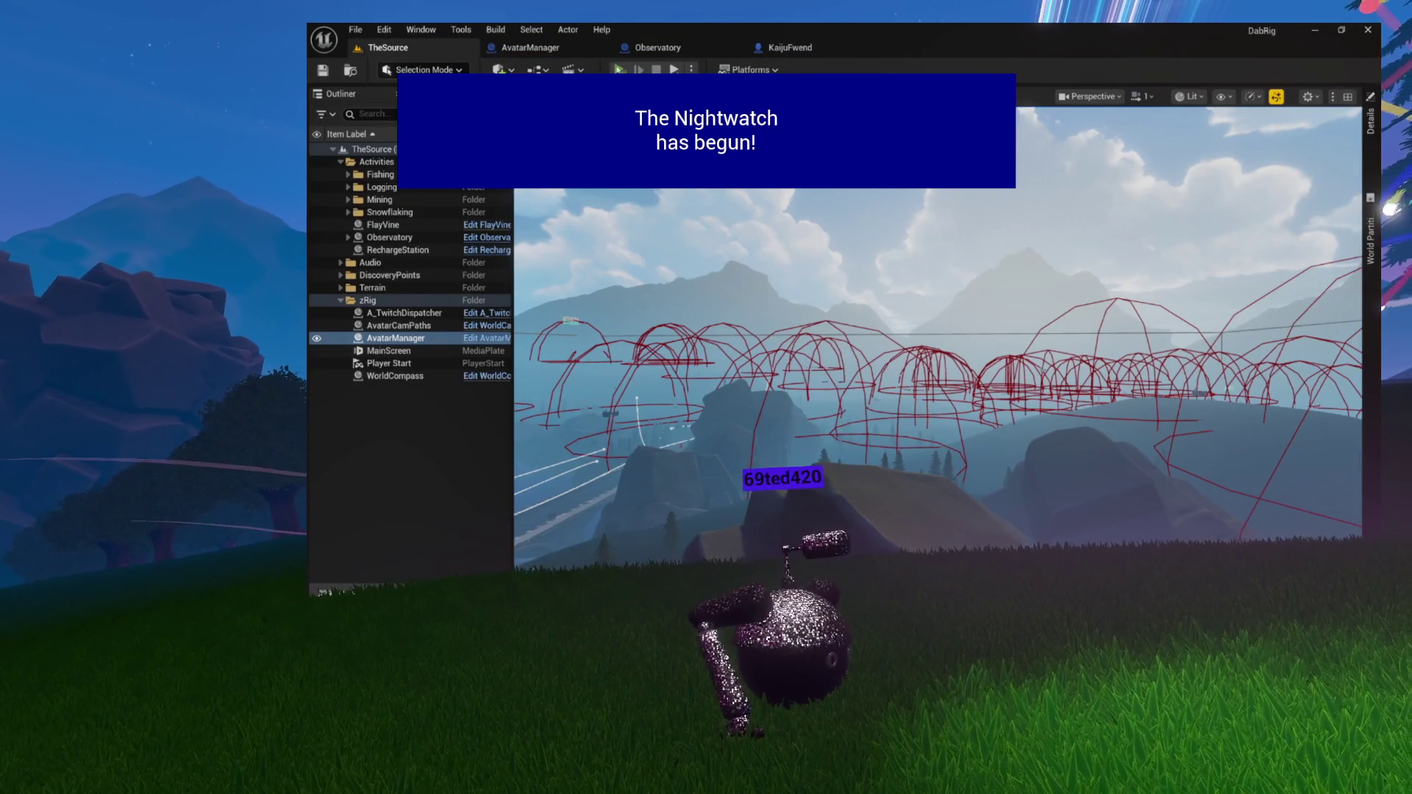
{"action": "left_click", "coordinate": [619, 68]}
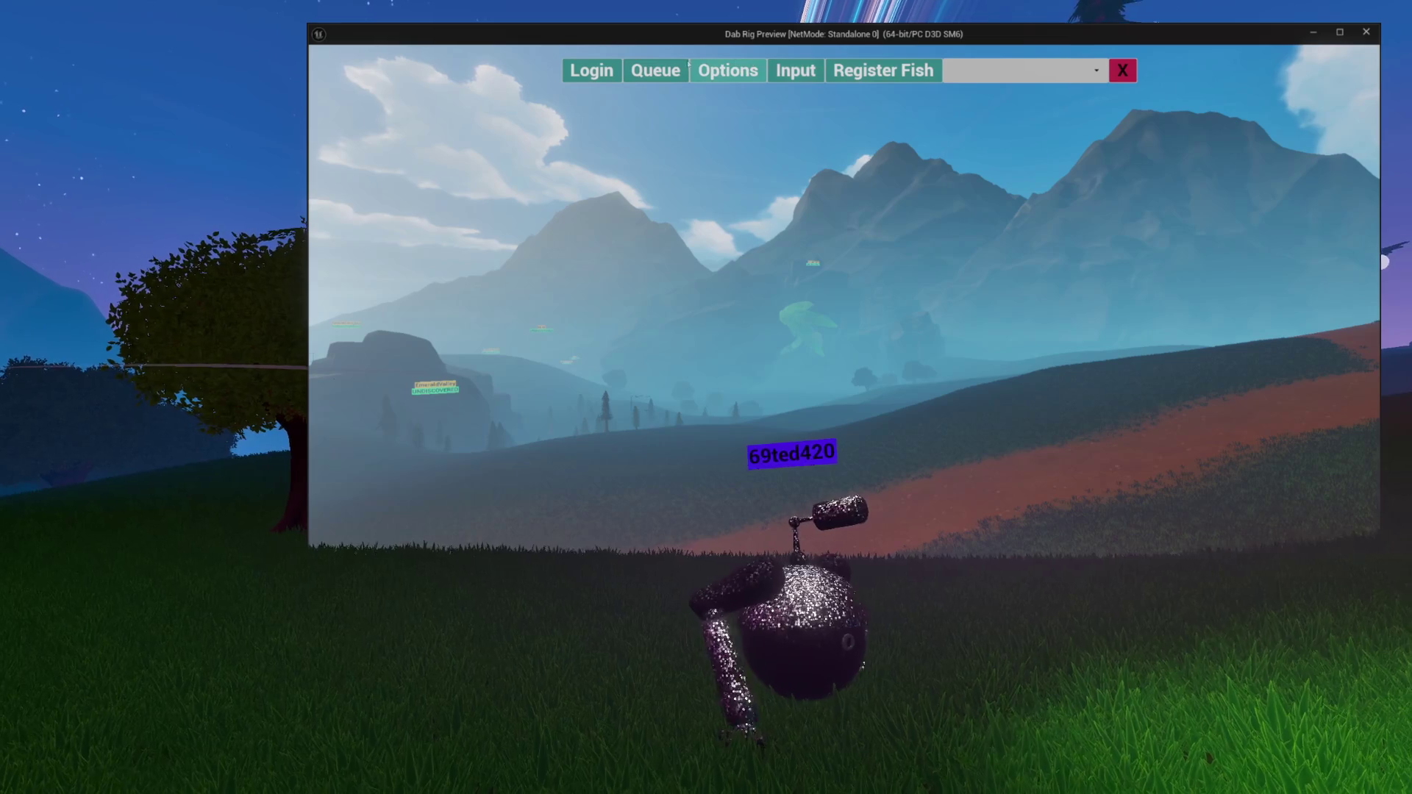
Show the game's message log and choose set task from the right-click command list
{"action": "key", "text": "d"}
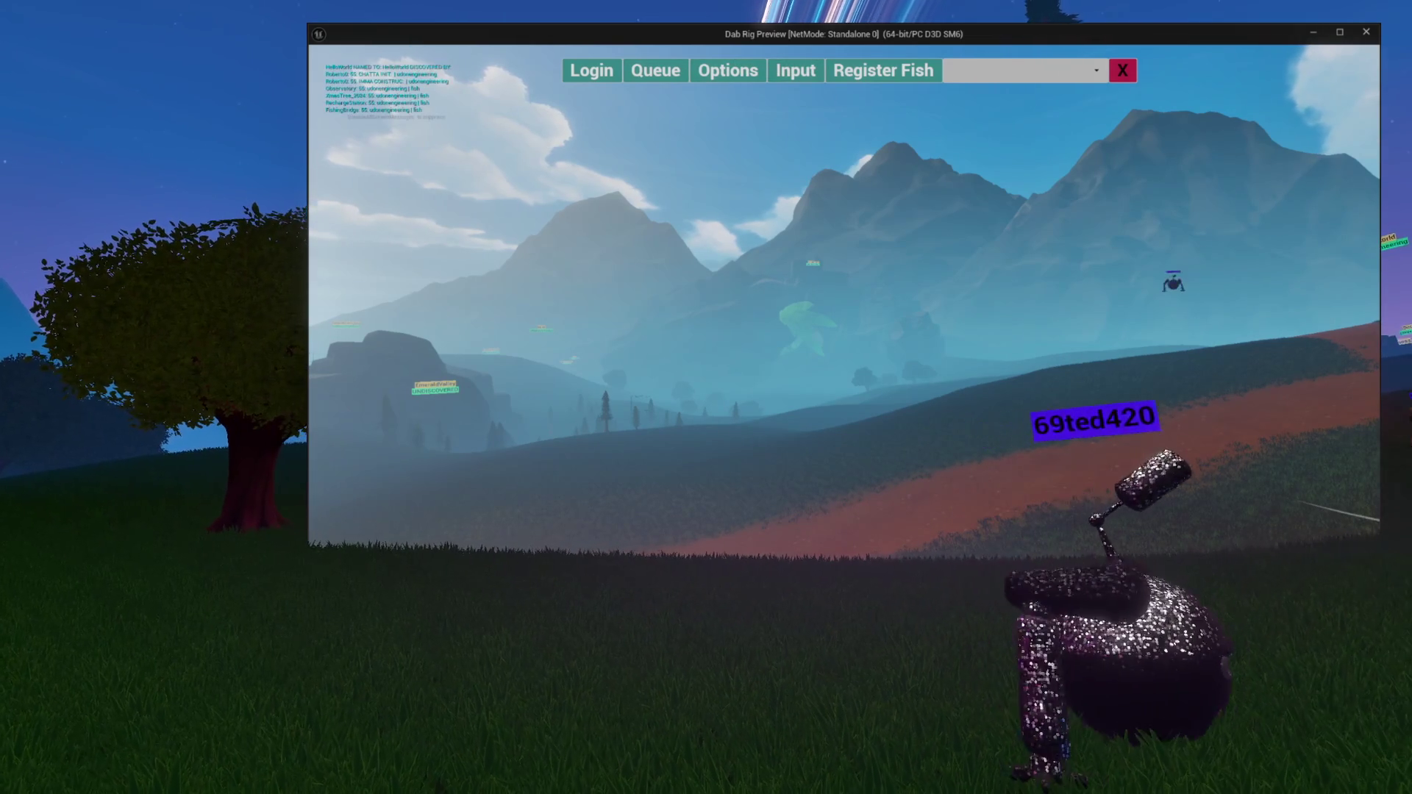
{"action": "right_click", "coordinate": [532, 383]}
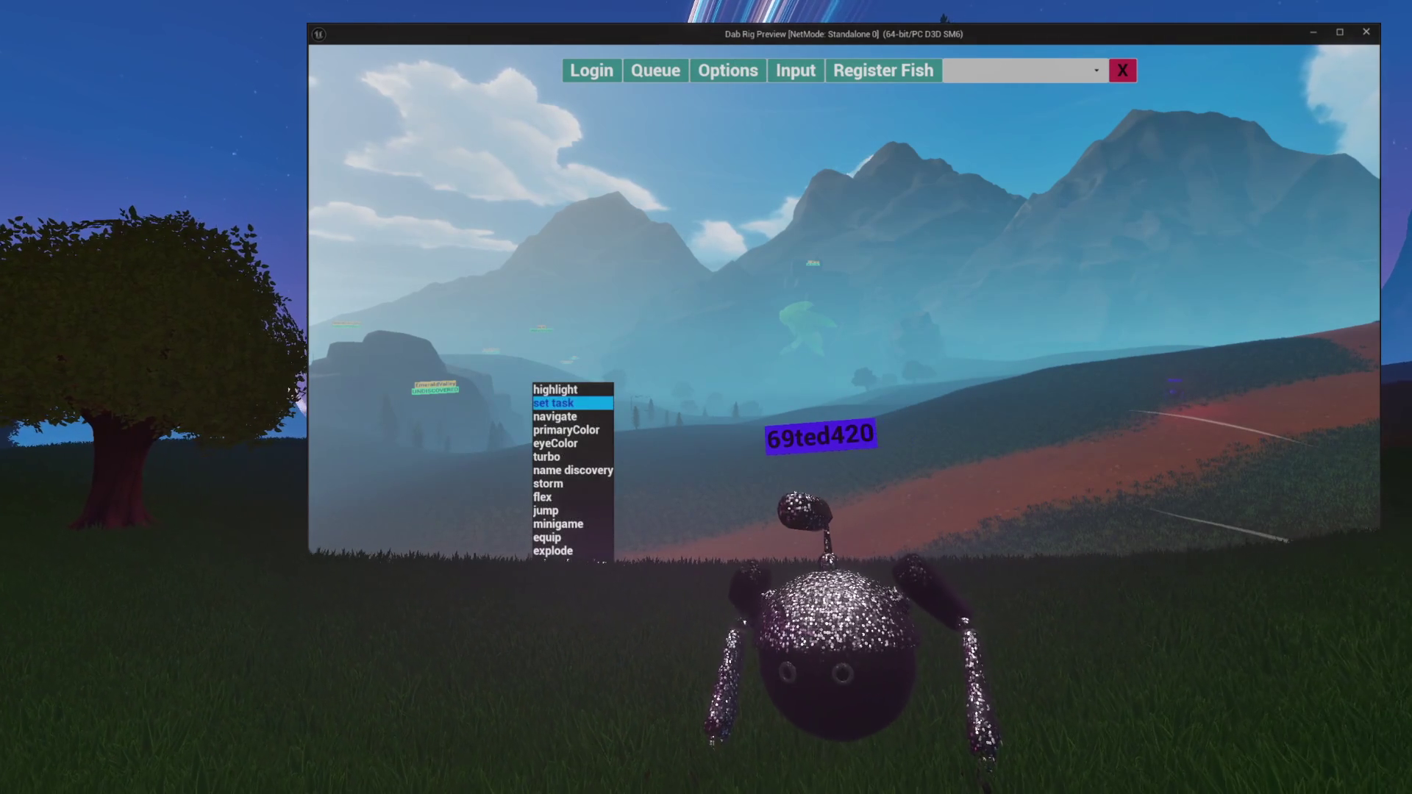
{"action": "left_click", "coordinate": [553, 403]}
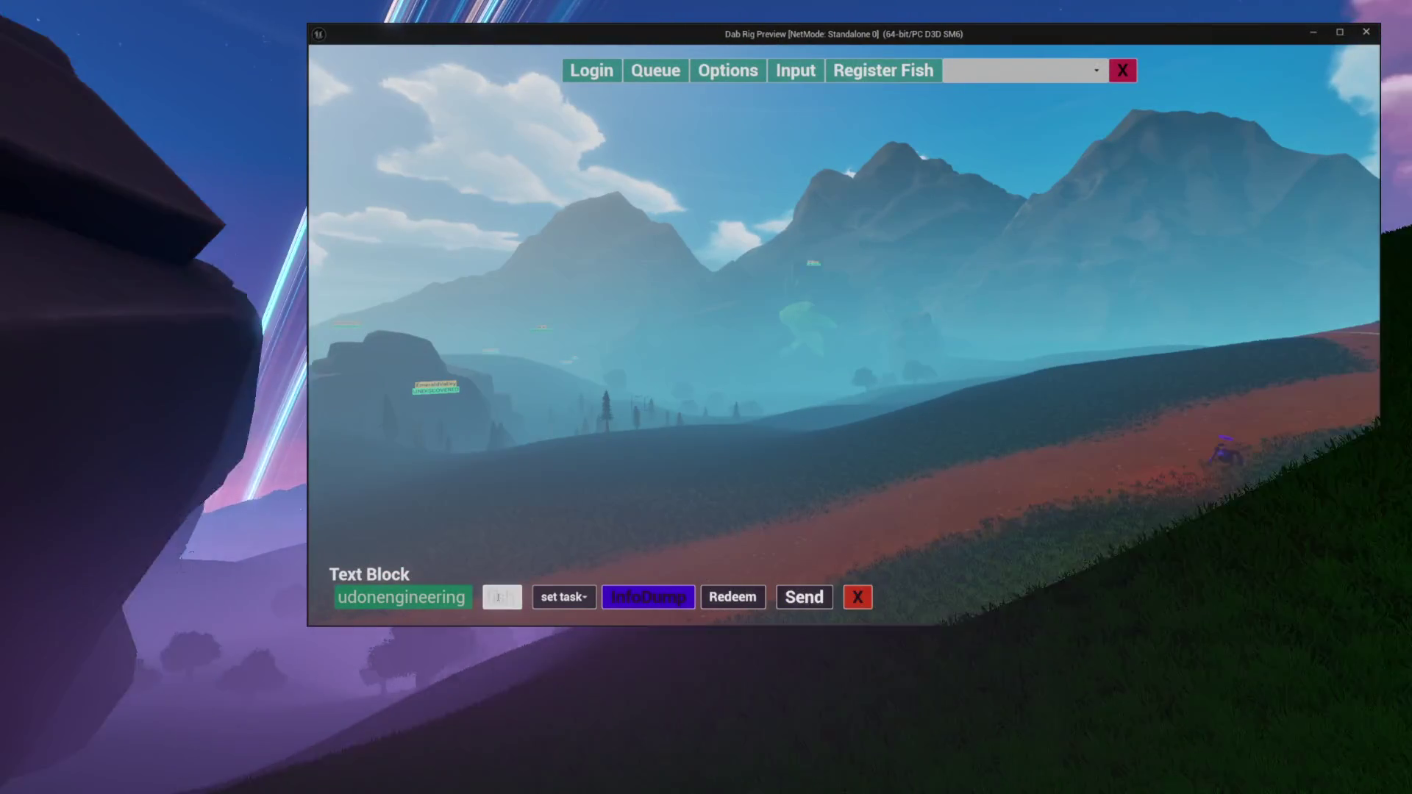
Change the chat command to !kaijuspawn with an argument and send it
{"action": "left_click", "coordinate": [501, 597]}
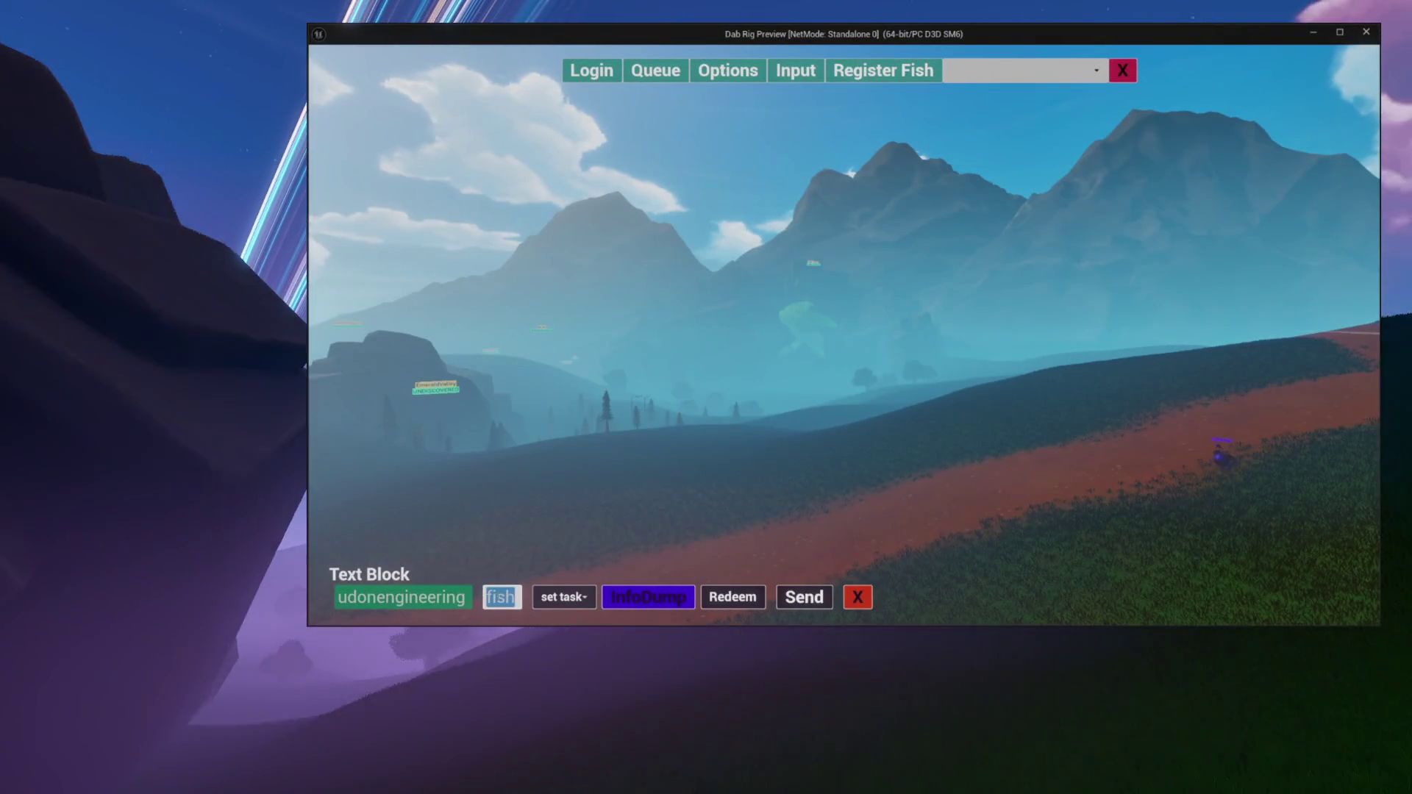
{"action": "key", "text": "BackSpace"}
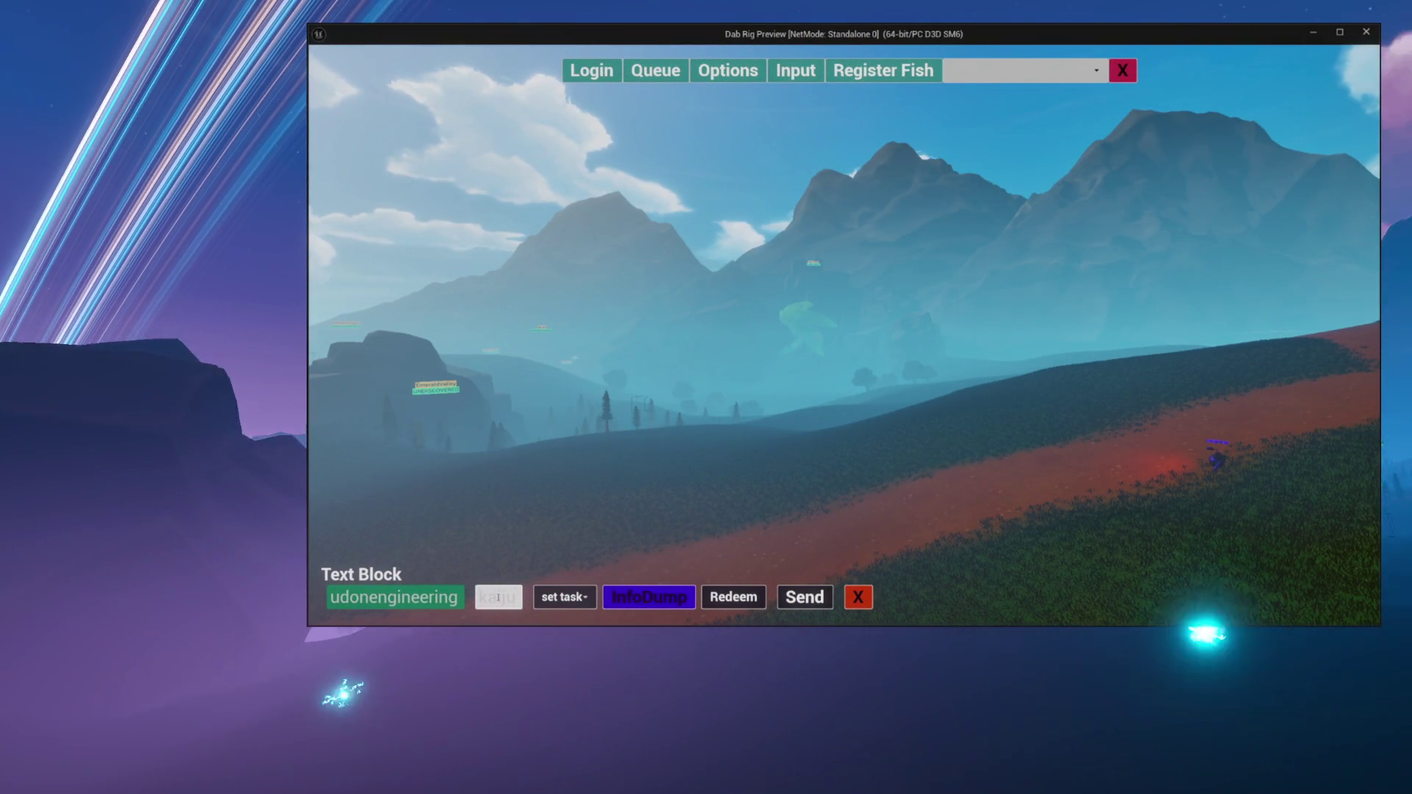
{"action": "type", "text": "spawn"}
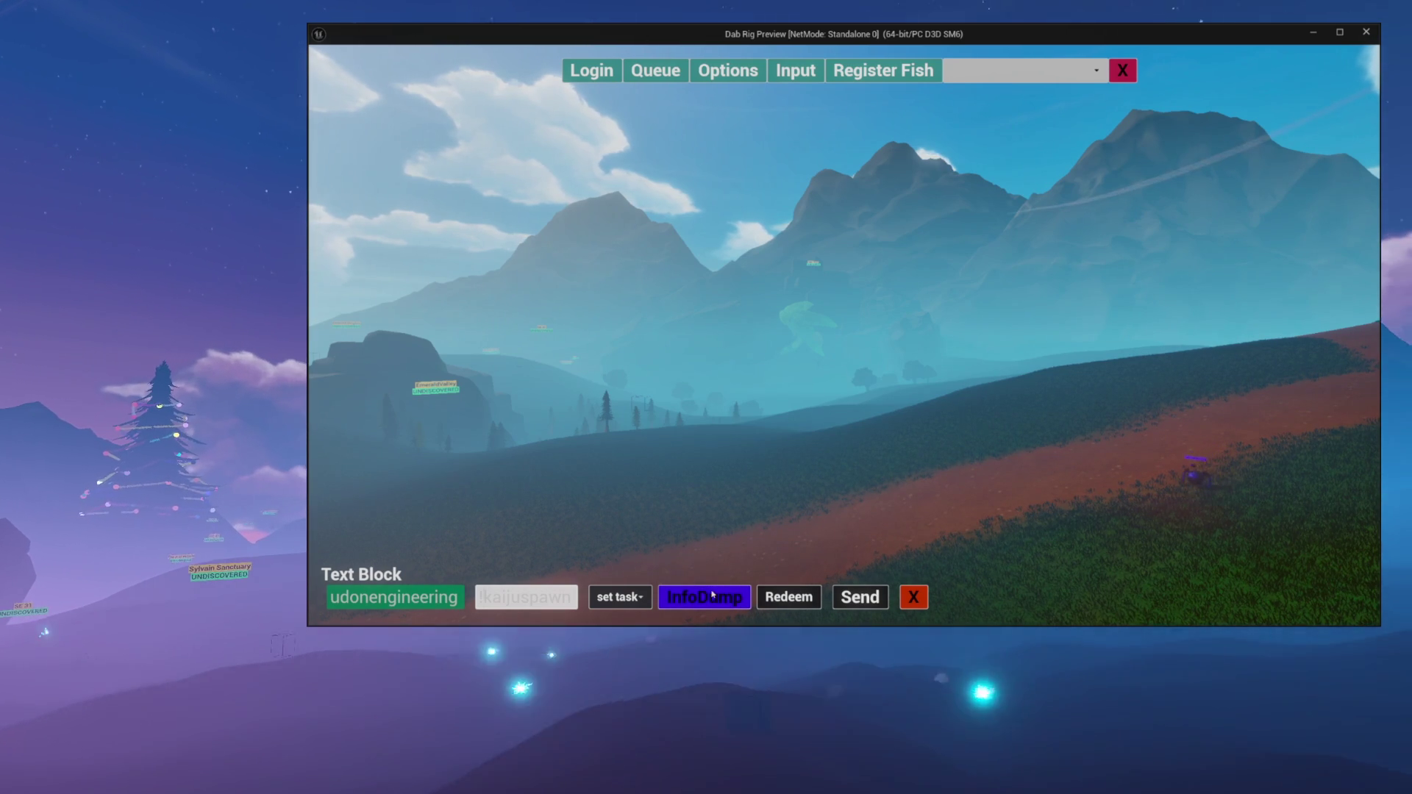
{"action": "left_click", "coordinate": [859, 594]}
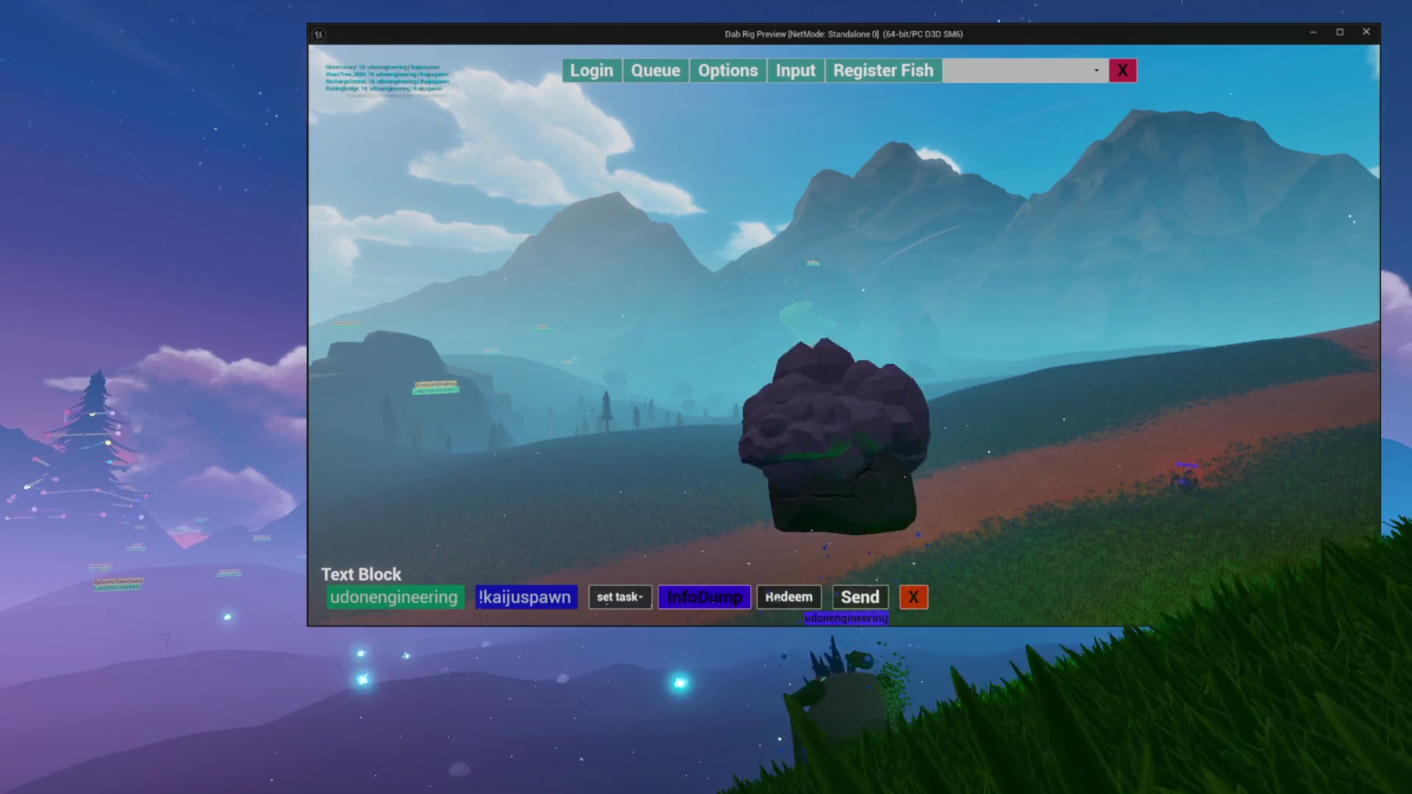
{"action": "left_click", "coordinate": [558, 594]}
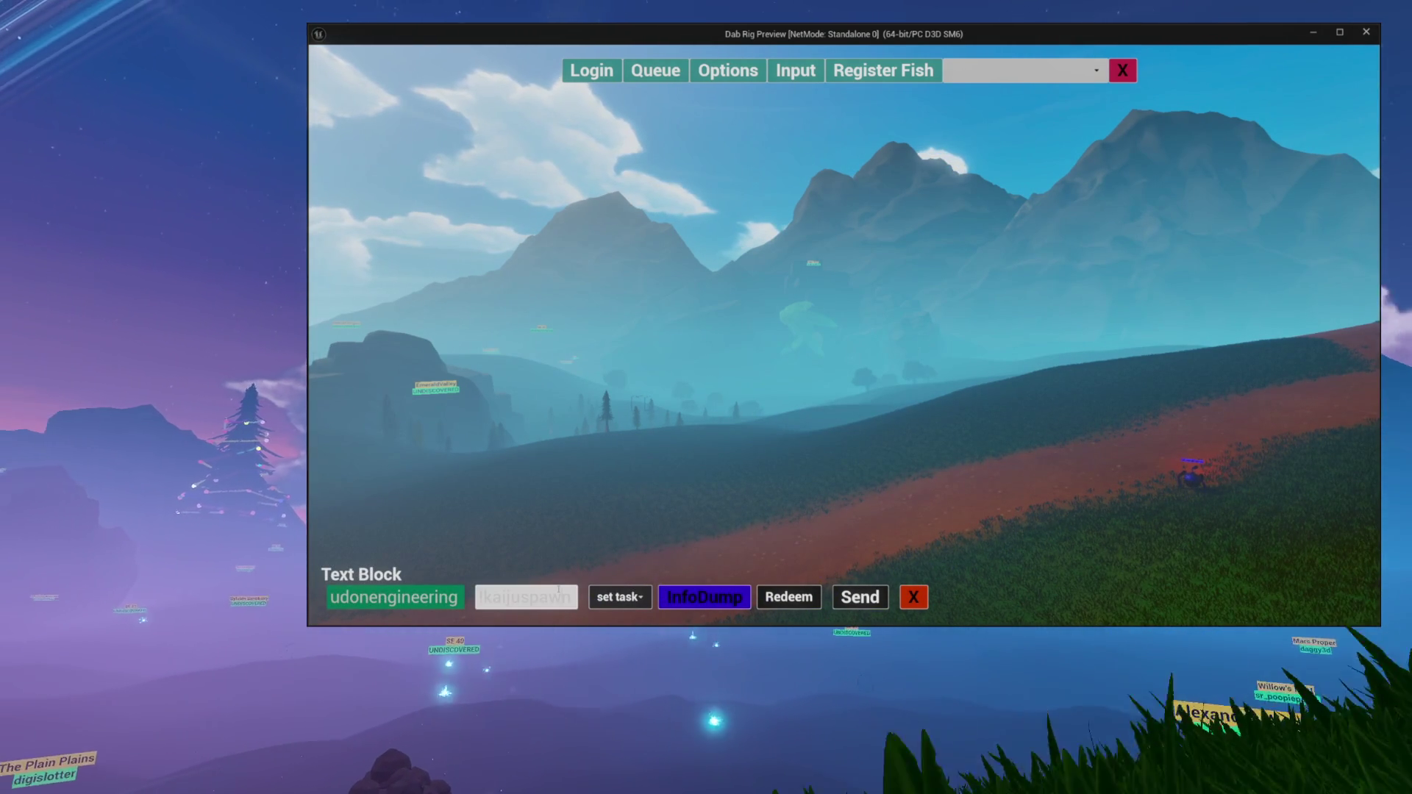
{"action": "type", "text": " ngiodsng"}
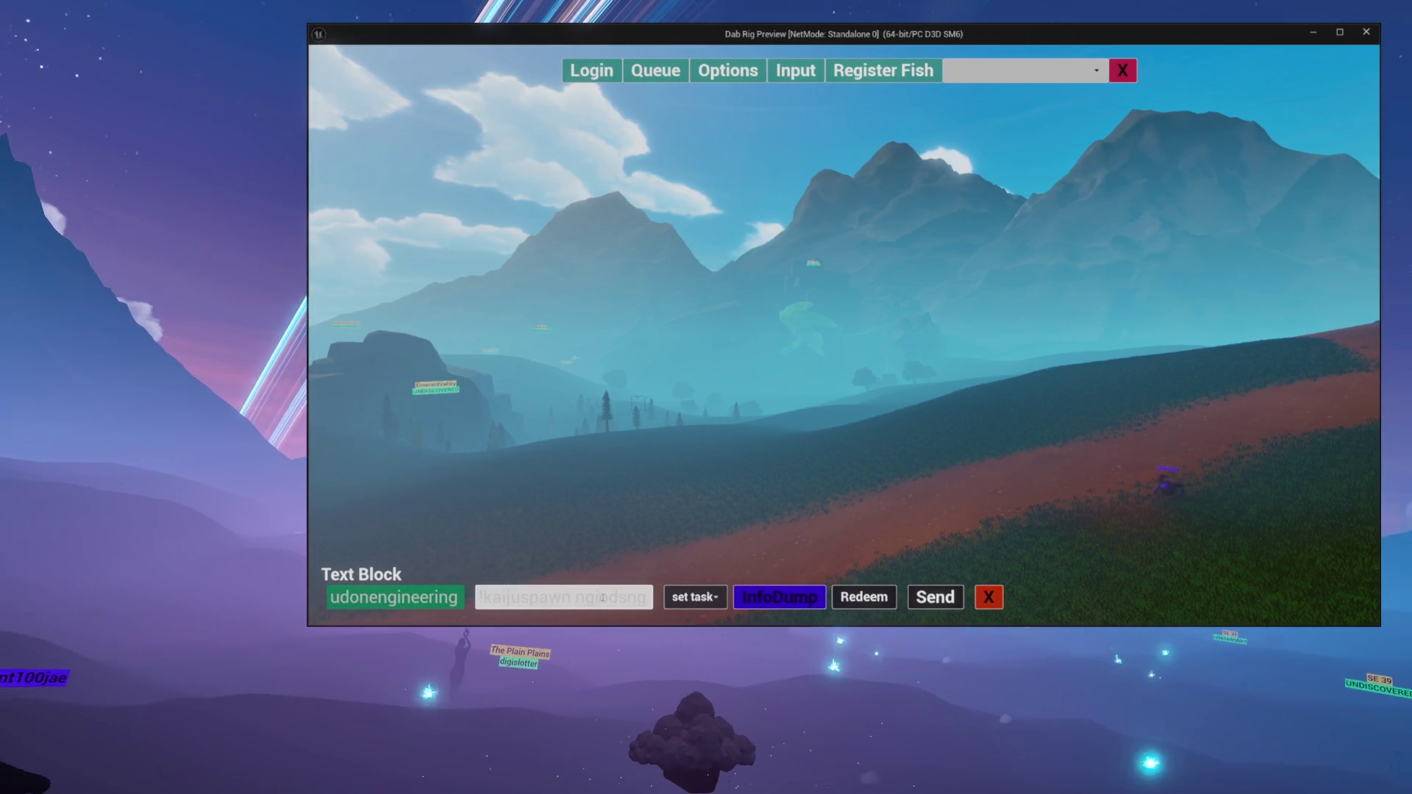
{"action": "left_click", "coordinate": [761, 593]}
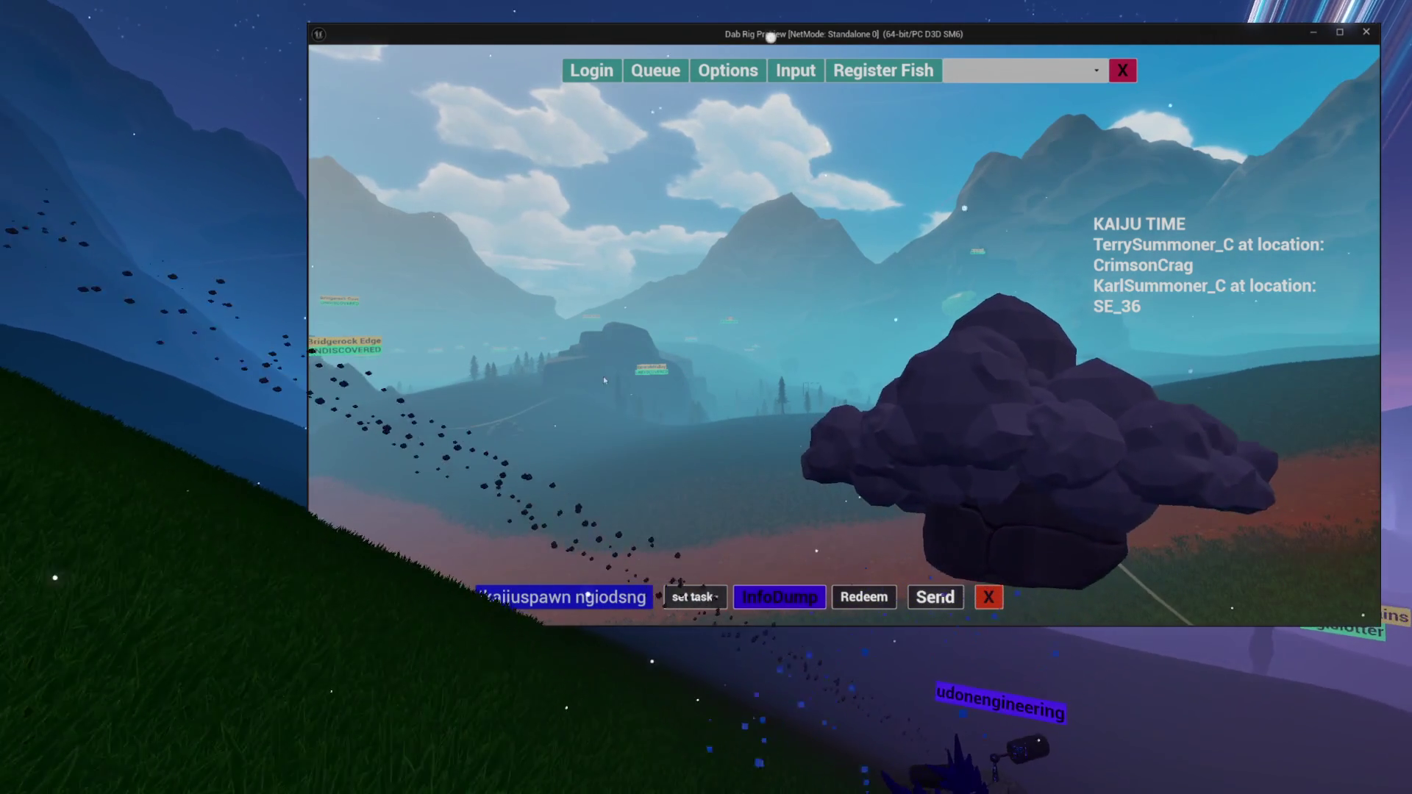
Hide the bottom command bar and top menu bar, then toggle the debug camera on and off
{"action": "left_click", "coordinate": [989, 596]}
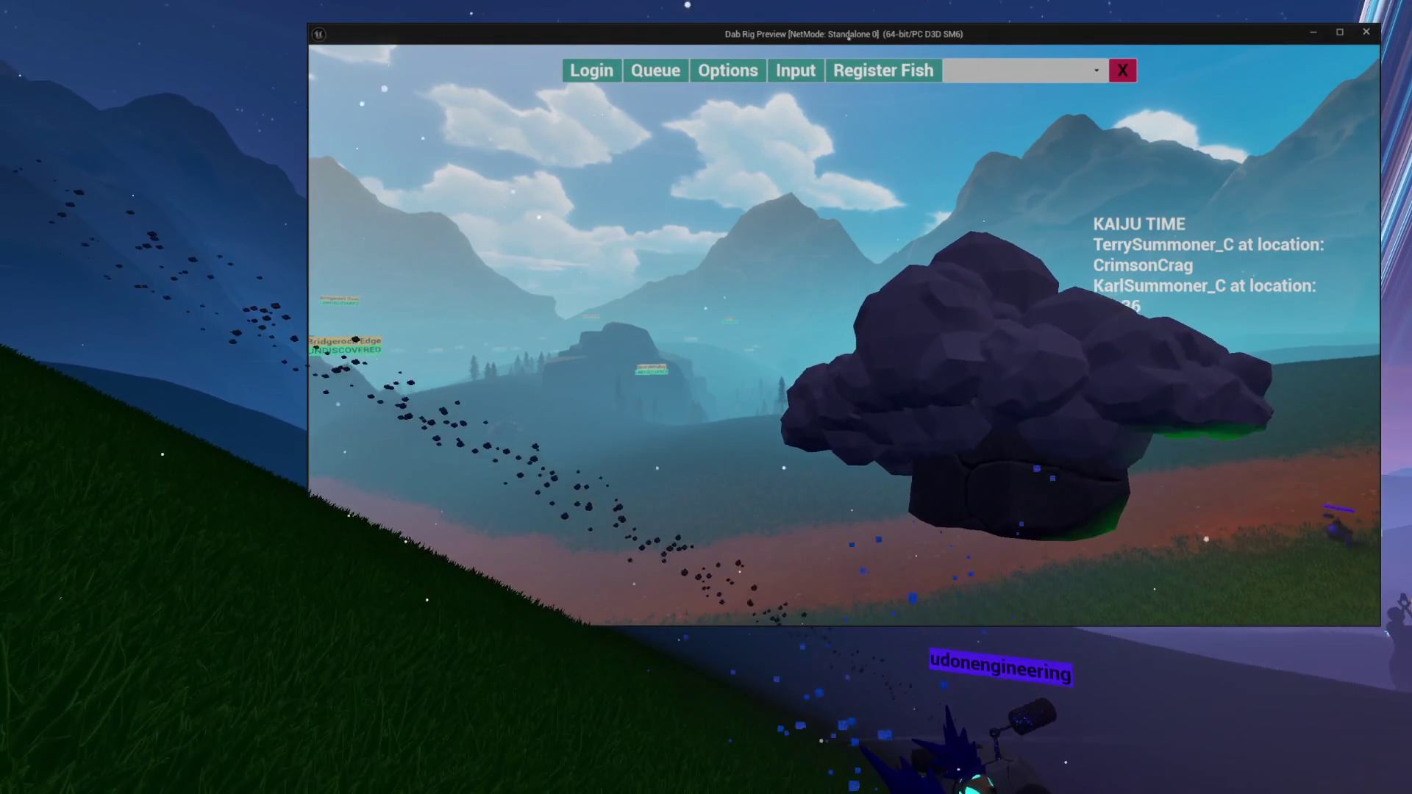
{"action": "left_click", "coordinate": [1122, 70]}
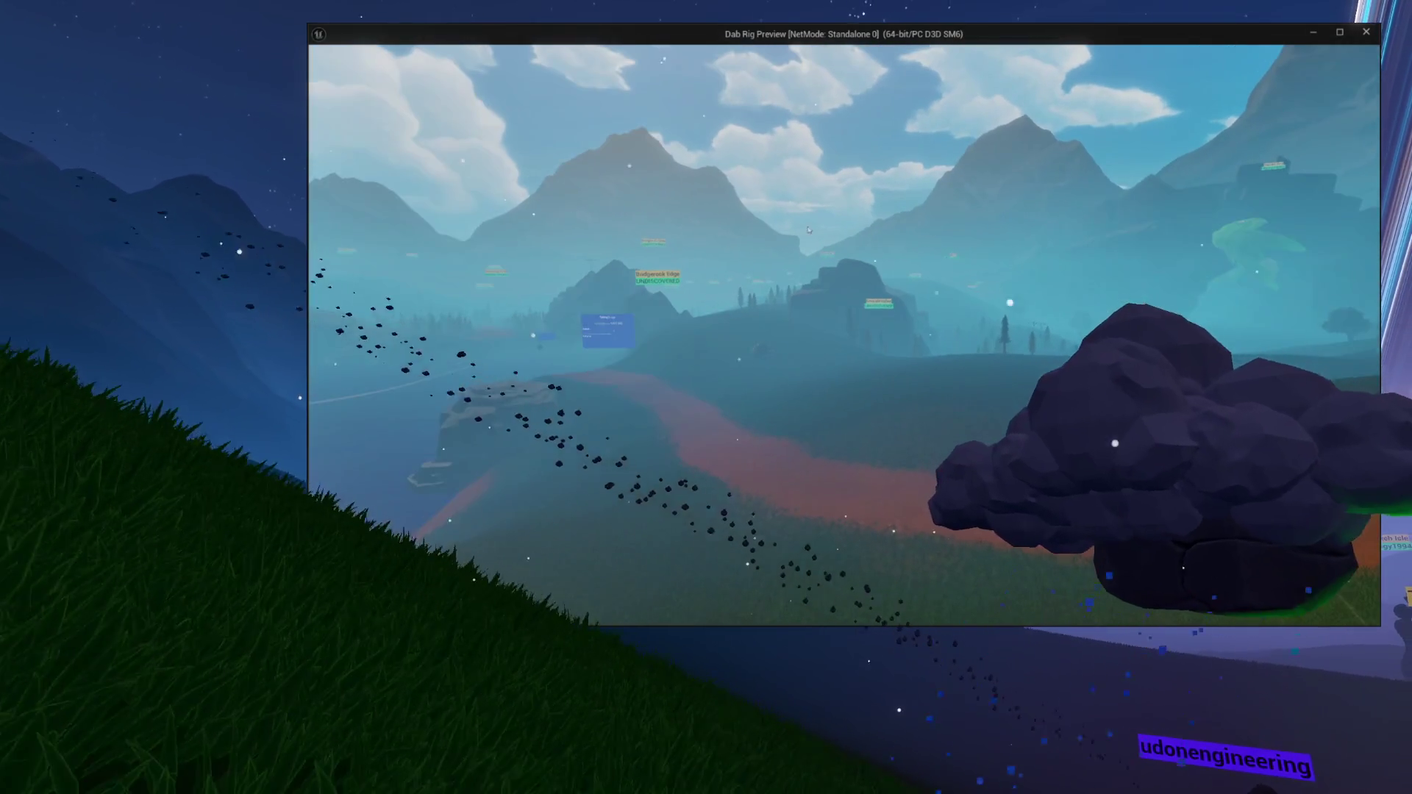
{"action": "key", "text": "Tab"}
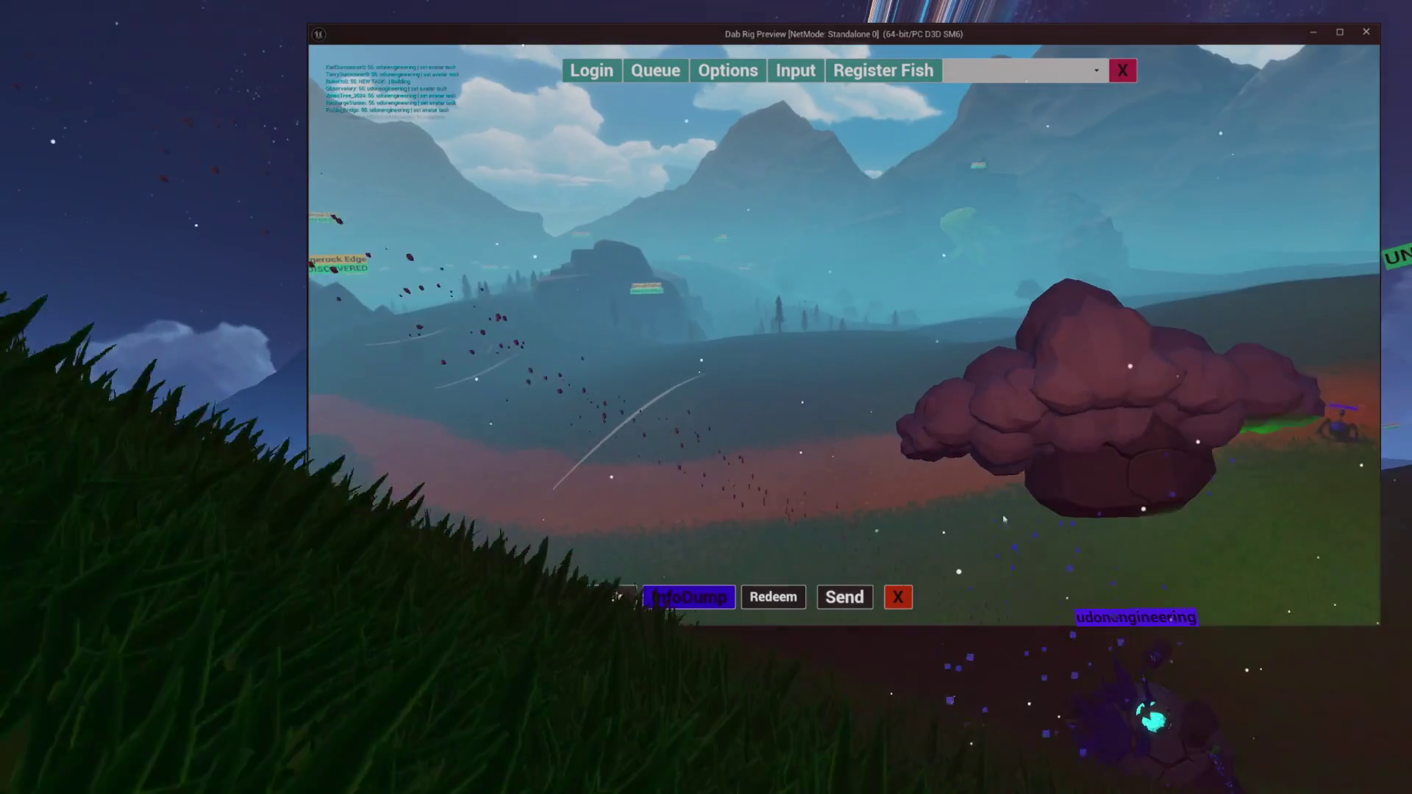
{"action": "key", "text": "semicolon"}
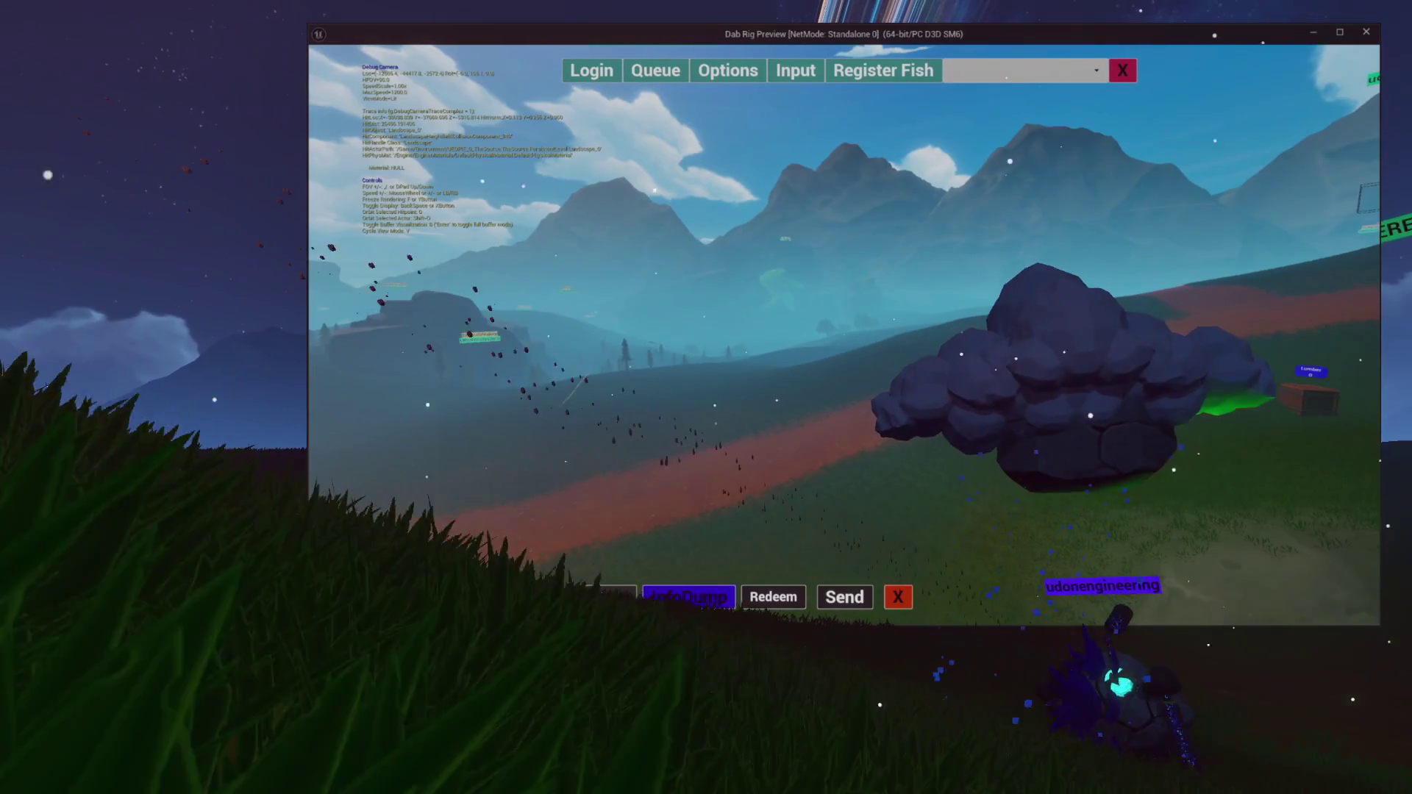
{"action": "key", "text": "semicolon"}
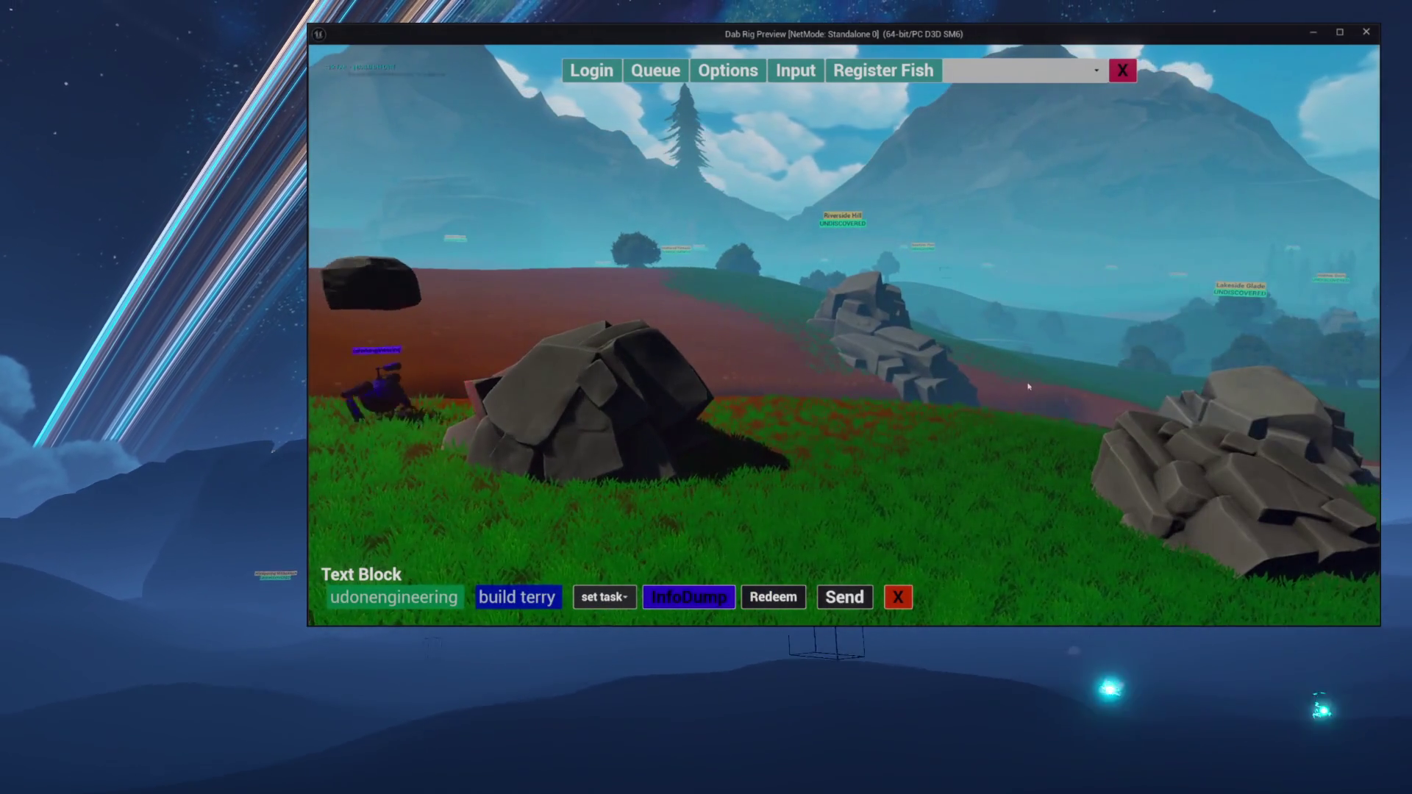
Send the build terry command and select the stray efefef text in the command field
{"action": "left_click", "coordinate": [557, 597]}
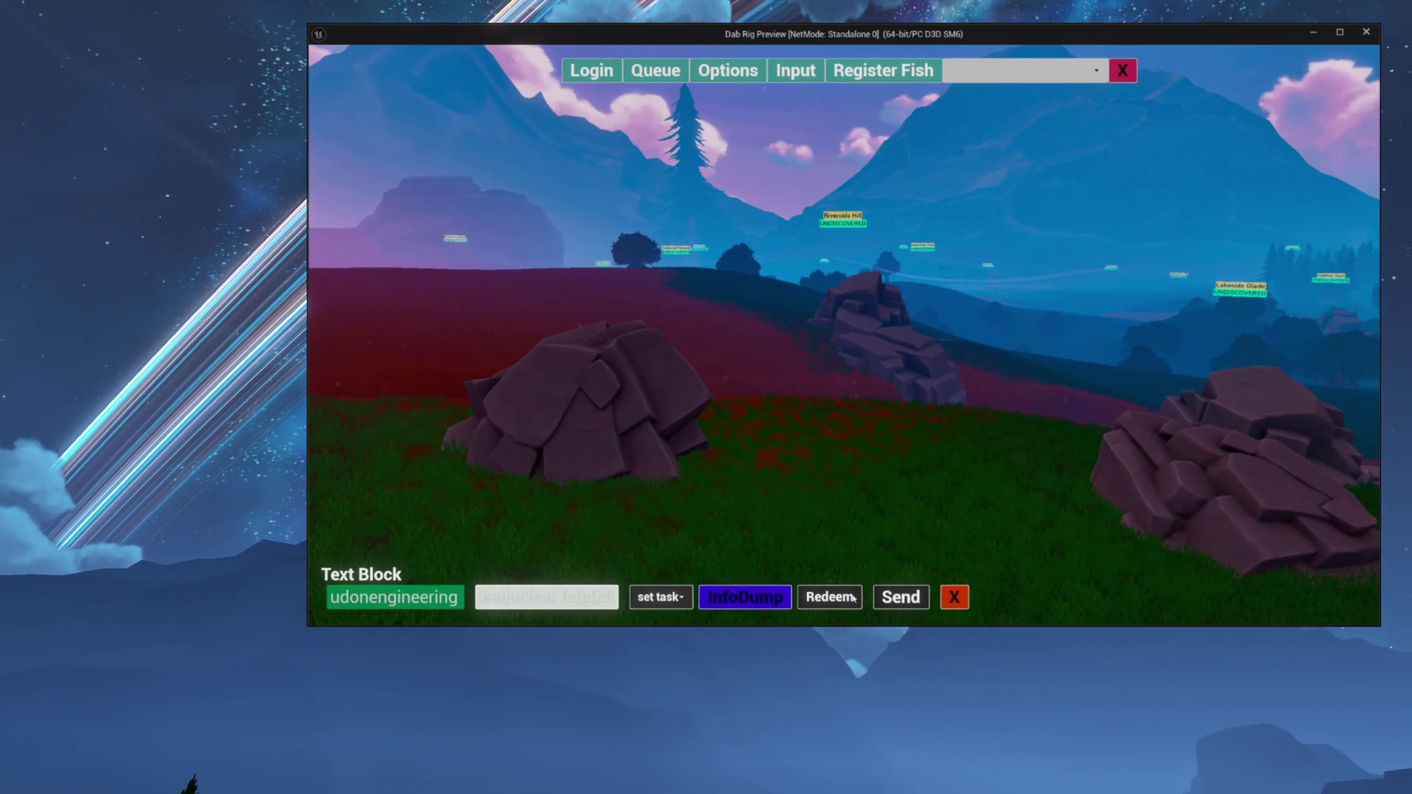
{"action": "left_click_drag", "start_coordinate": [565, 594], "coordinate": [652, 594]}
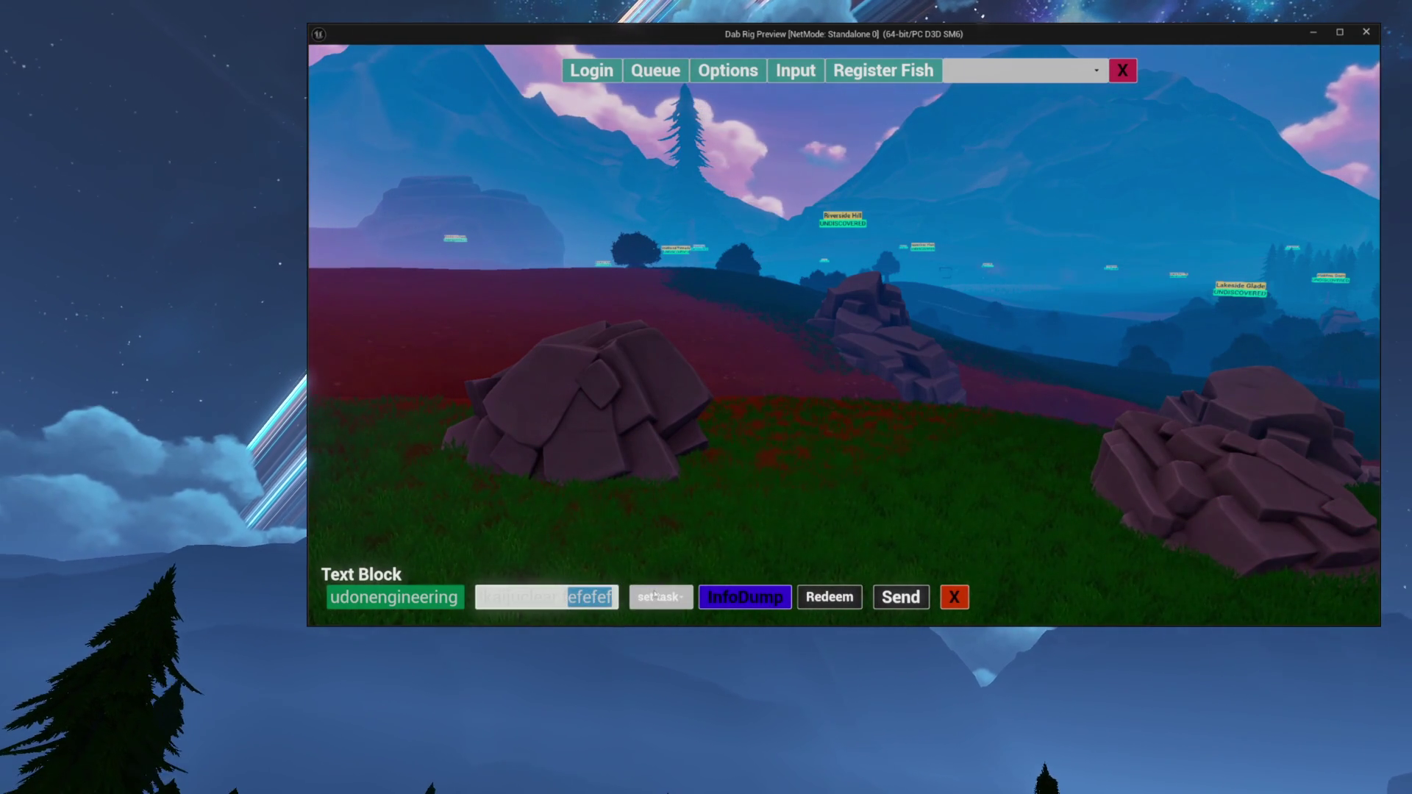
{"action": "left_click", "coordinate": [655, 594]}
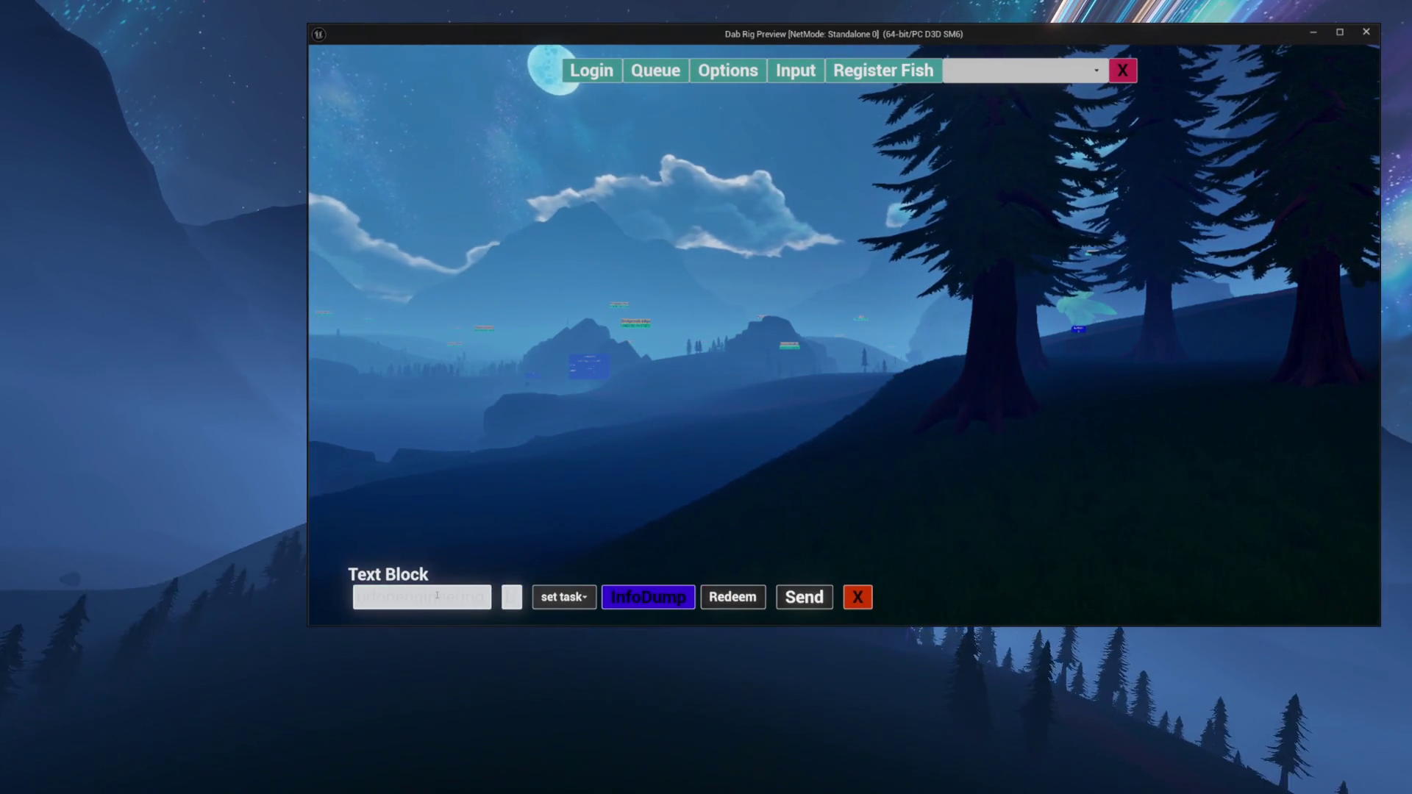
Commit the build terry message and switch its command type from set task to highlight
{"action": "type", "text": "to"}
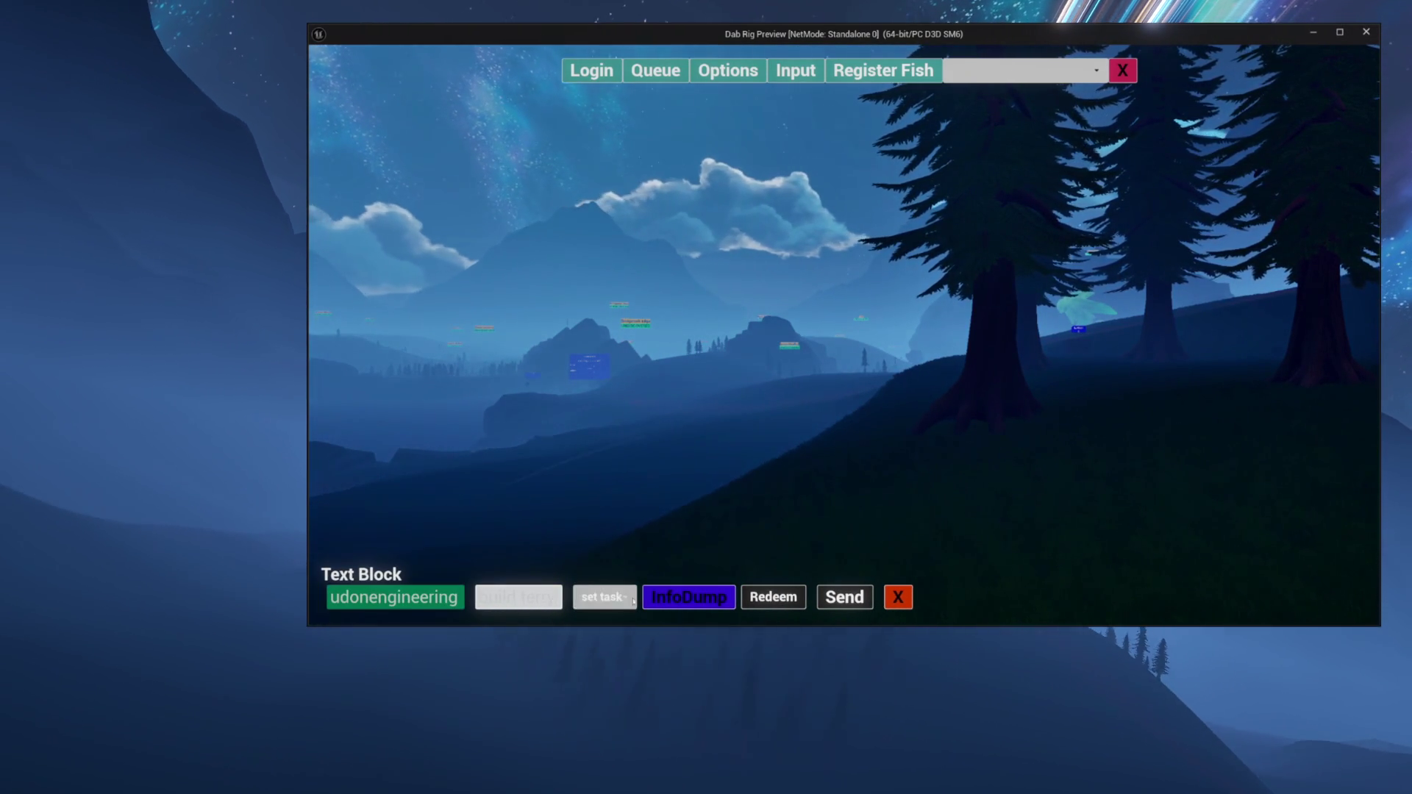
{"action": "key", "text": "Return"}
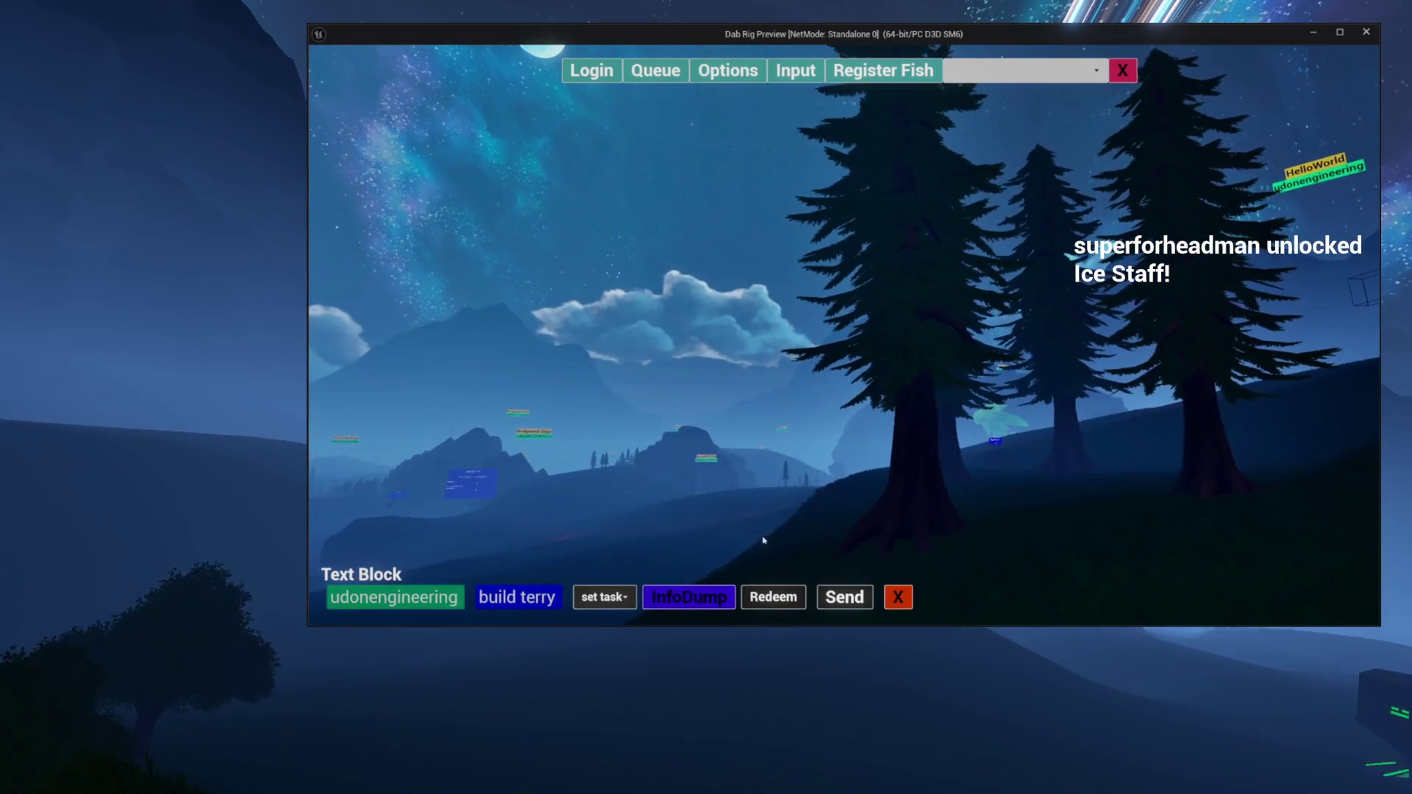
{"action": "left_click", "coordinate": [604, 597]}
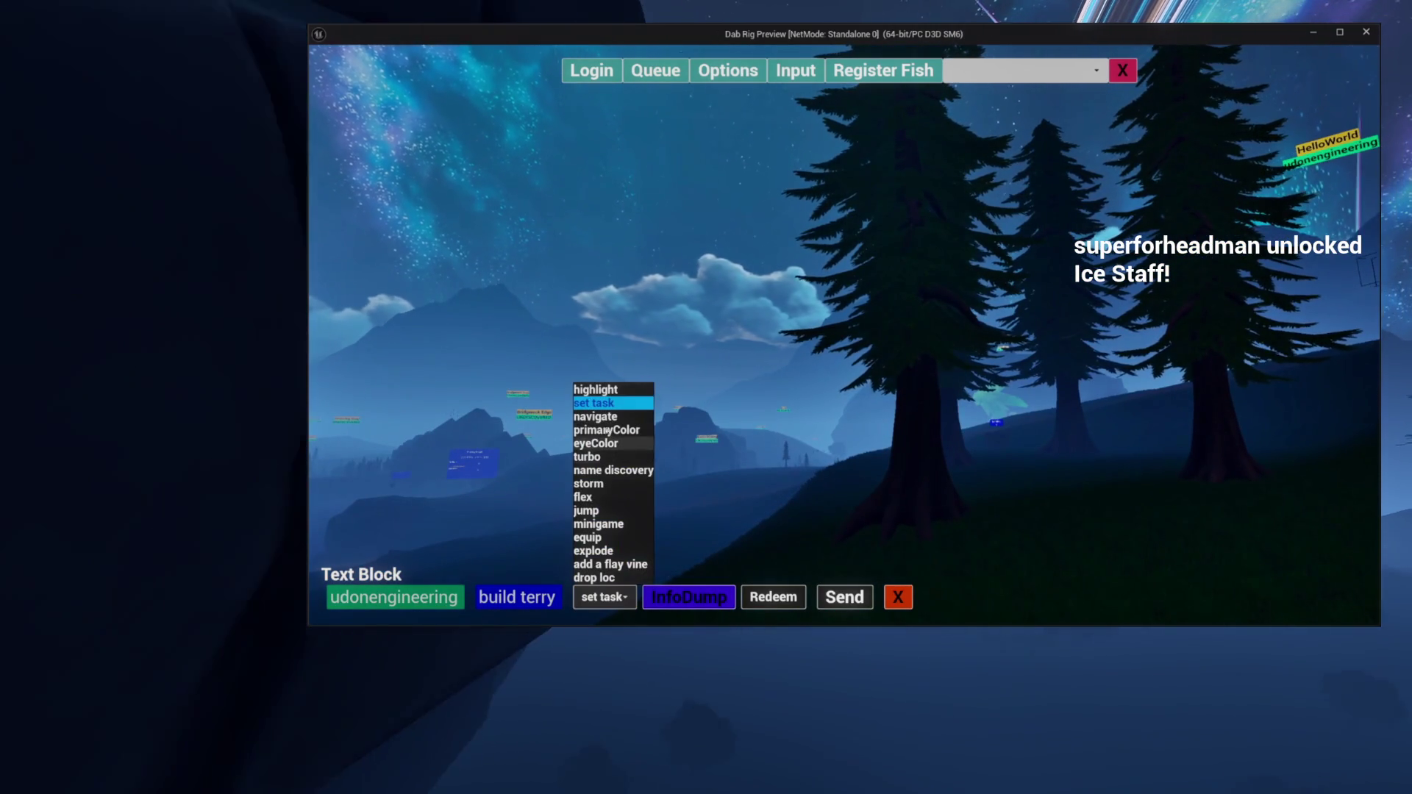
{"action": "left_click", "coordinate": [606, 390]}
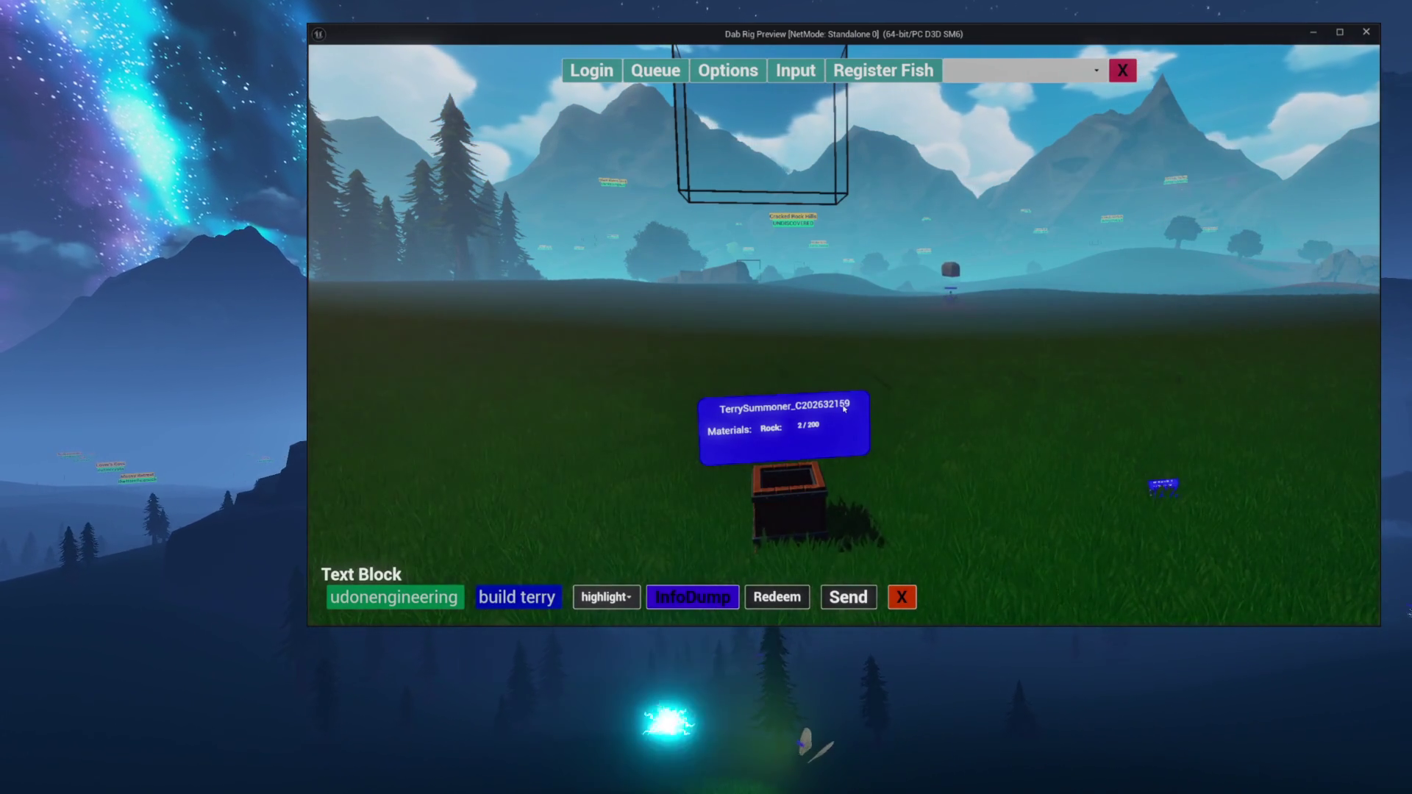
Swing the game camera back until the TerrySummoner box and its rock count are visible
{"action": "left_click_drag", "start_coordinate": [844, 408], "coordinate": [844, 410]}
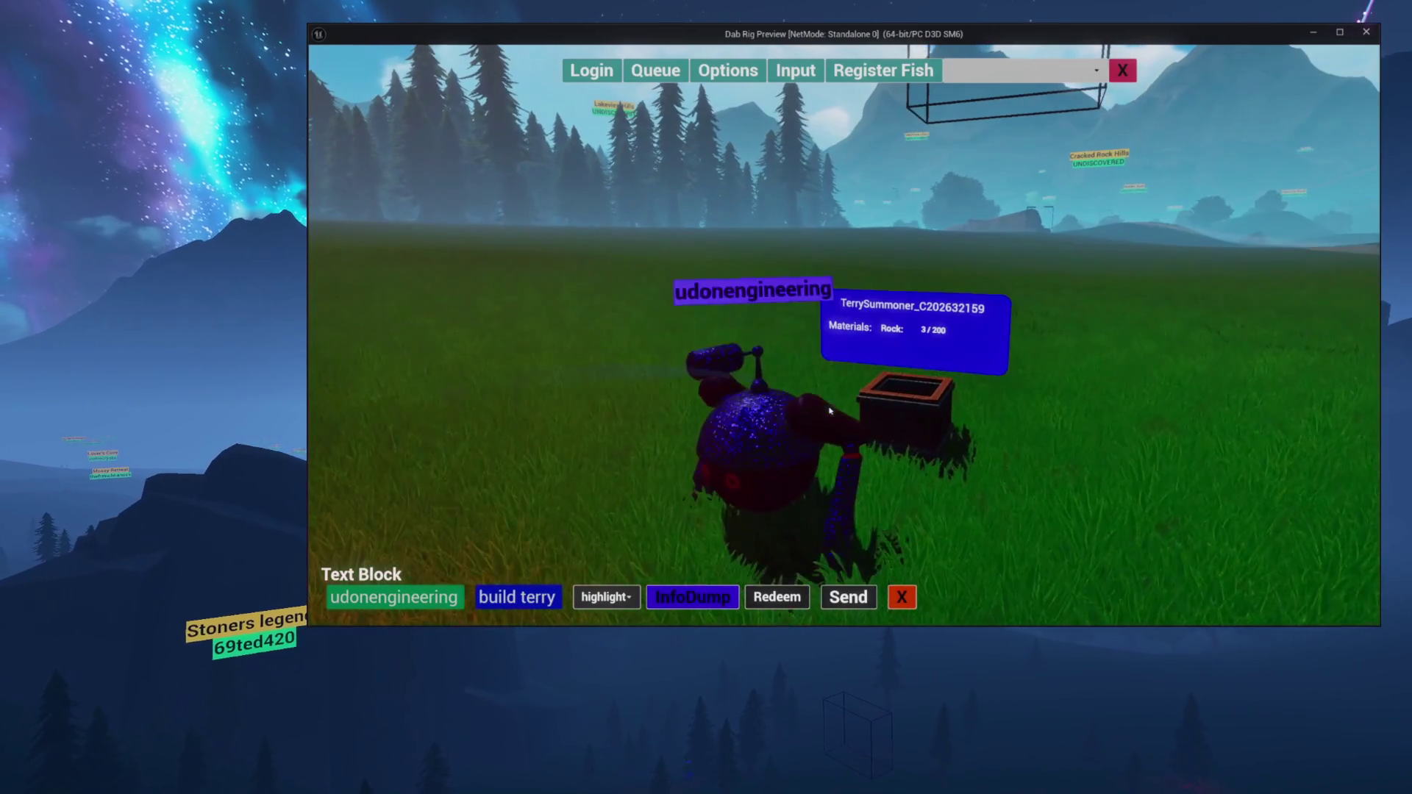
{"action": "left_click_drag", "start_coordinate": [829, 411], "coordinate": [831, 407]}
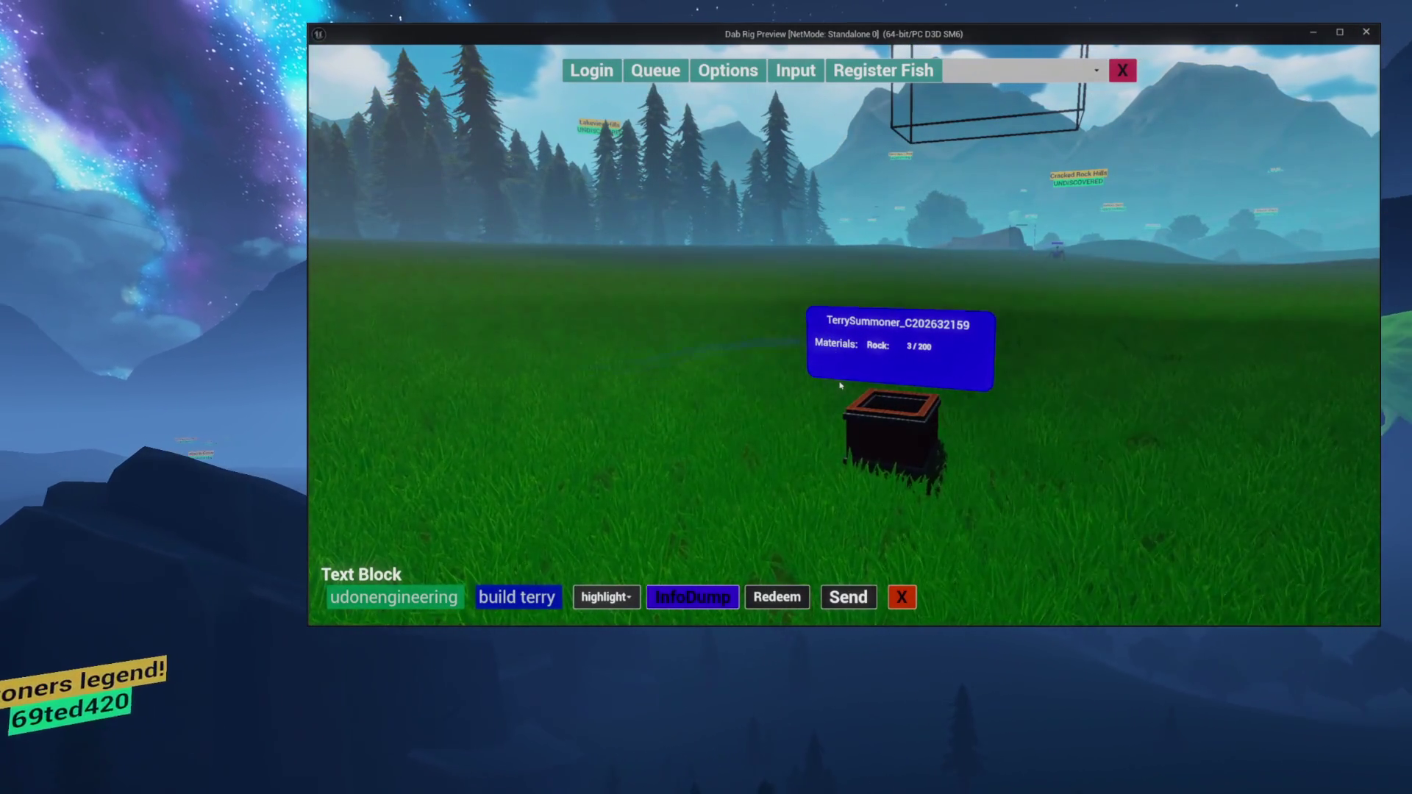
{"action": "left_click_drag", "start_coordinate": [688, 464], "coordinate": [709, 452]}
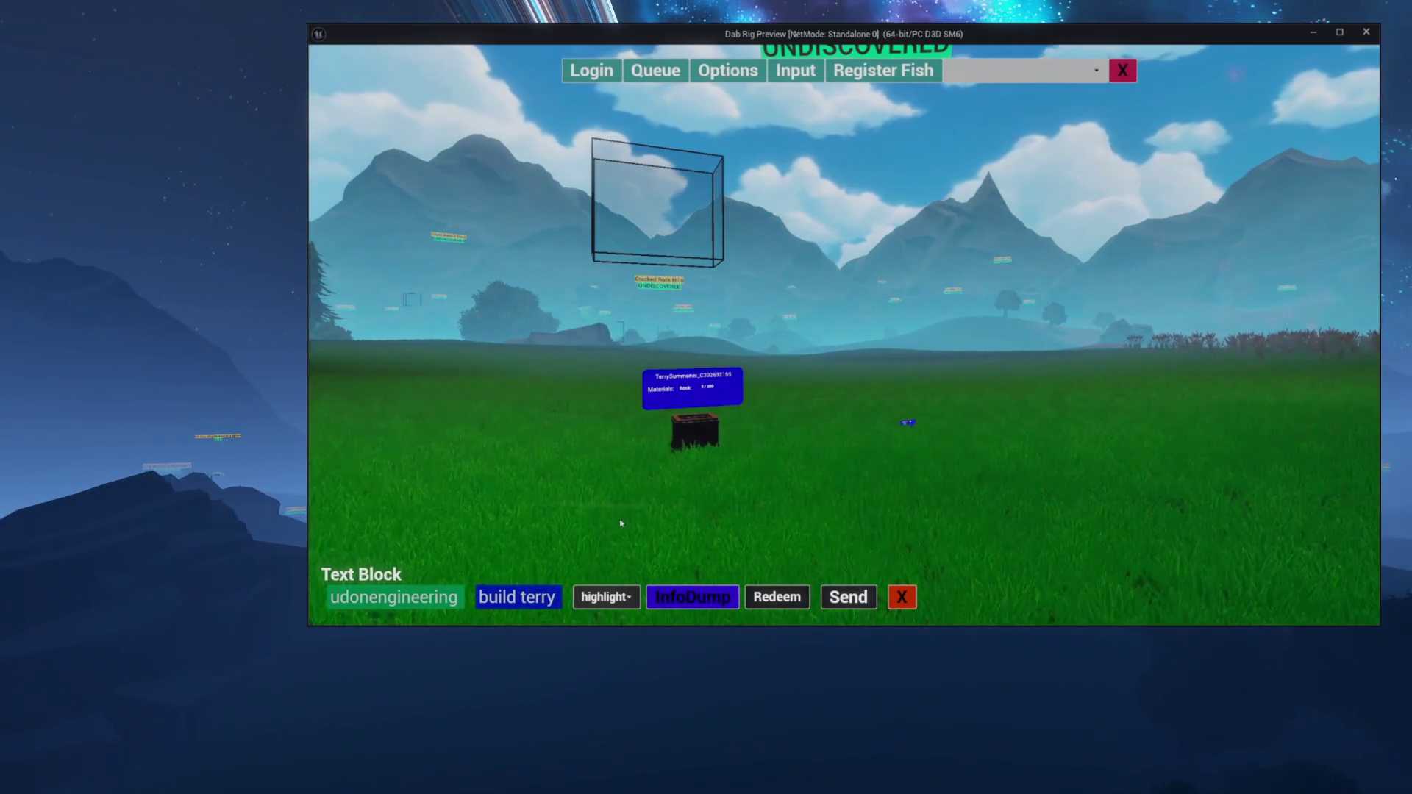
{"action": "left_click", "coordinate": [521, 588]}
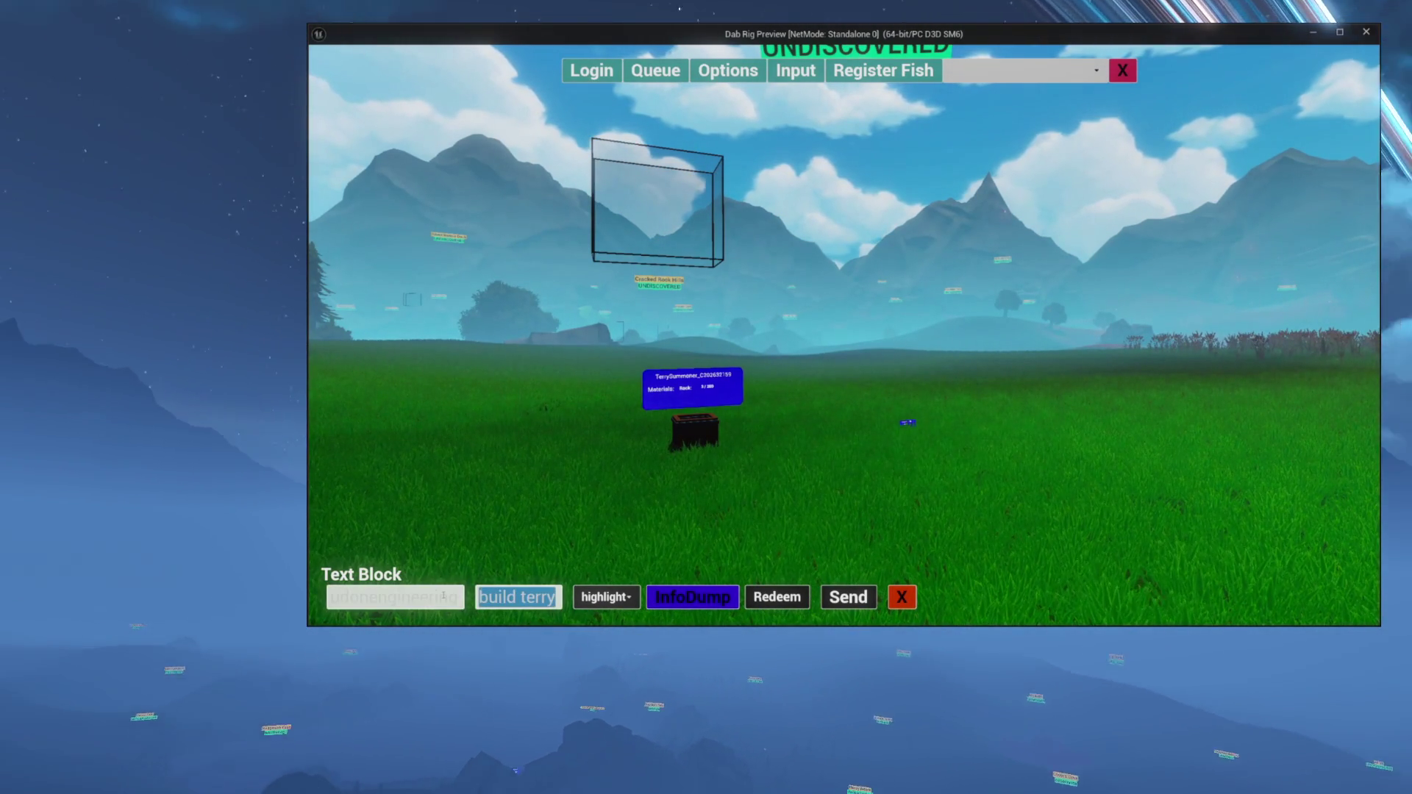
Replace the build terry text with a kaijucall command plus argument and hide the top menu bar
{"action": "key", "text": "BackSpace"}
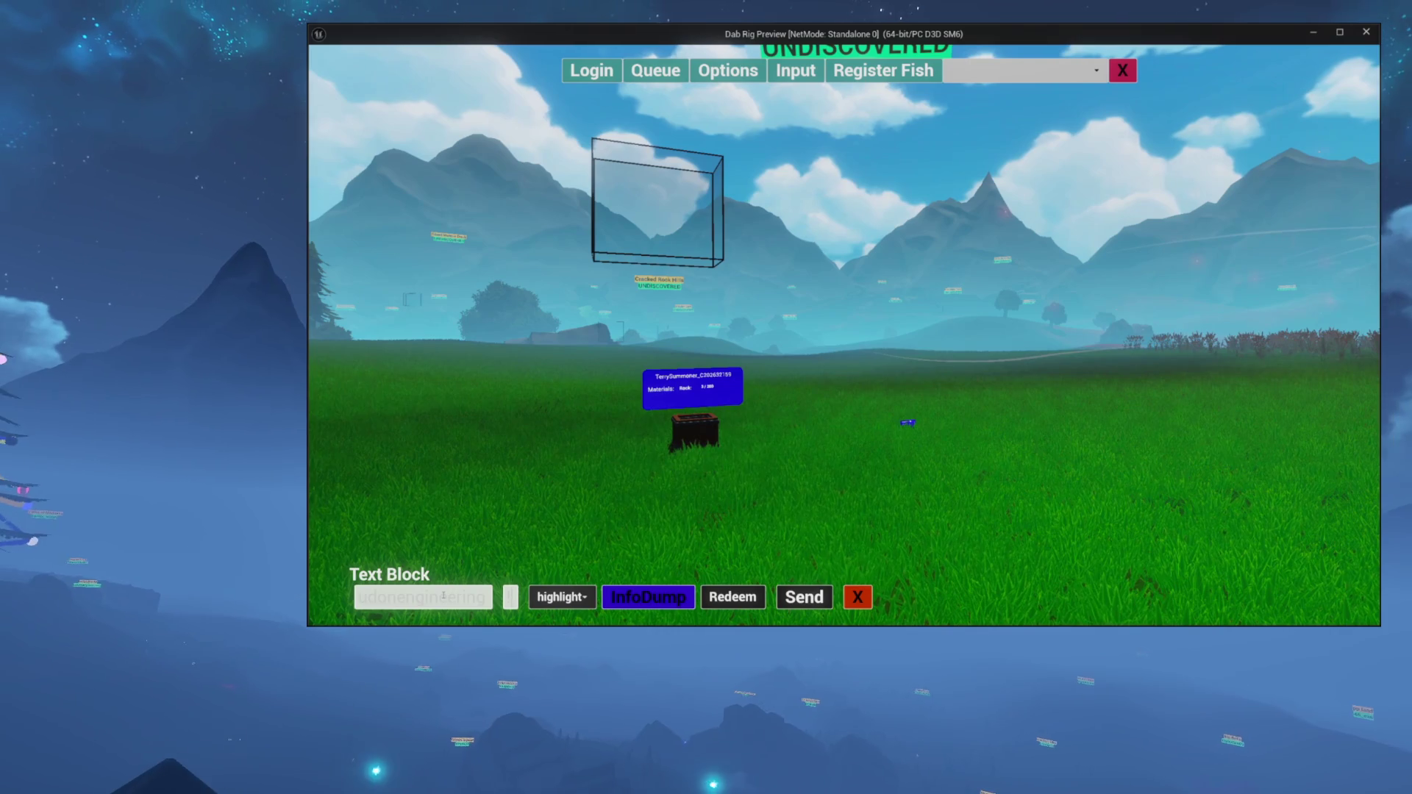
{"action": "type", "text": "kaijucall h"}
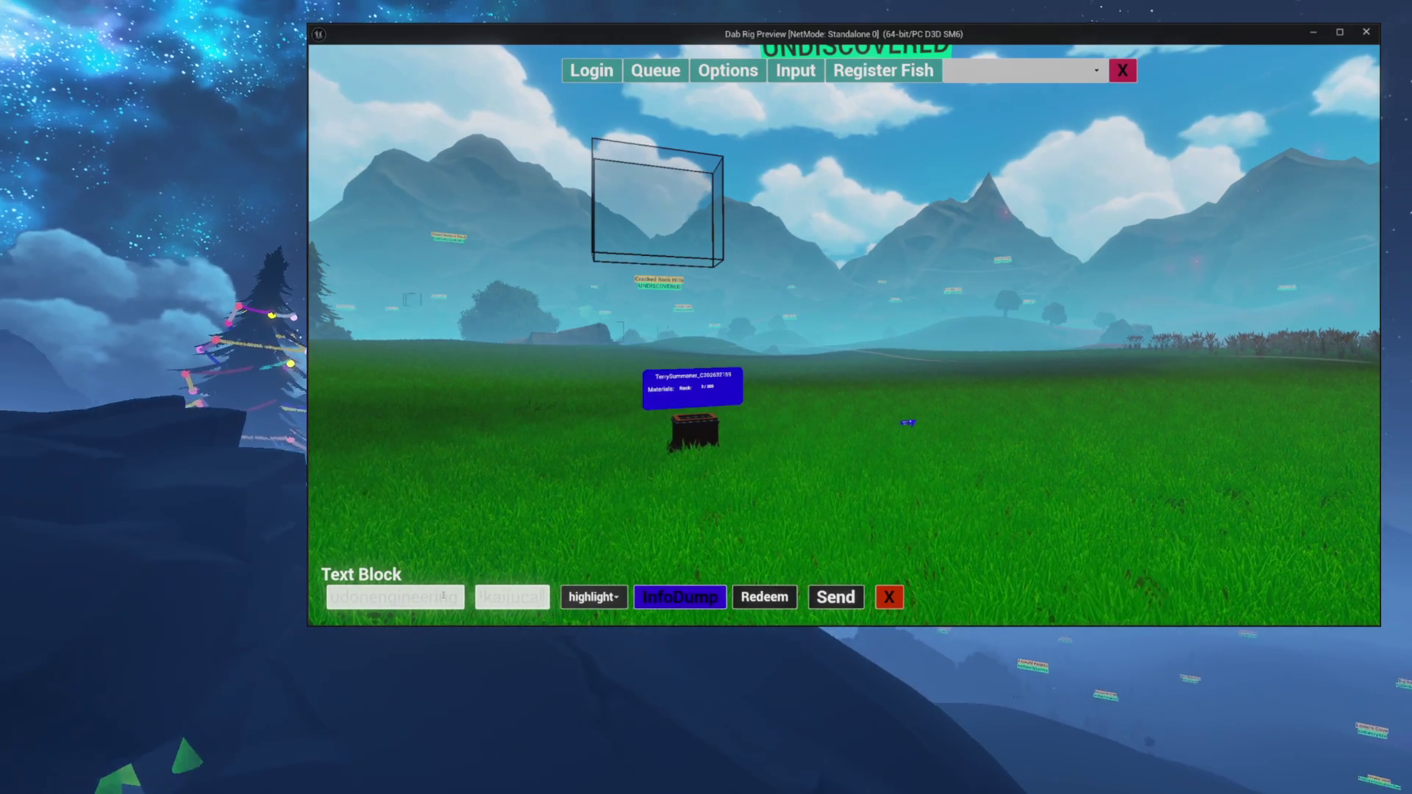
{"action": "type", "text": "uub"}
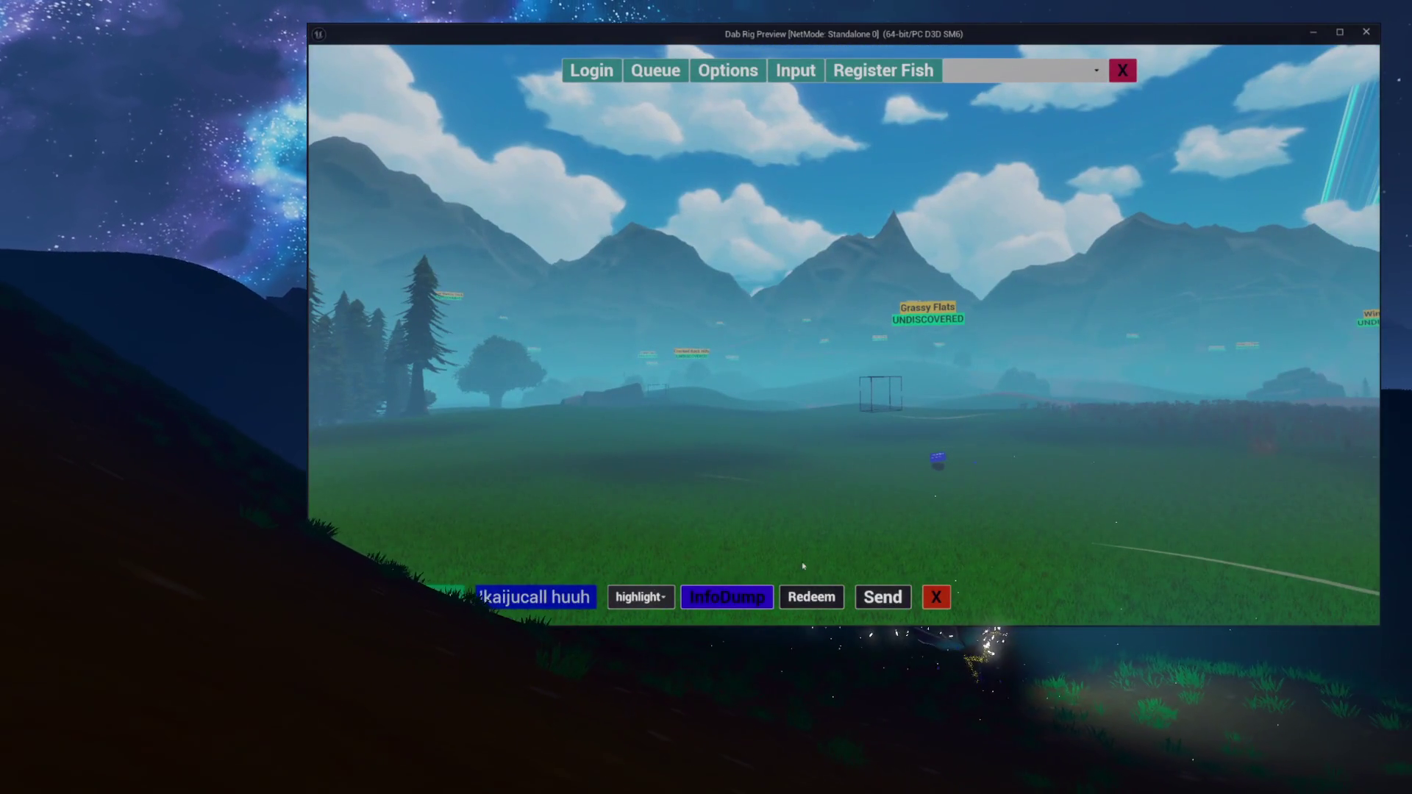
{"action": "left_click", "coordinate": [1132, 73]}
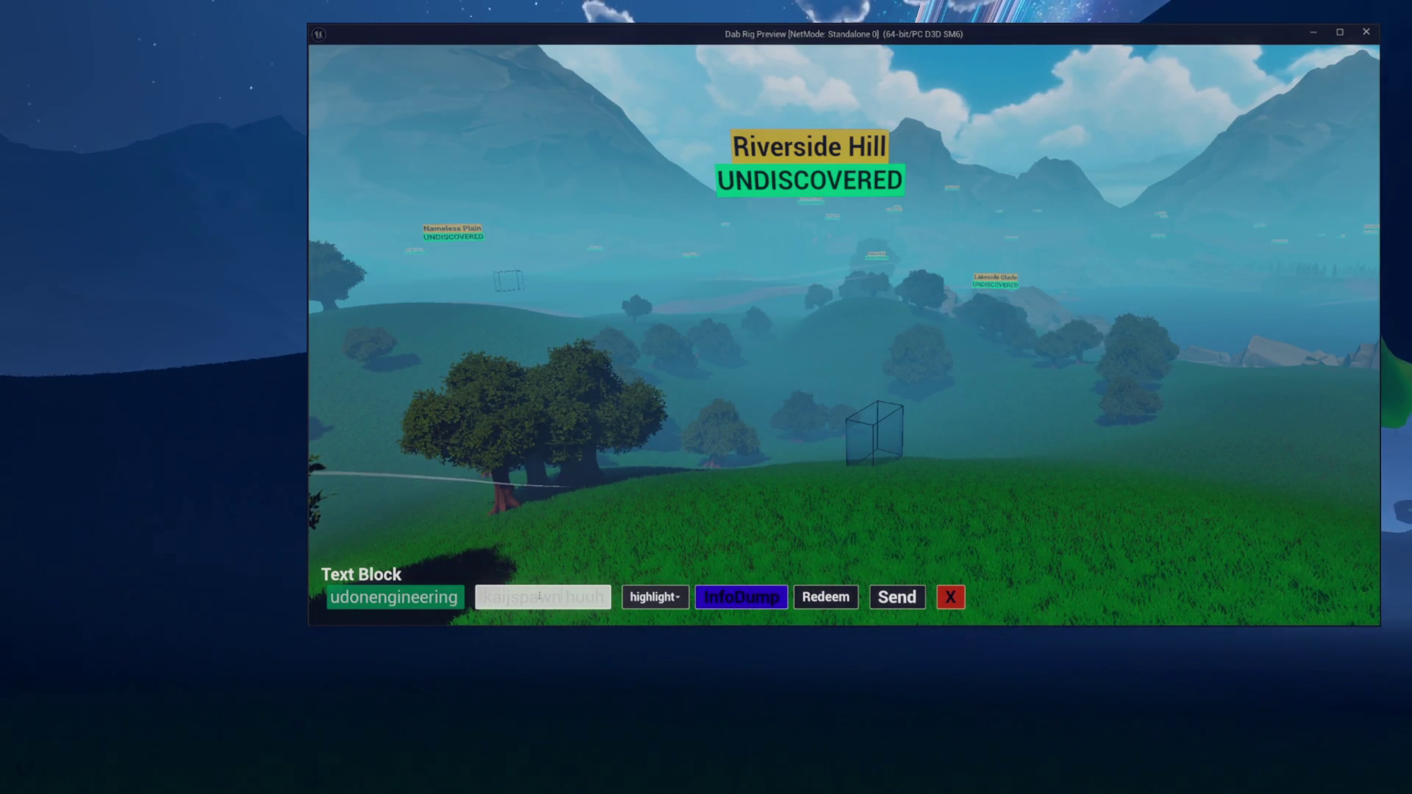
Fix the chat command typo, send the kaiju spawn command, and clear the chat field
{"action": "type", "text": "u"}
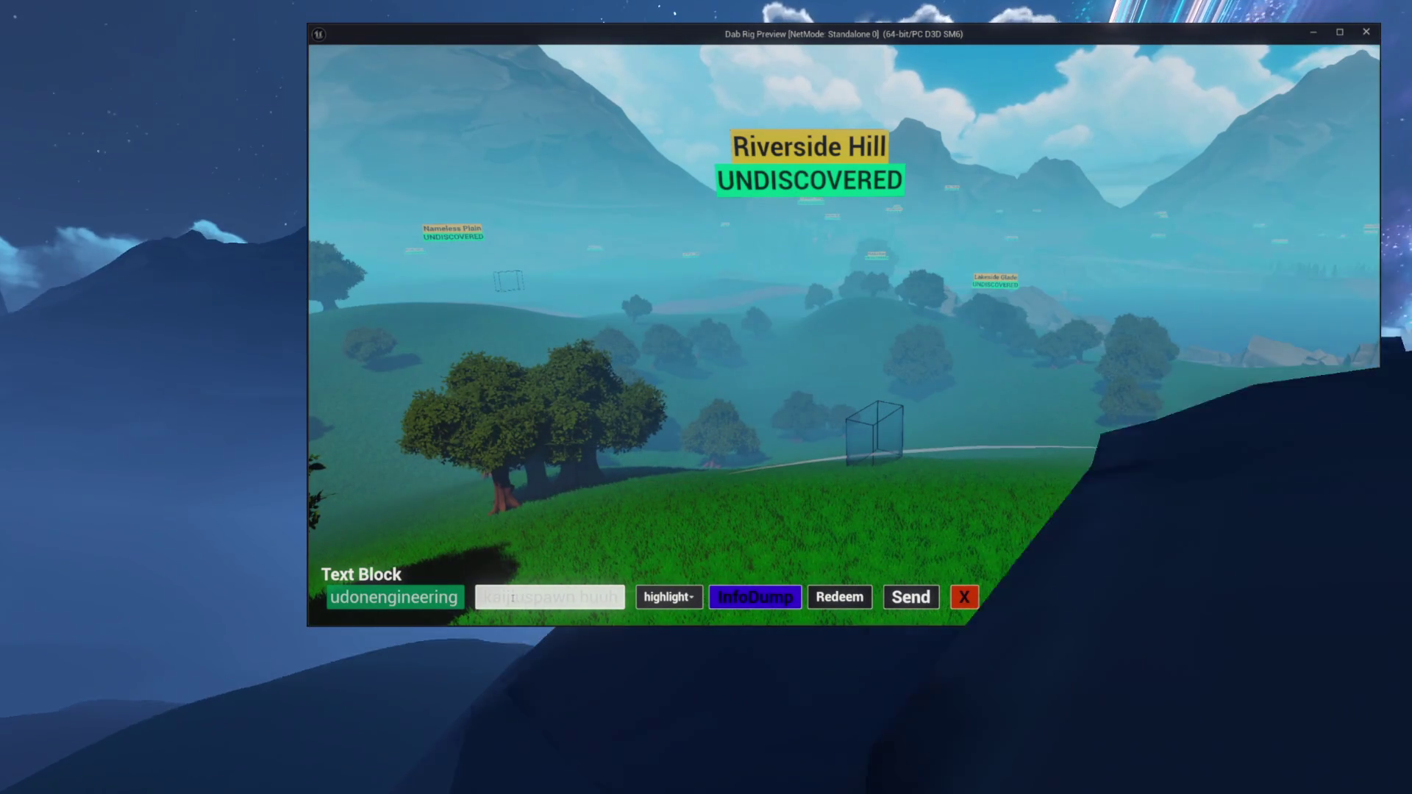
{"action": "key", "text": "Delete"}
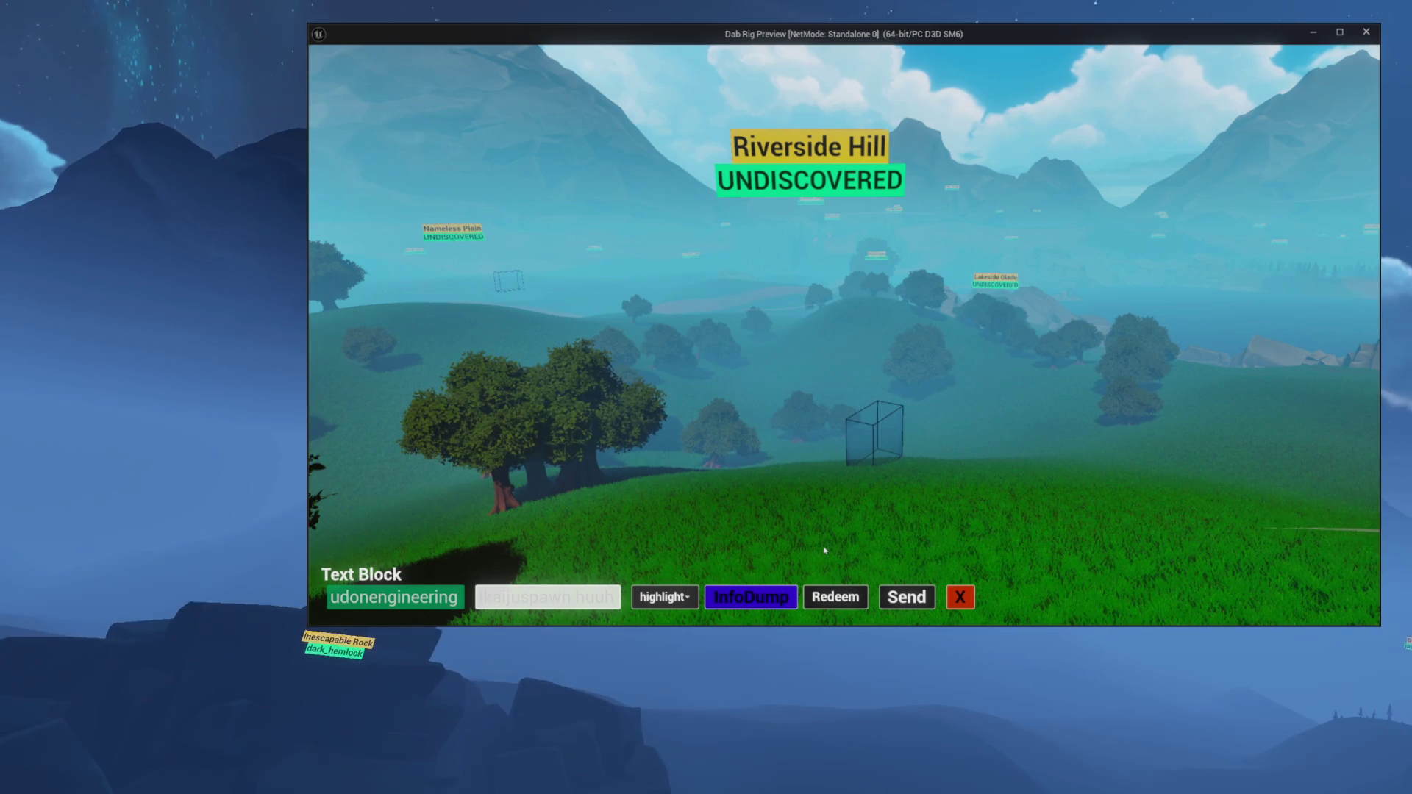
{"action": "left_click", "coordinate": [886, 590]}
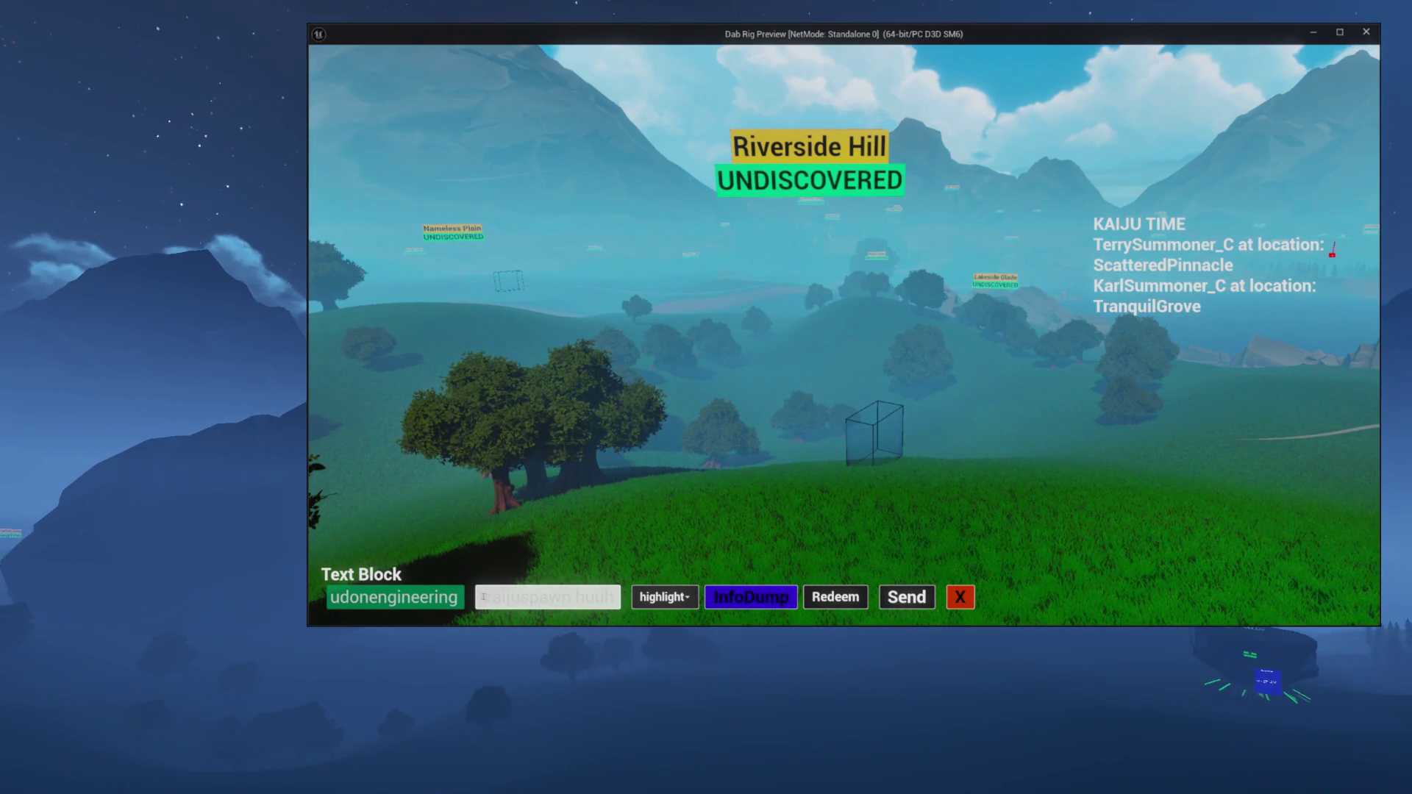
{"action": "left_click", "coordinate": [615, 597]}
{"action": "key", "text": "BackSpace"}
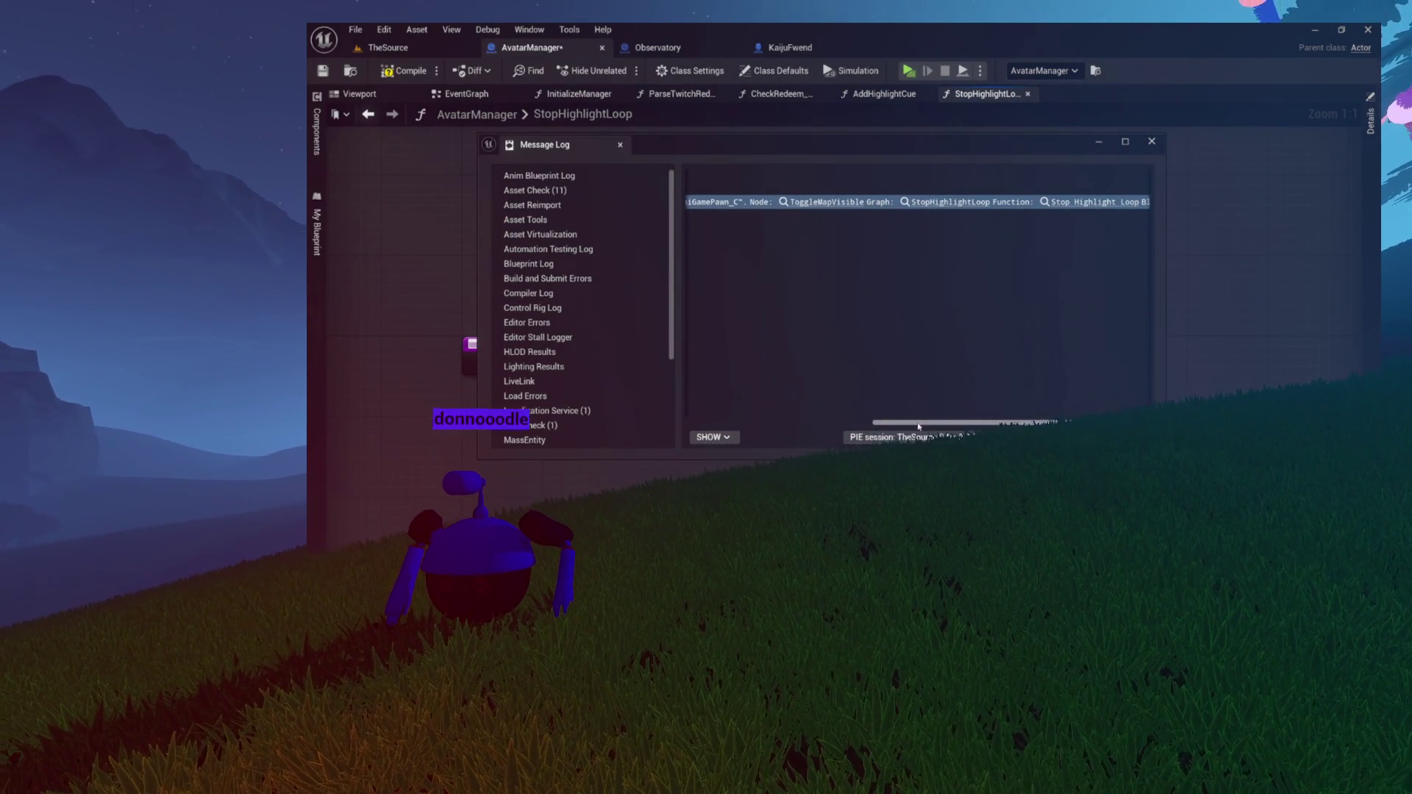
Close the Message Log and five AvatarManager function graphs, then return to TheSource level
{"action": "left_click_drag", "start_coordinate": [918, 425], "coordinate": [756, 419]}
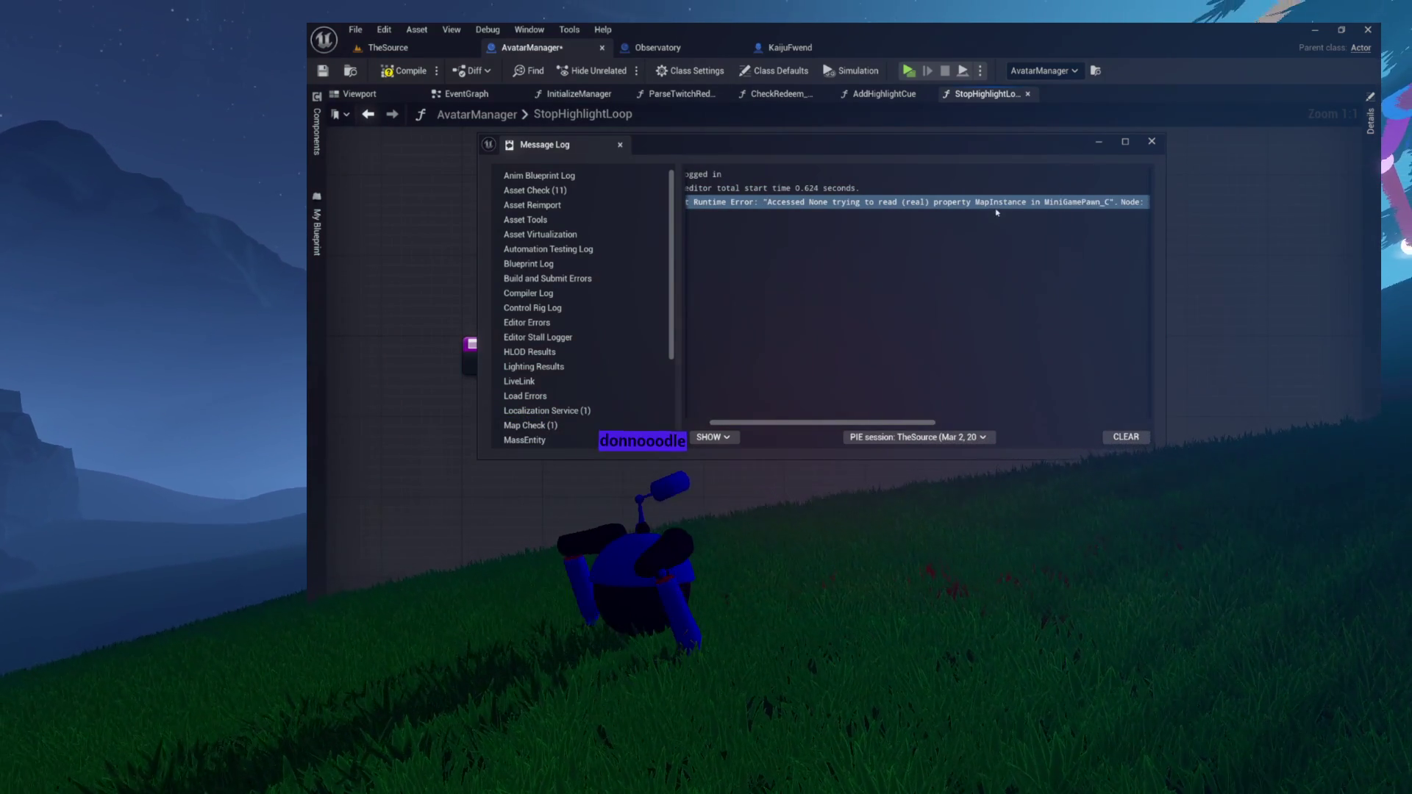
{"action": "left_click", "coordinate": [1152, 143]}
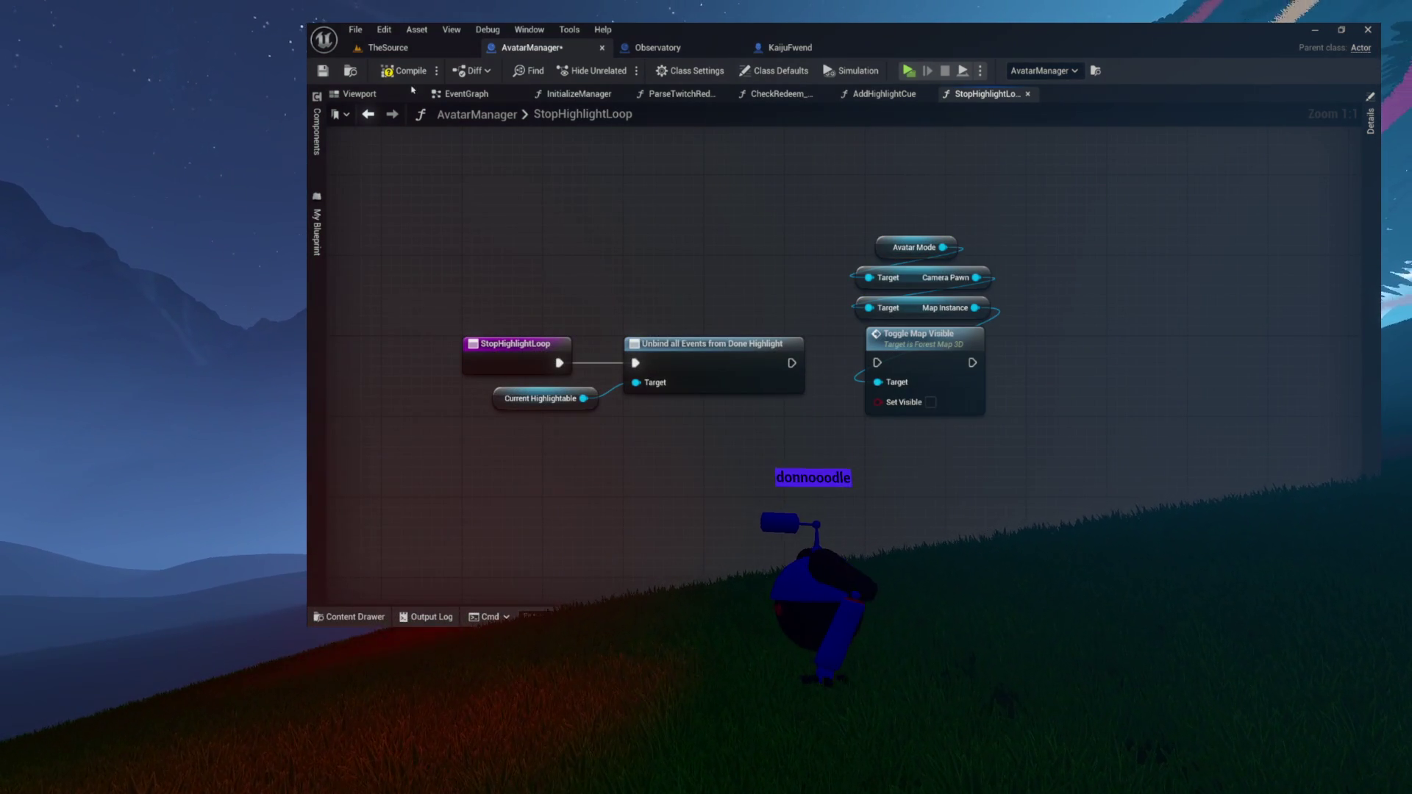
{"action": "left_click", "coordinate": [1027, 94]}
{"action": "left_click", "coordinate": [927, 95]}
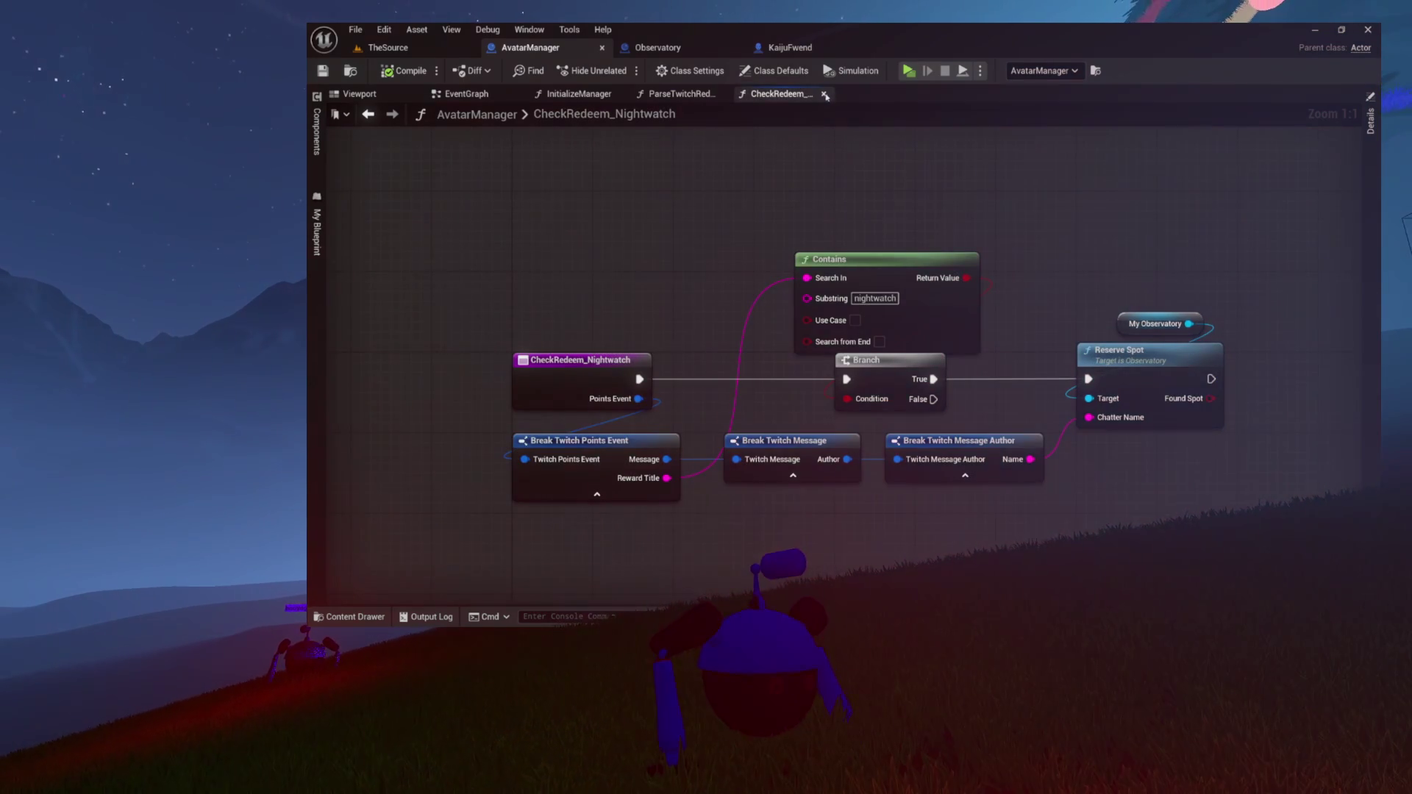
{"action": "left_click", "coordinate": [819, 94]}
{"action": "left_click", "coordinate": [722, 93]}
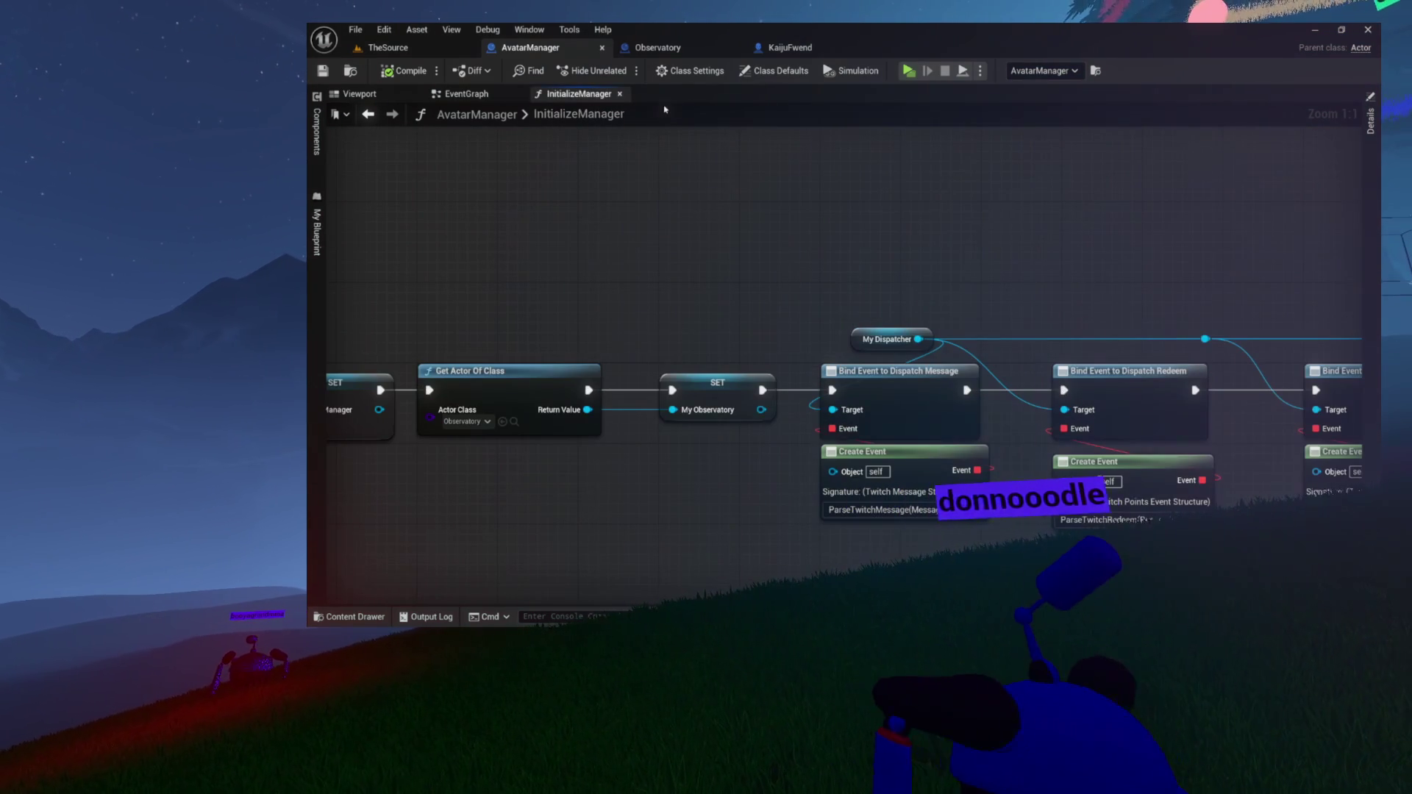
{"action": "left_click", "coordinate": [620, 95]}
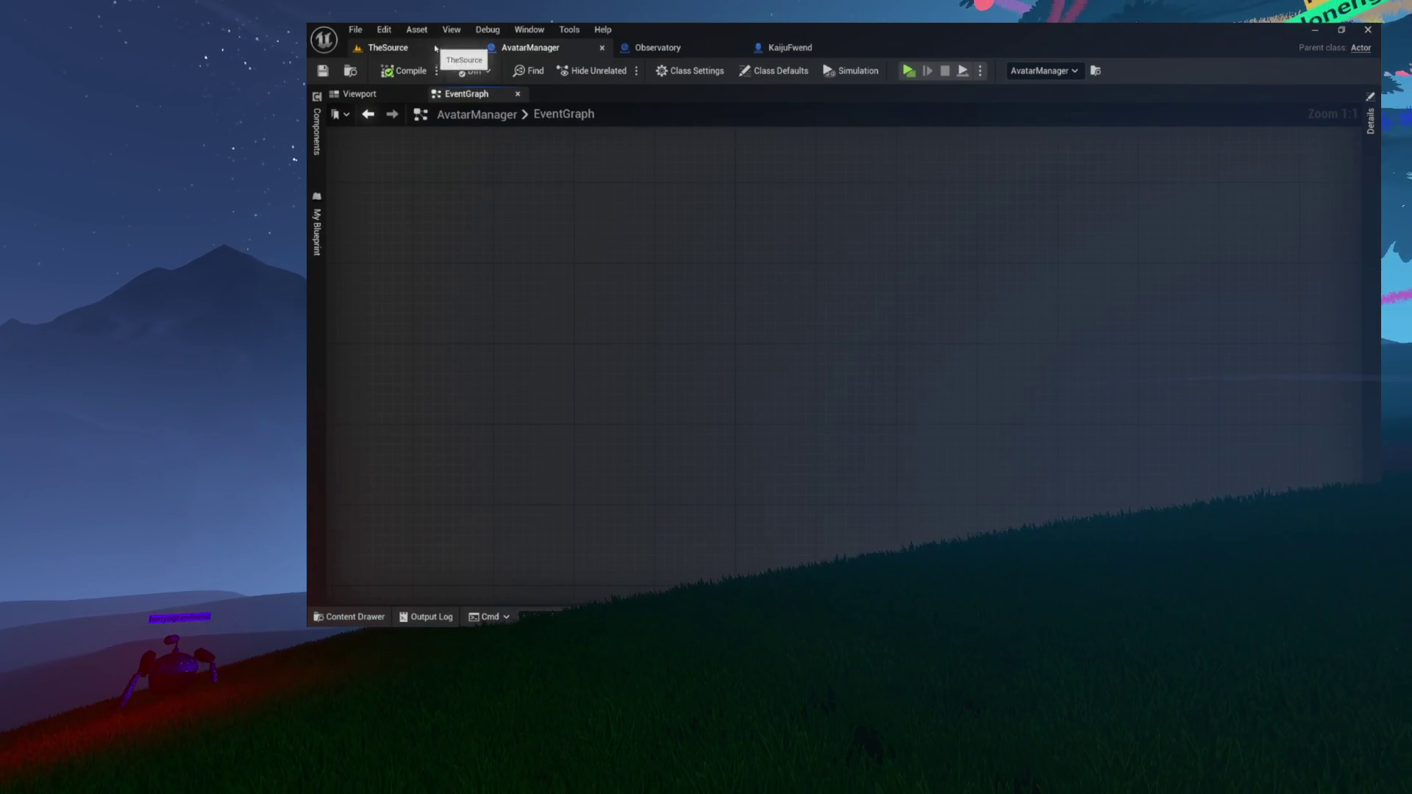
{"action": "left_click", "coordinate": [441, 48]}
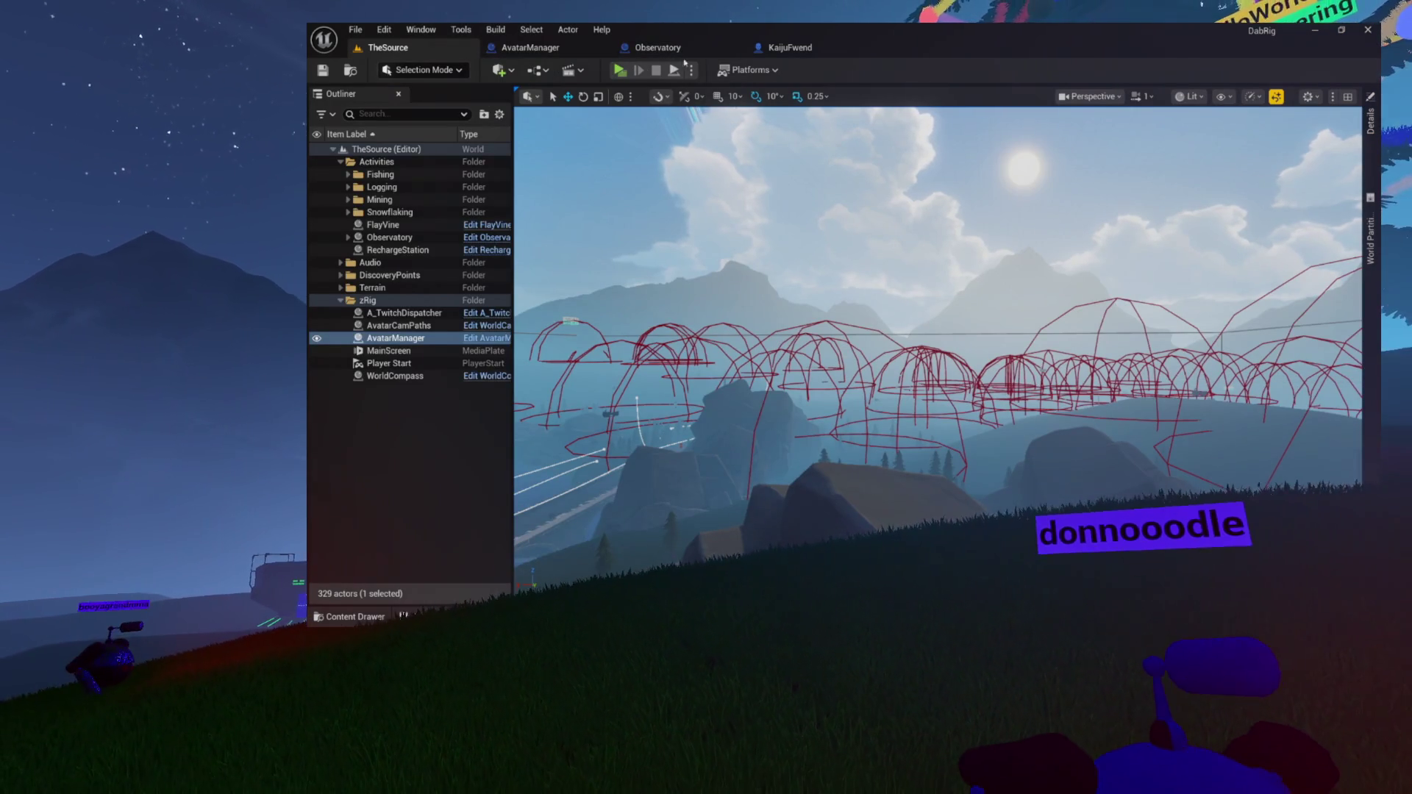
{"action": "left_click", "coordinate": [784, 44]}
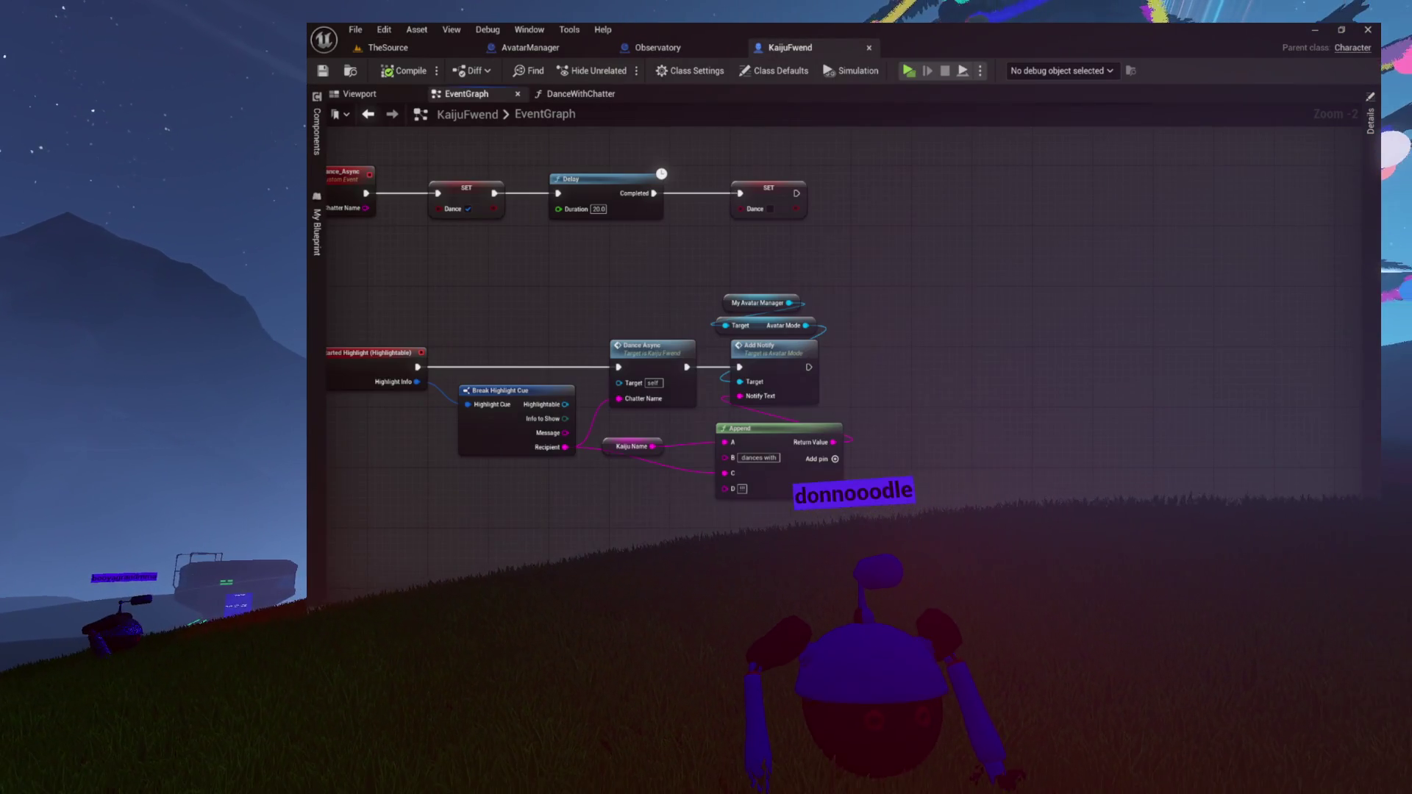
{"action": "scroll", "coordinate": [683, 294], "scroll_direction": "up", "scroll_amount": 2}
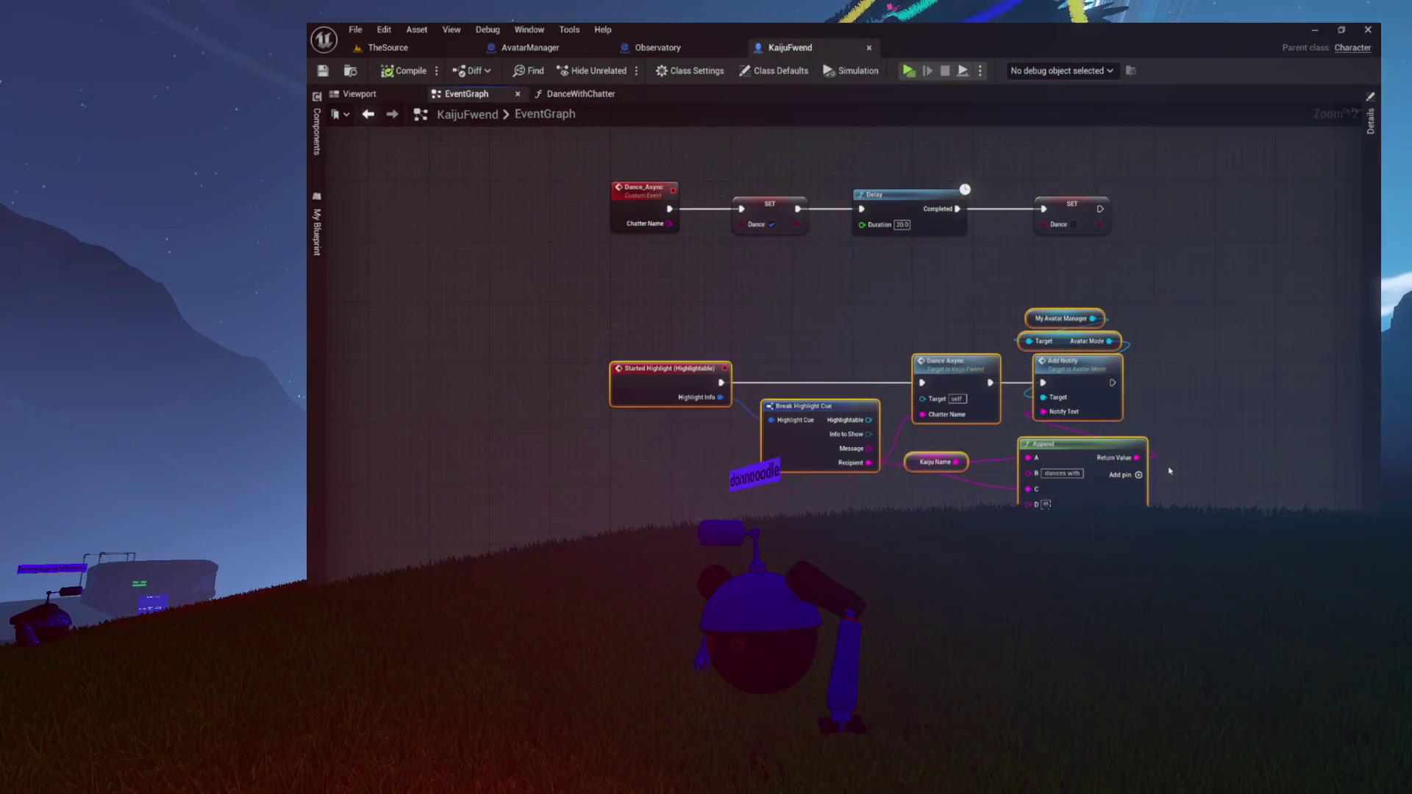
{"action": "mouse_move", "coordinate": [1191, 353]}
{"action": "left_mouse_down"}
{"action": "mouse_move", "coordinate": [1065, 424]}
{"action": "mouse_move", "coordinate": [1024, 398]}
{"action": "left_mouse_up"}
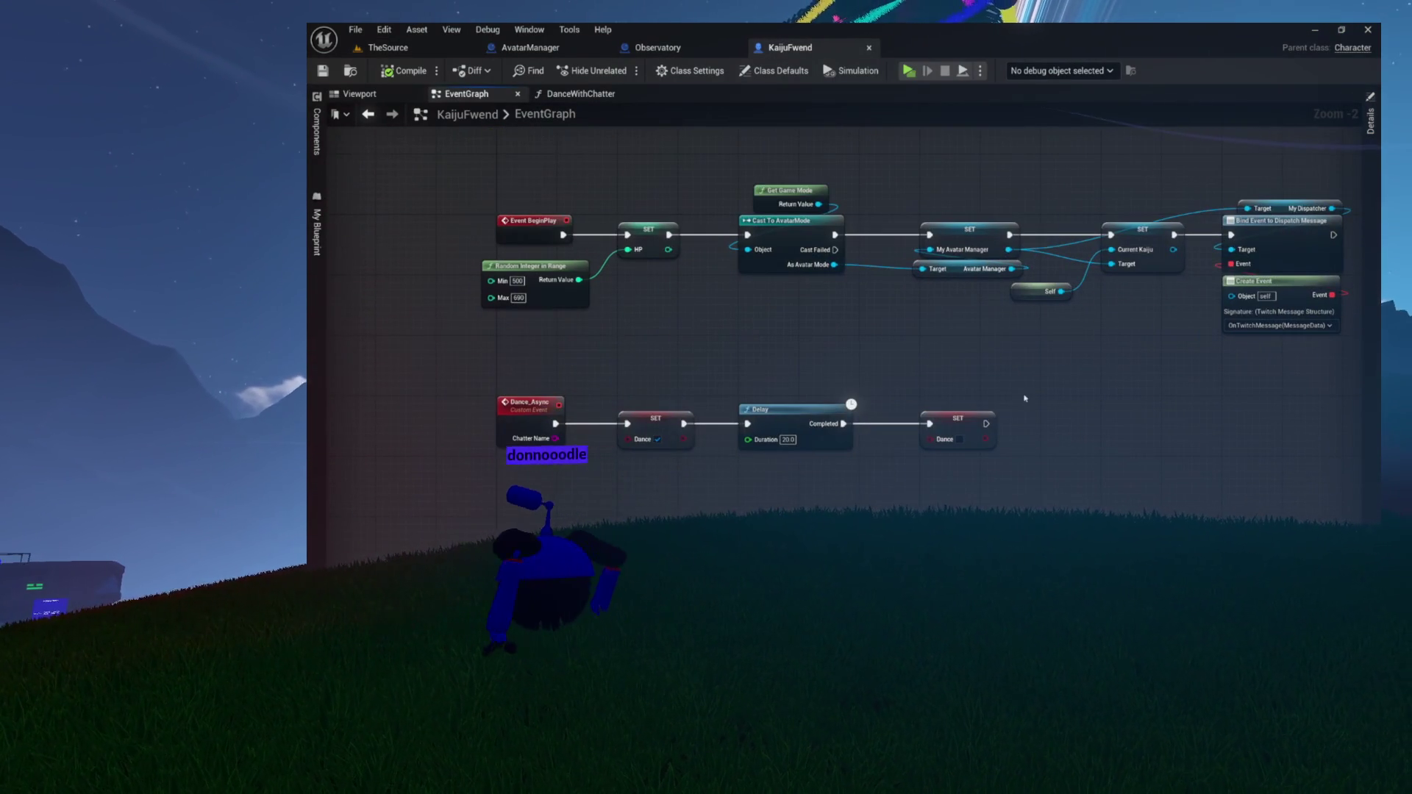
{"action": "left_click", "coordinate": [581, 93]}
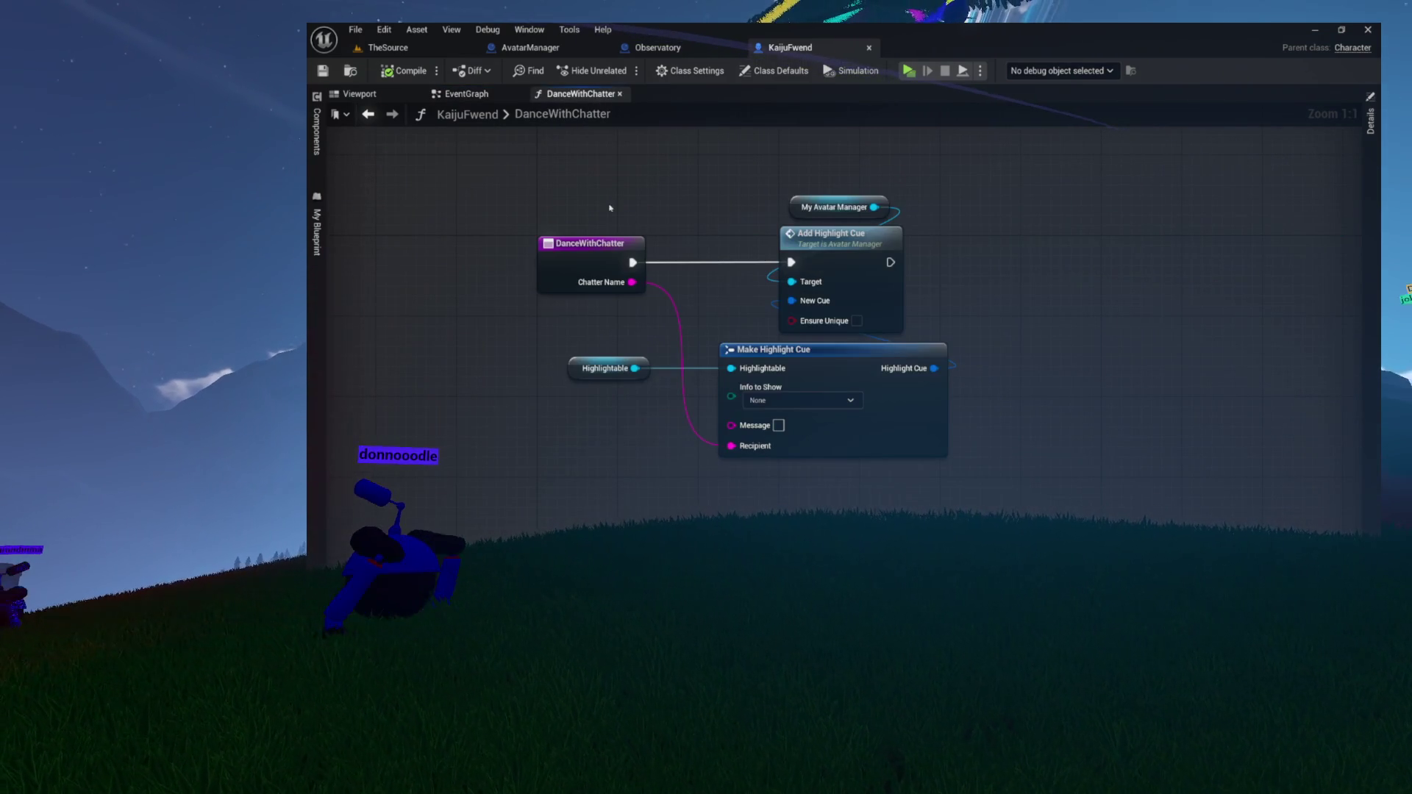
{"action": "mouse_move", "coordinate": [618, 162]}
{"action": "left_mouse_down"}
{"action": "mouse_move", "coordinate": [772, 315]}
{"action": "mouse_move", "coordinate": [934, 411]}
{"action": "left_mouse_up"}
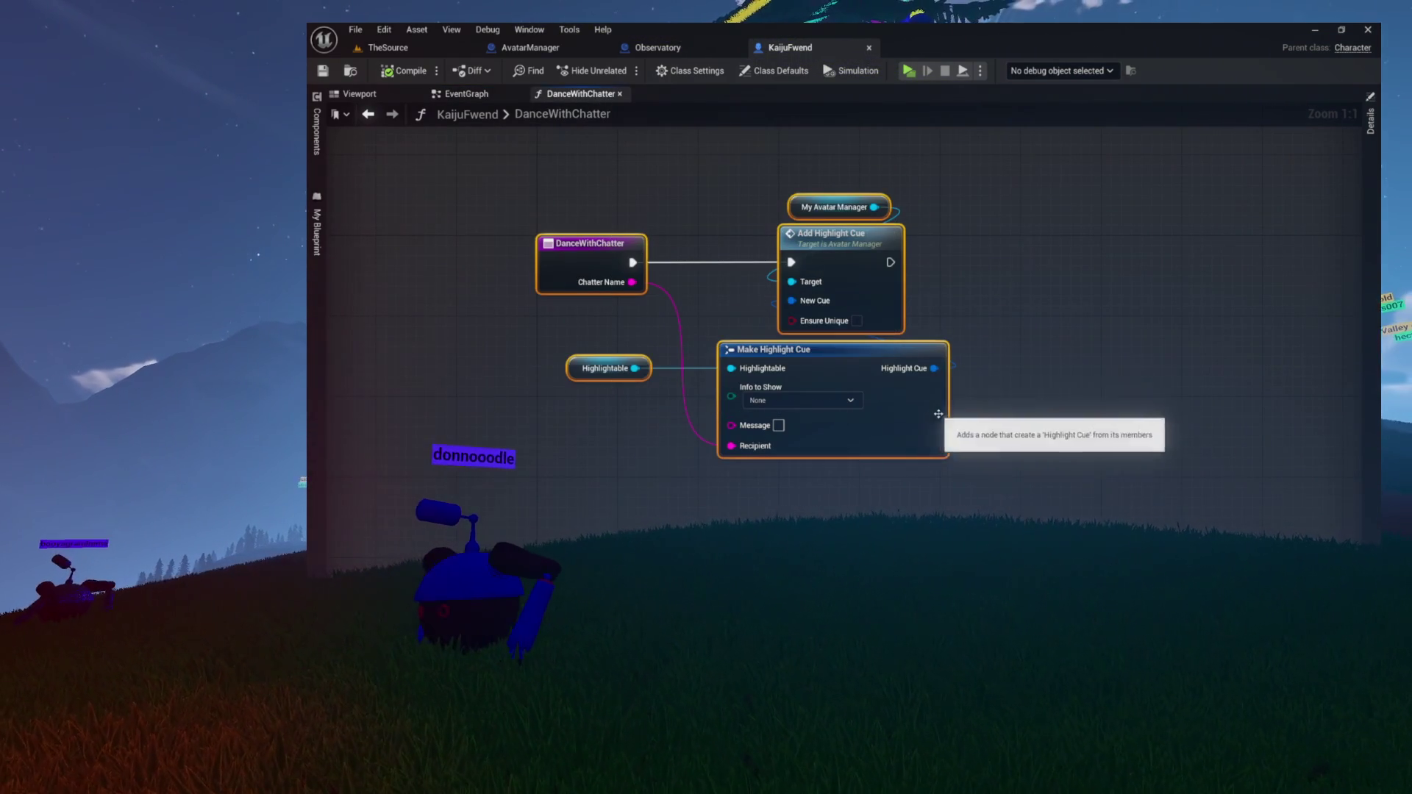
{"action": "left_click", "coordinate": [1004, 318]}
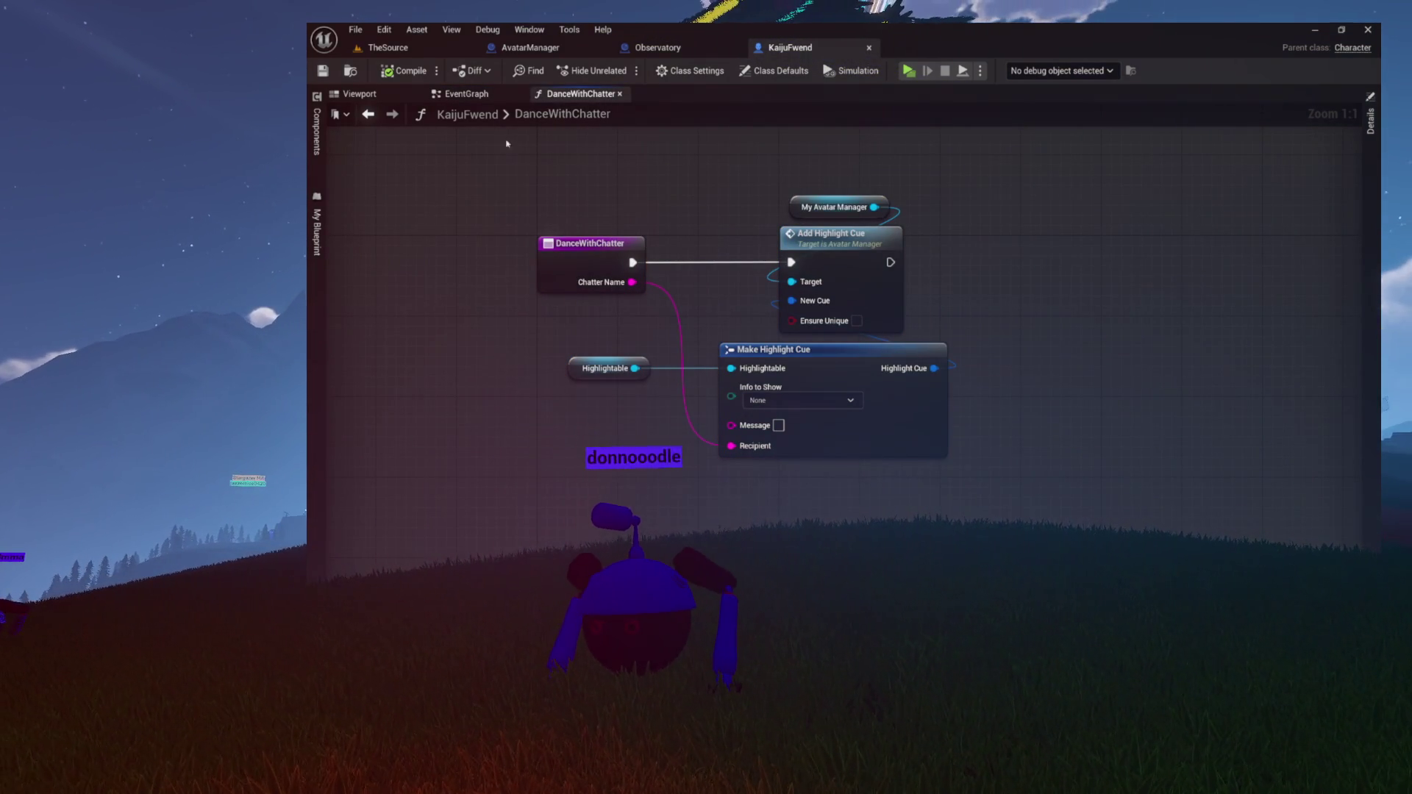
{"action": "left_click", "coordinate": [481, 94]}
{"action": "scroll", "coordinate": [532, 258], "scroll_direction": "up", "scroll_amount": 1}
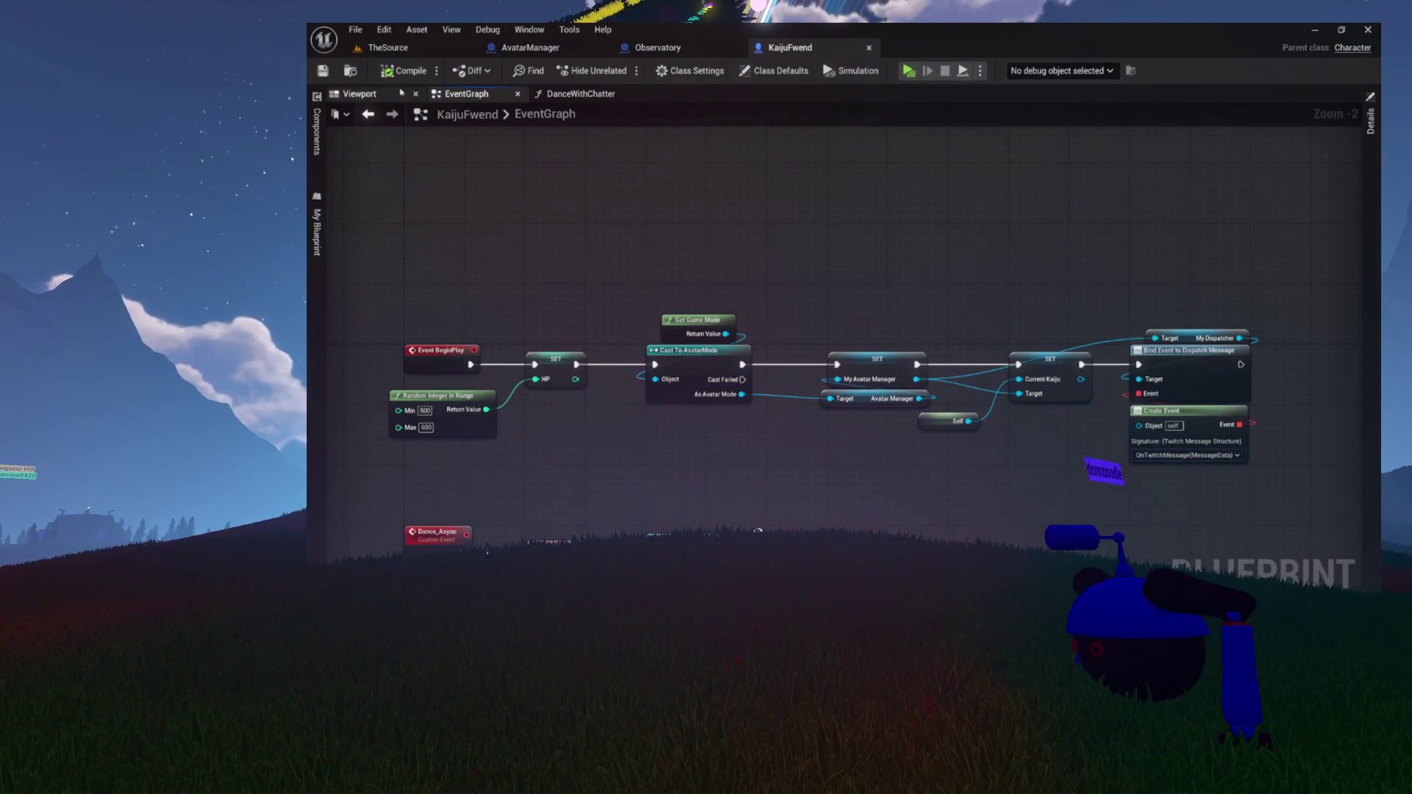
{"action": "left_click", "coordinate": [406, 50]}
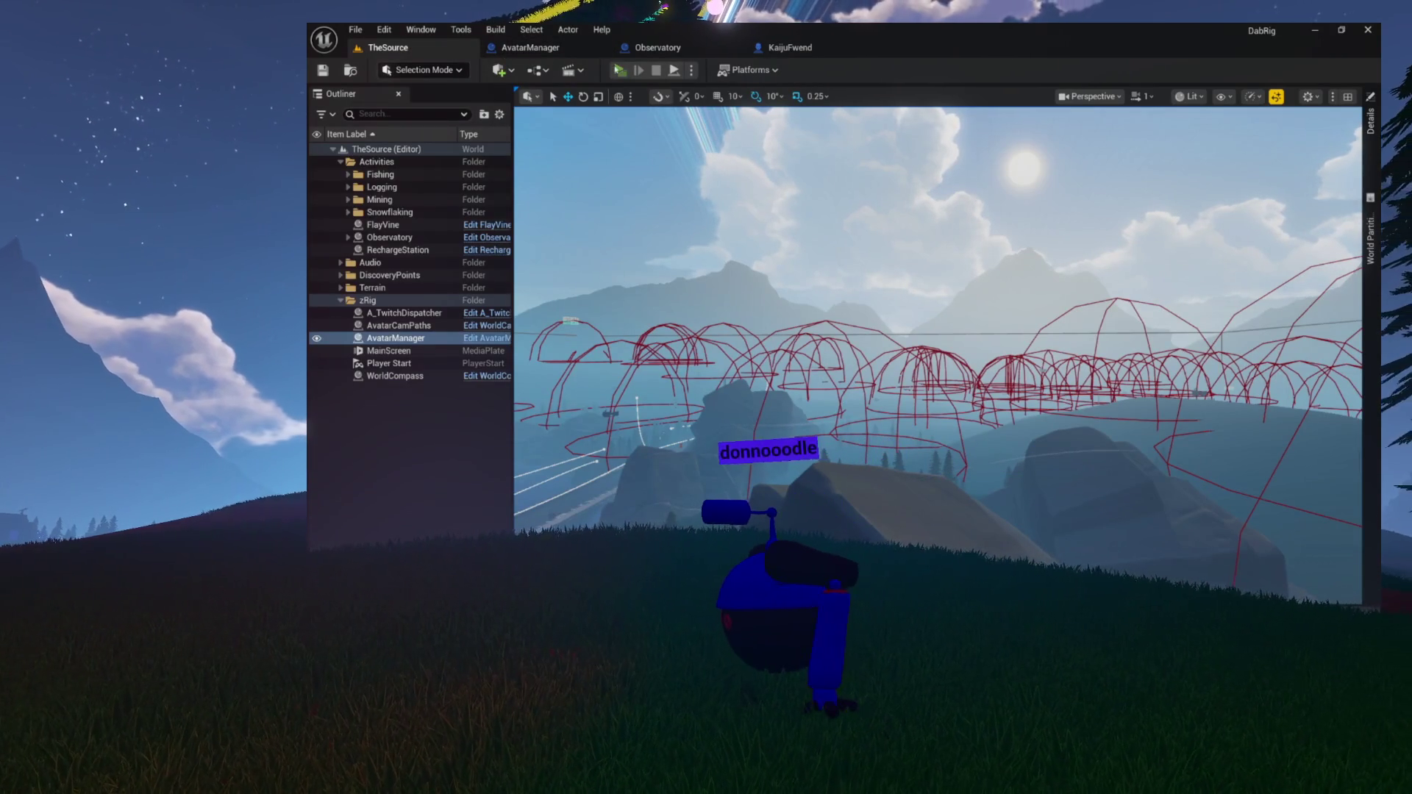
Relaunch the Dab Rig Preview session with Alt+P and focus the chat text field
{"action": "key", "text": "alt+p"}
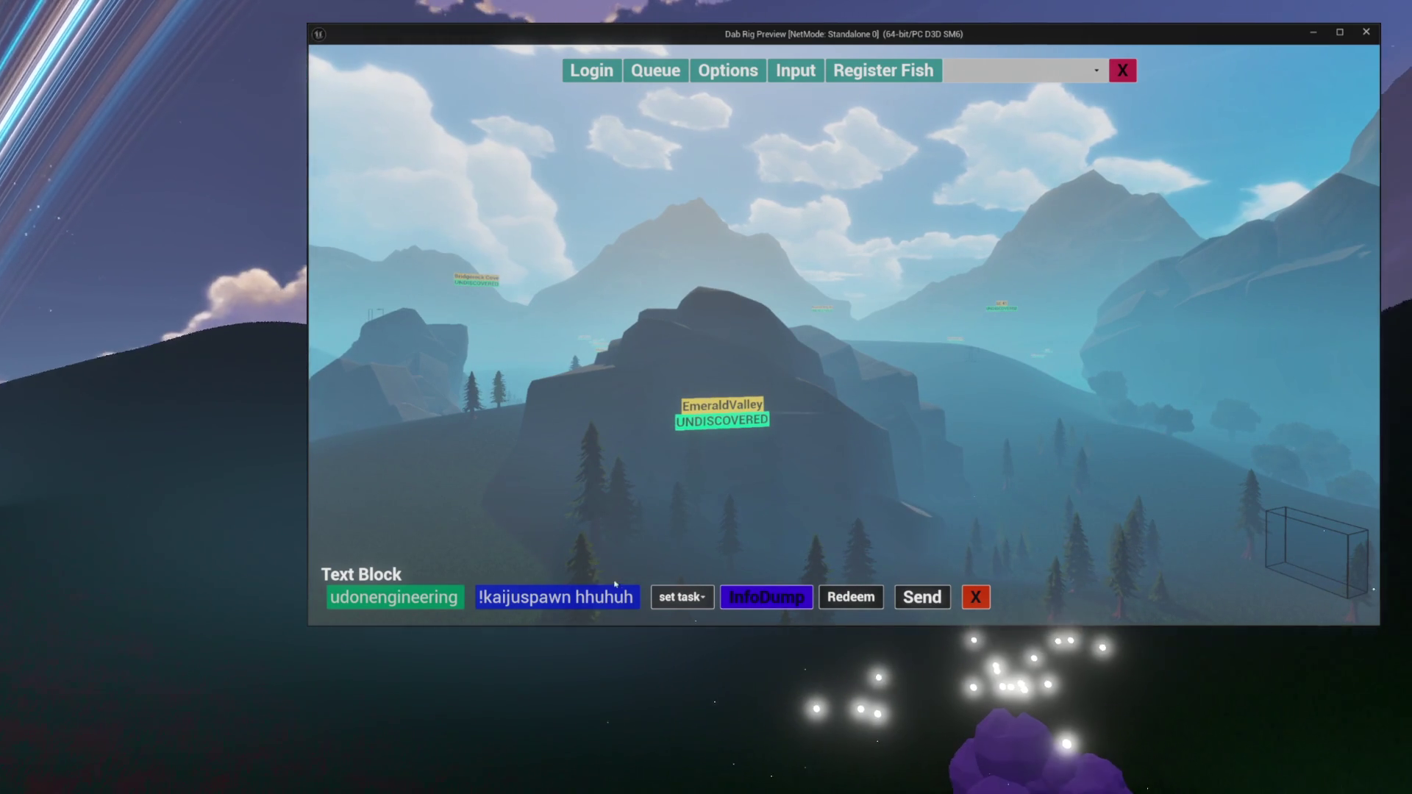
{"action": "left_click", "coordinate": [634, 597]}
Edit and send the chat command to spawn the kaiju, then turn the camera toward it
{"action": "left_click_drag", "start_coordinate": [634, 597], "coordinate": [530, 580]}
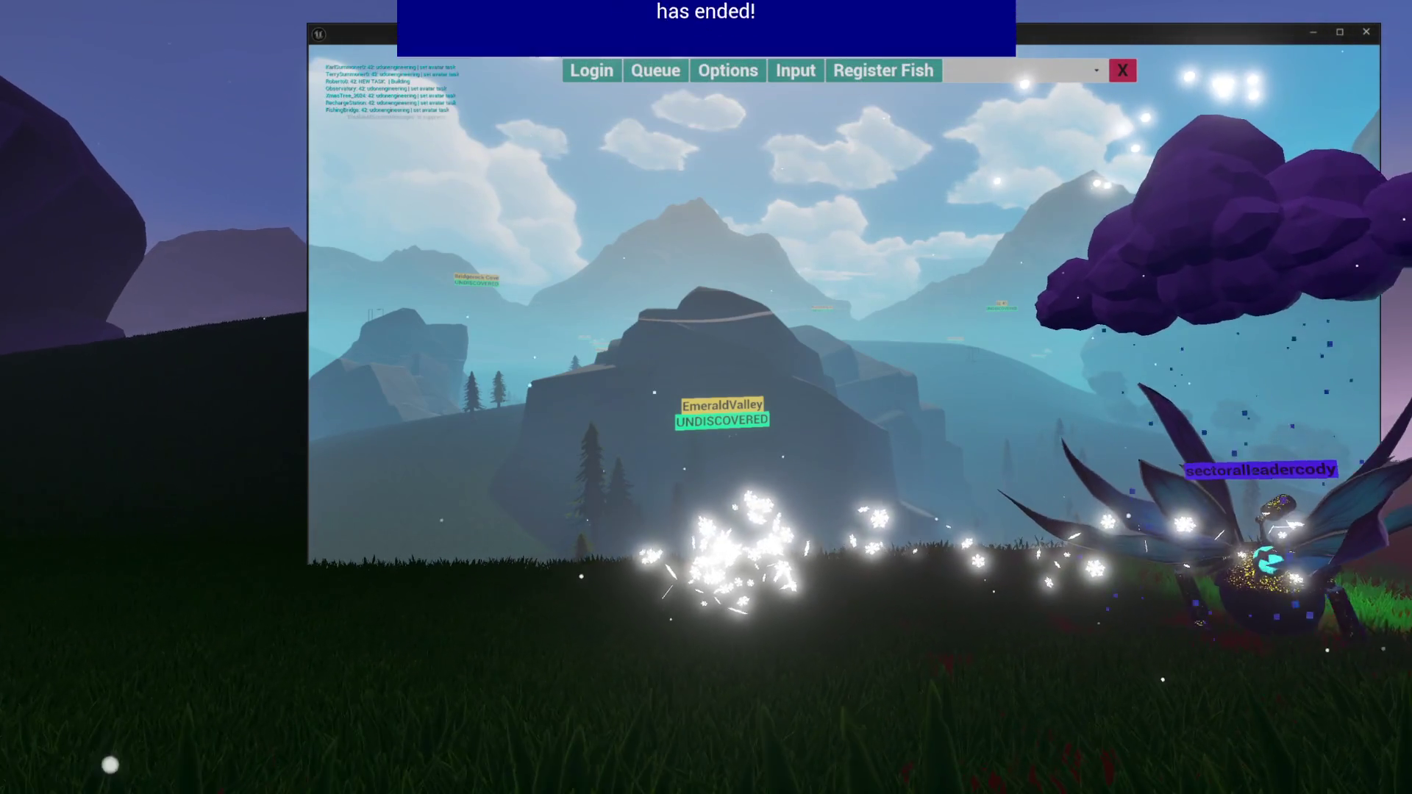
{"action": "right_click", "coordinate": [570, 381]}
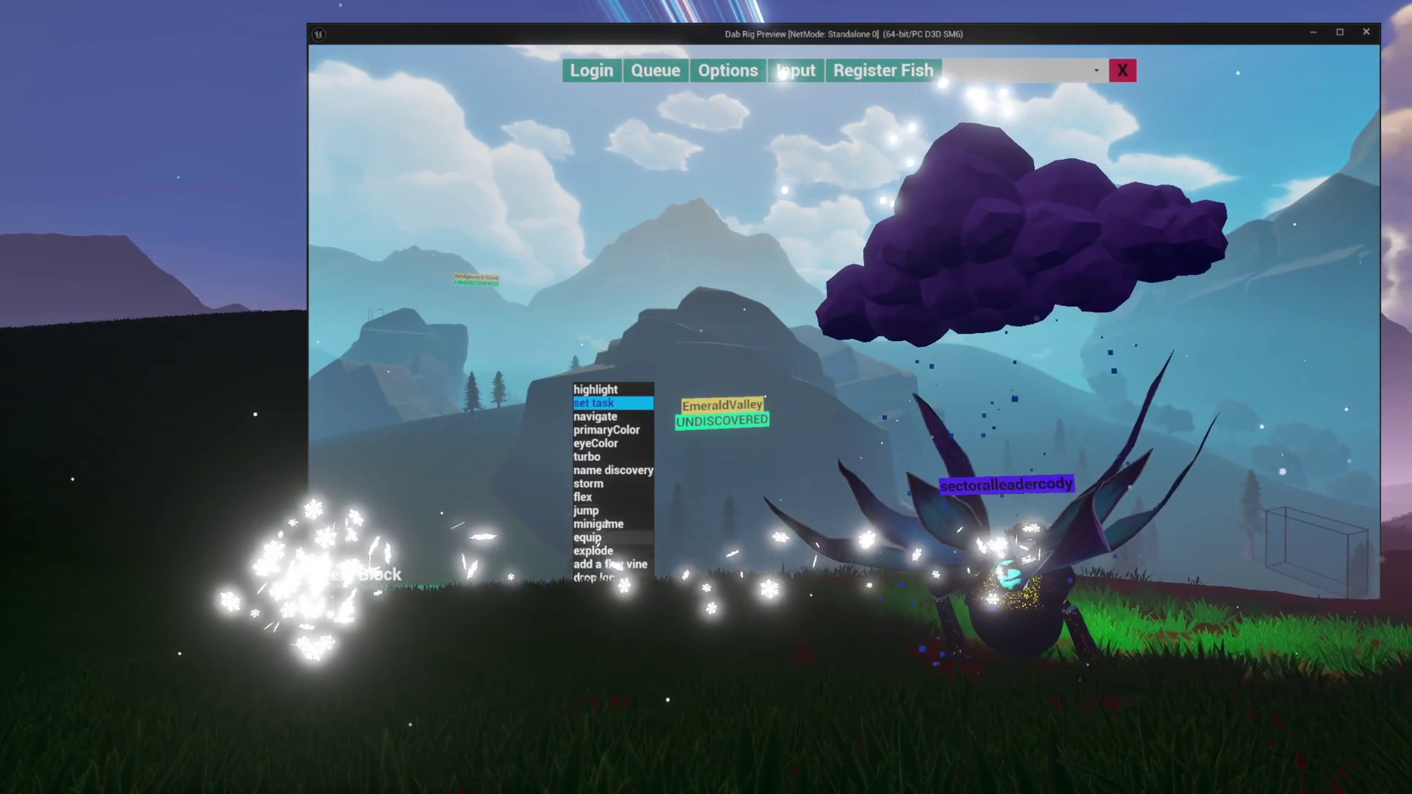
{"action": "left_click", "coordinate": [630, 442]}
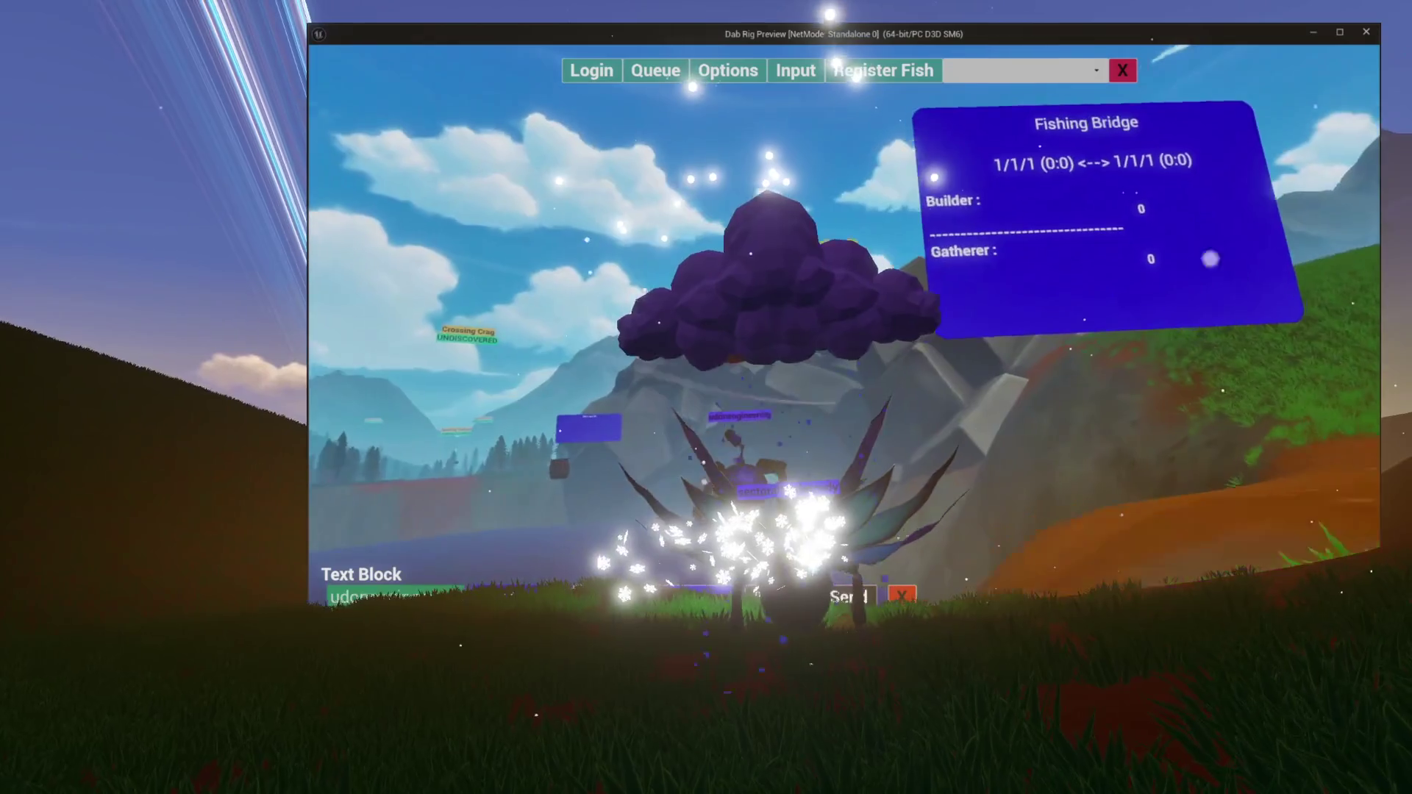
{"action": "left_click_drag", "start_coordinate": [1210, 258], "coordinate": [283, 597]}
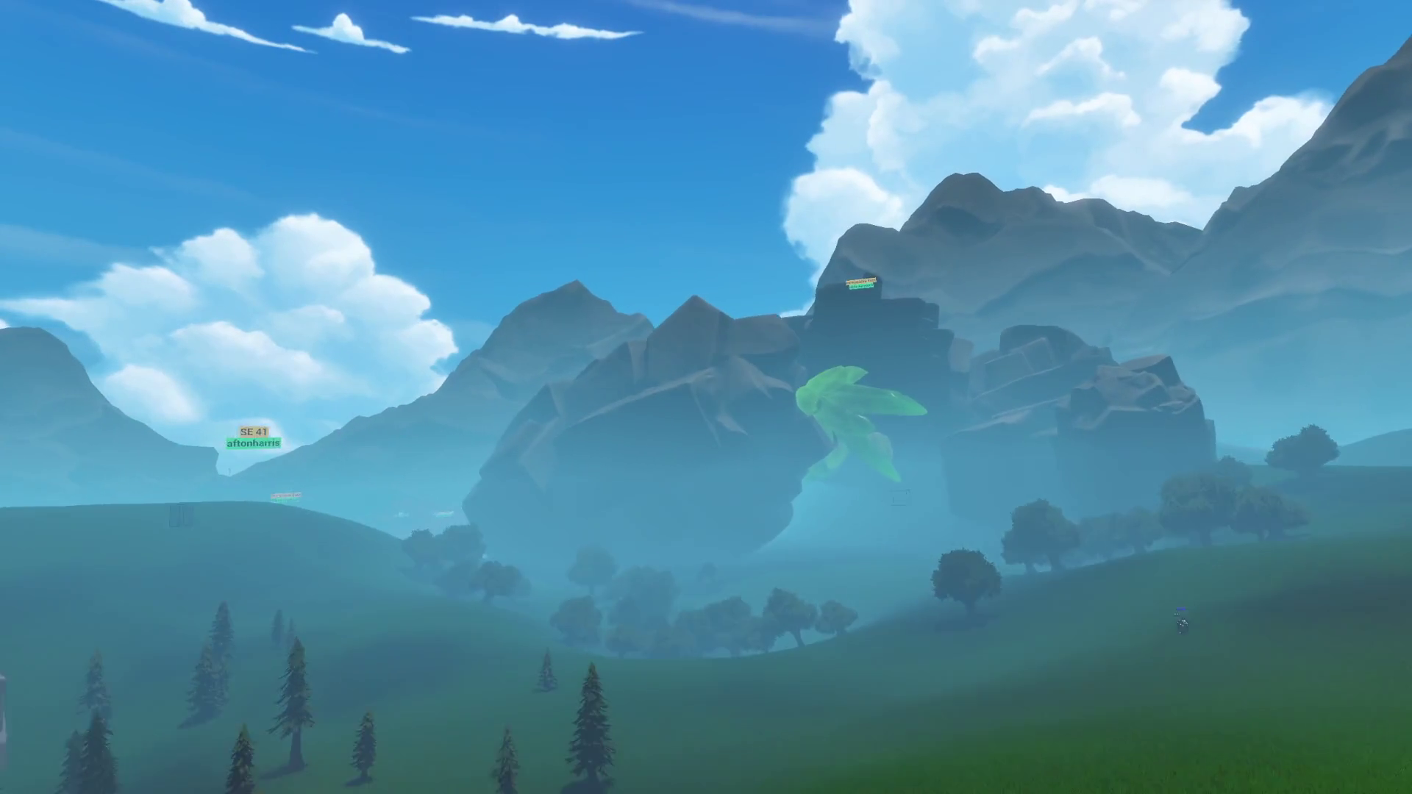
Fly past the green crystal through the cave, then turn toward the rocky outcrop and pines
{"action": "key", "text": "w"}
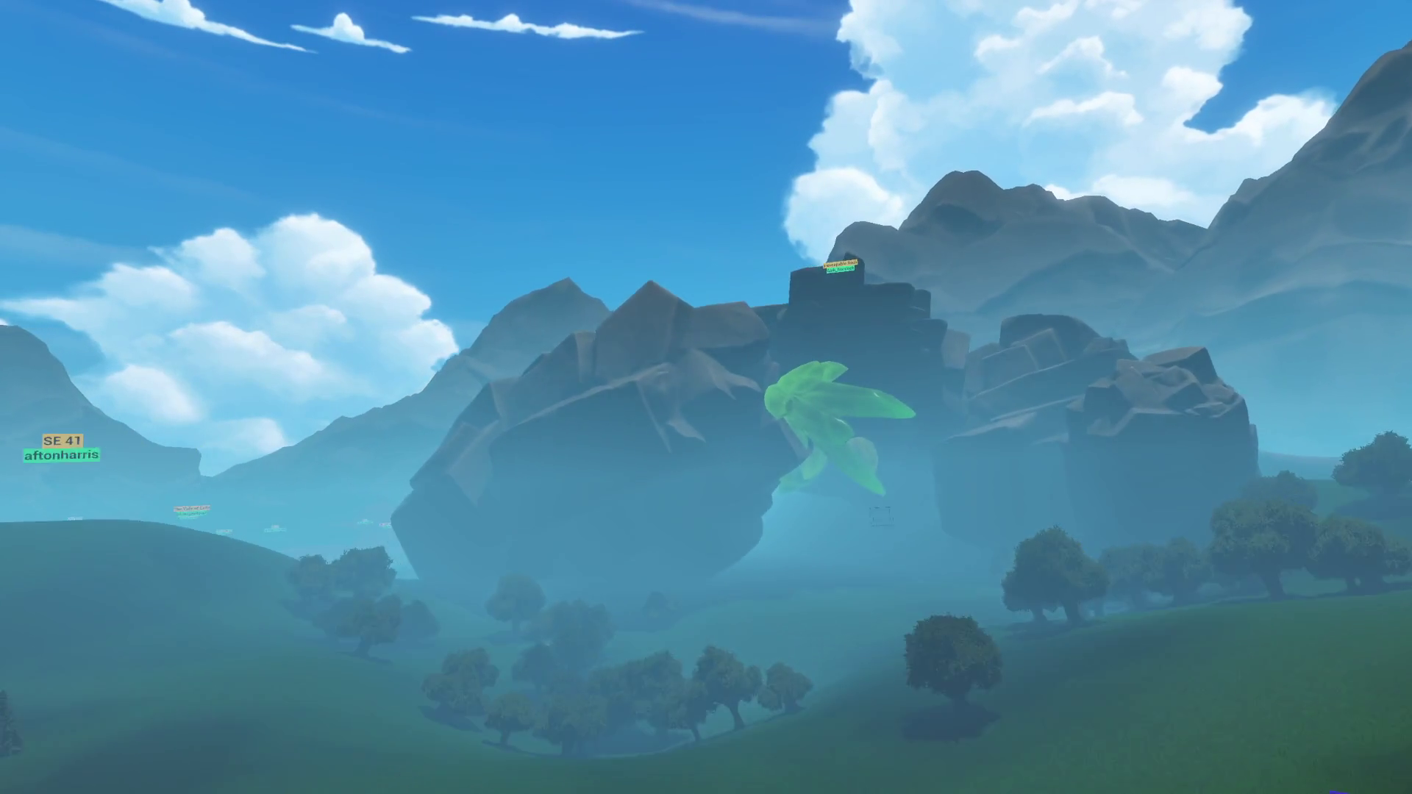
{"action": "key", "text": "w"}
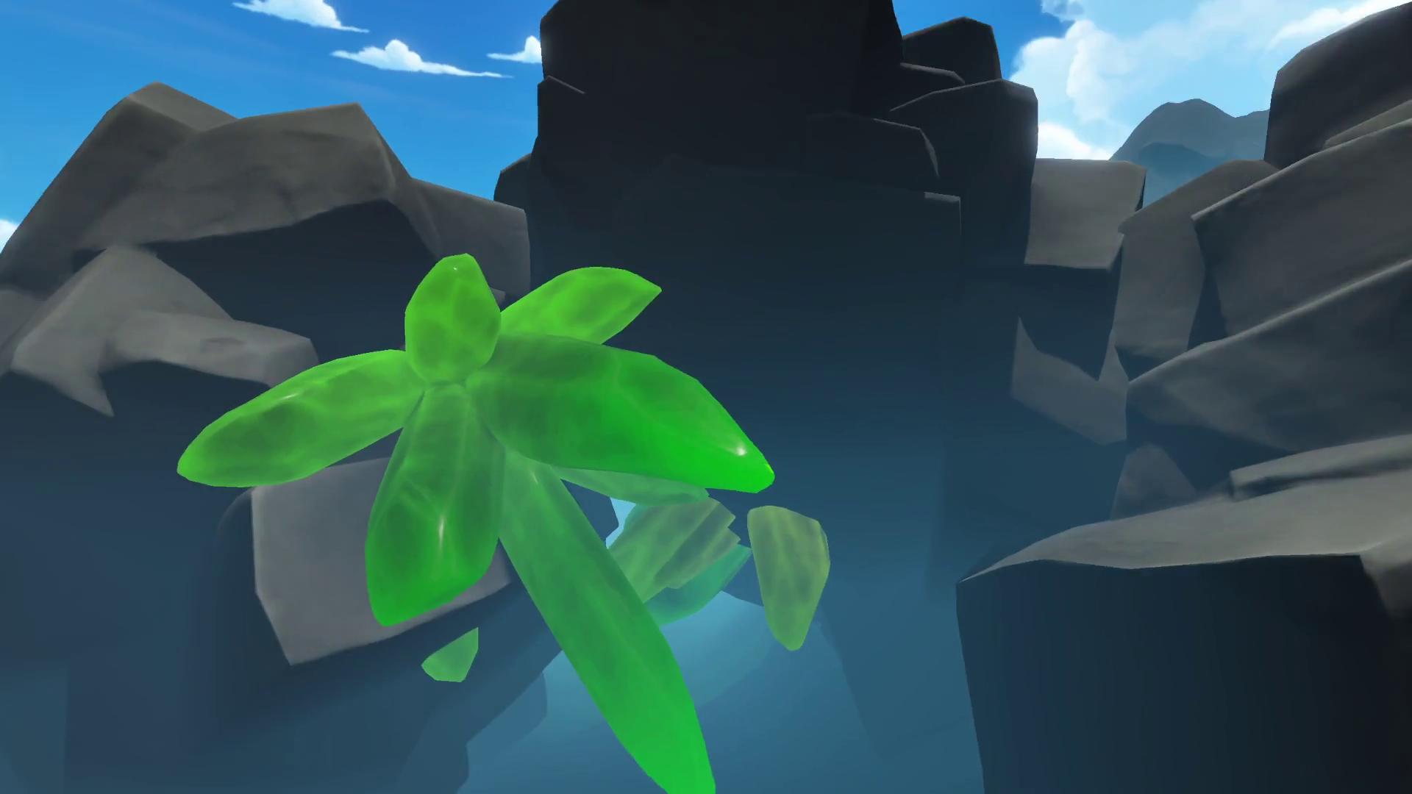
{"action": "key", "text": "w"}
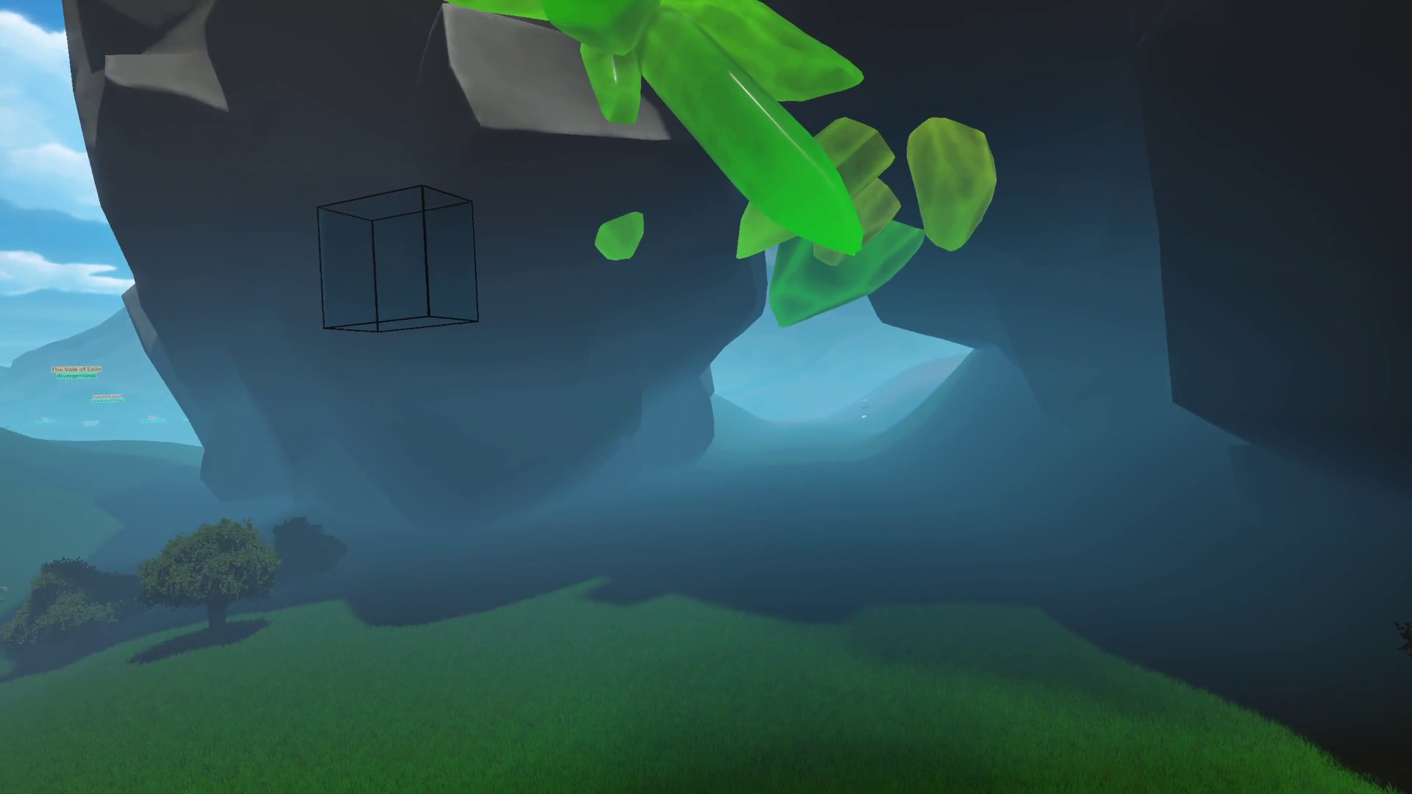
{"action": "key", "text": "w"}
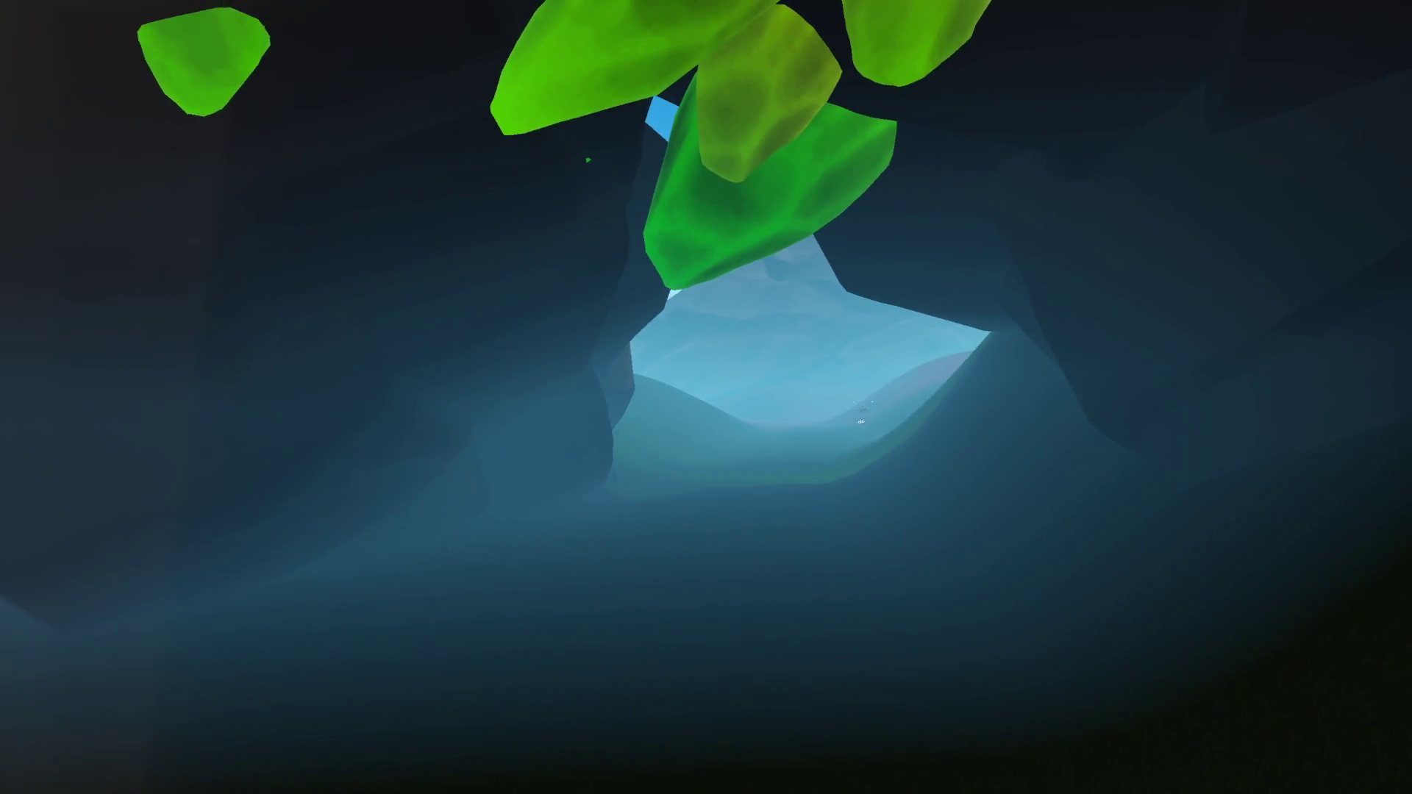
{"action": "key", "text": "w"}
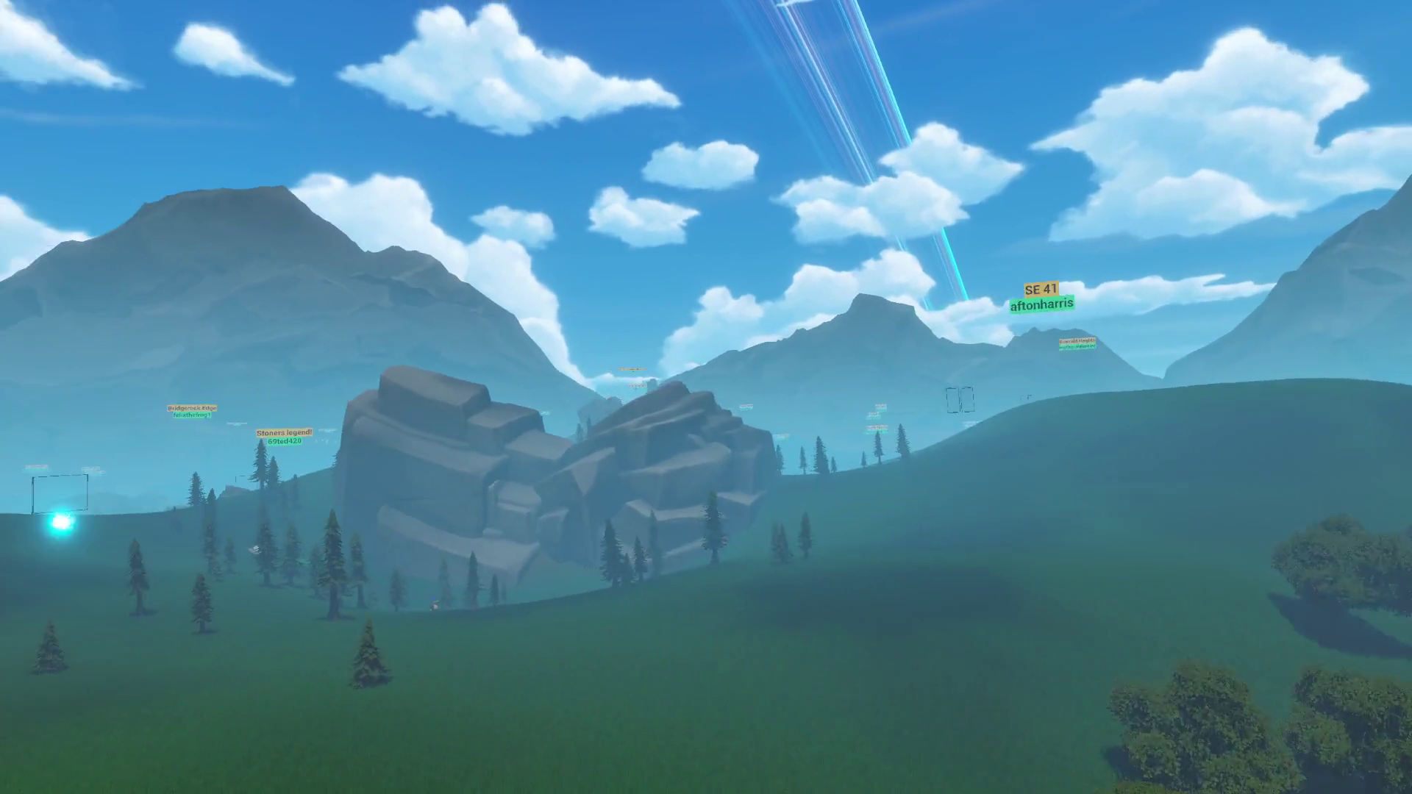
{"action": "key", "text": "a"}
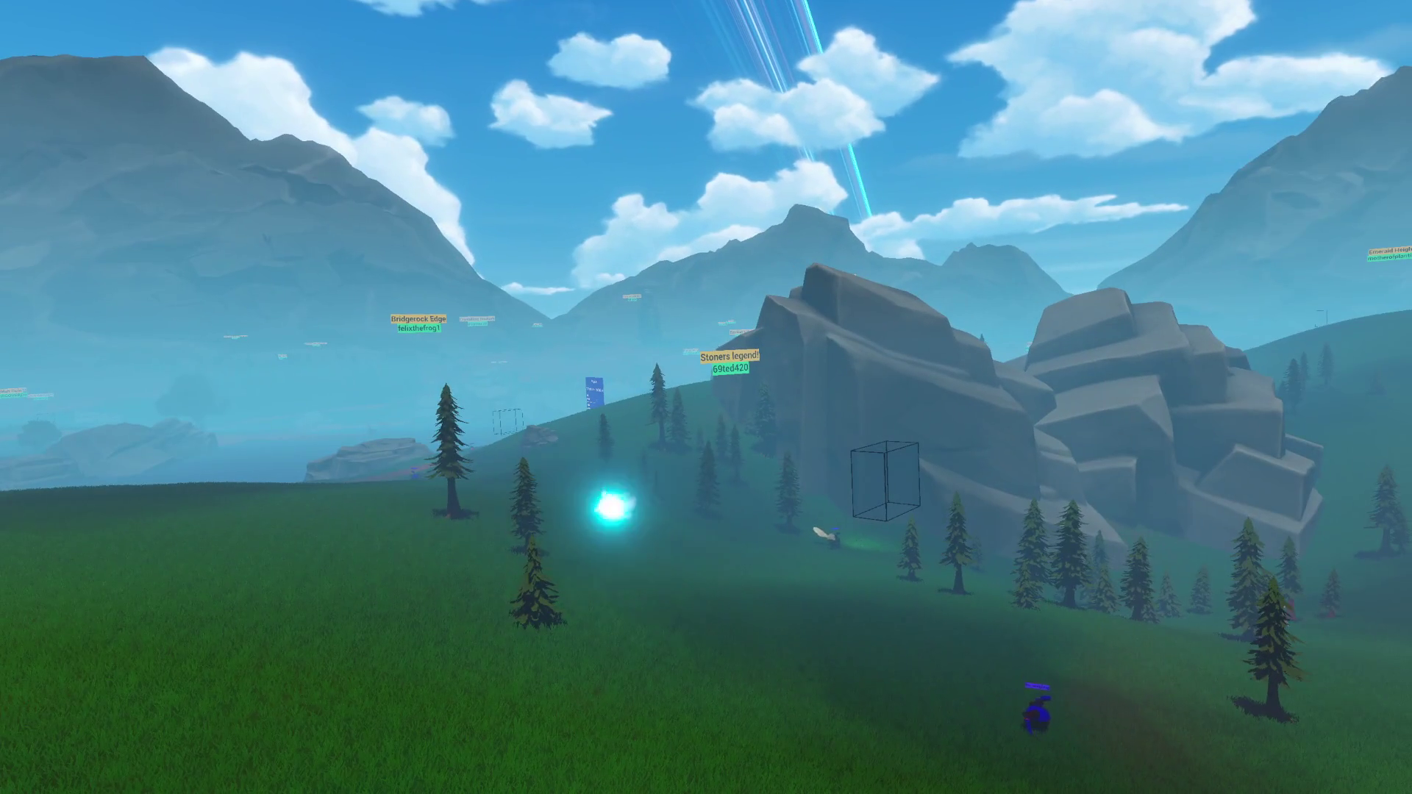
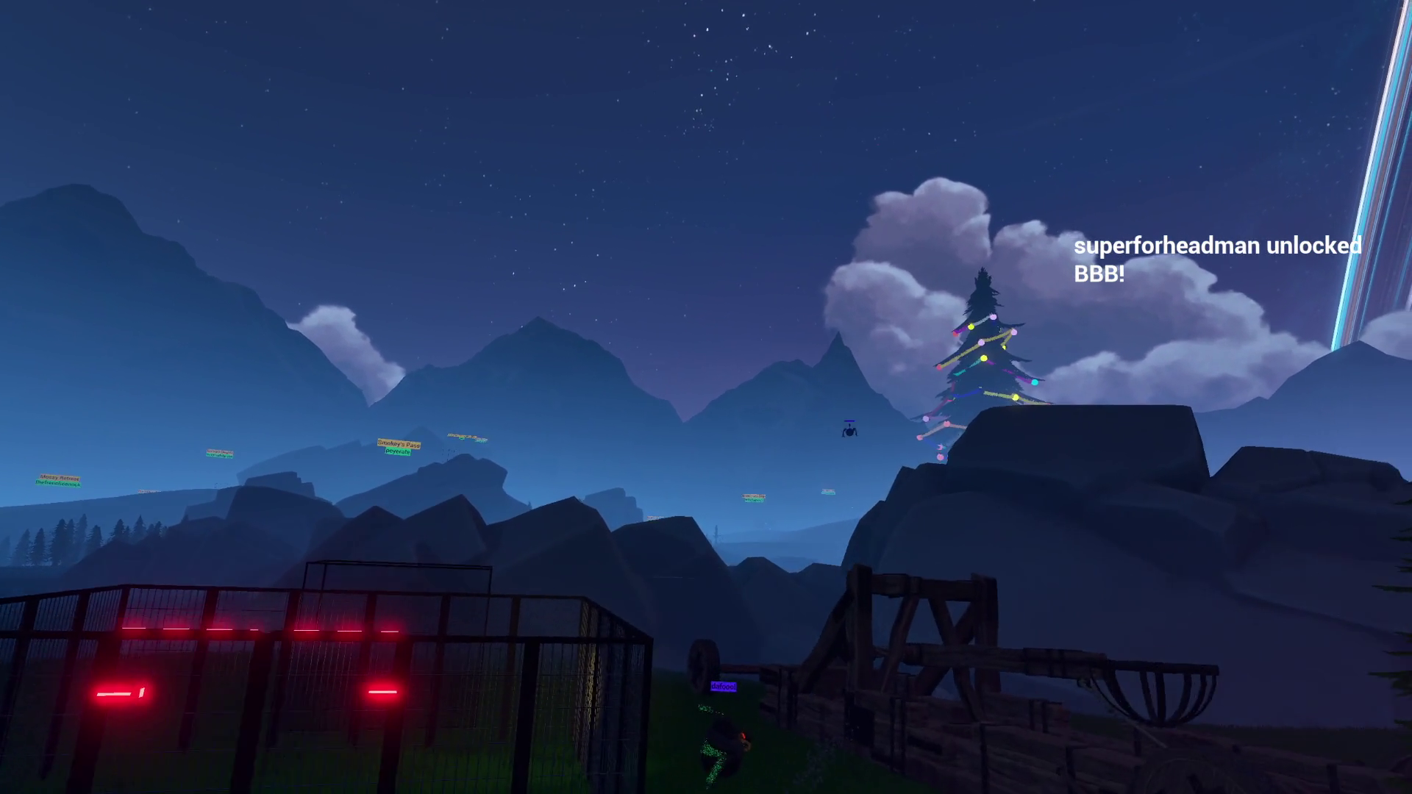
Walk the robot over the rocks down into the dark valley, past the stone bridge
{"action": "key", "text": "w"}
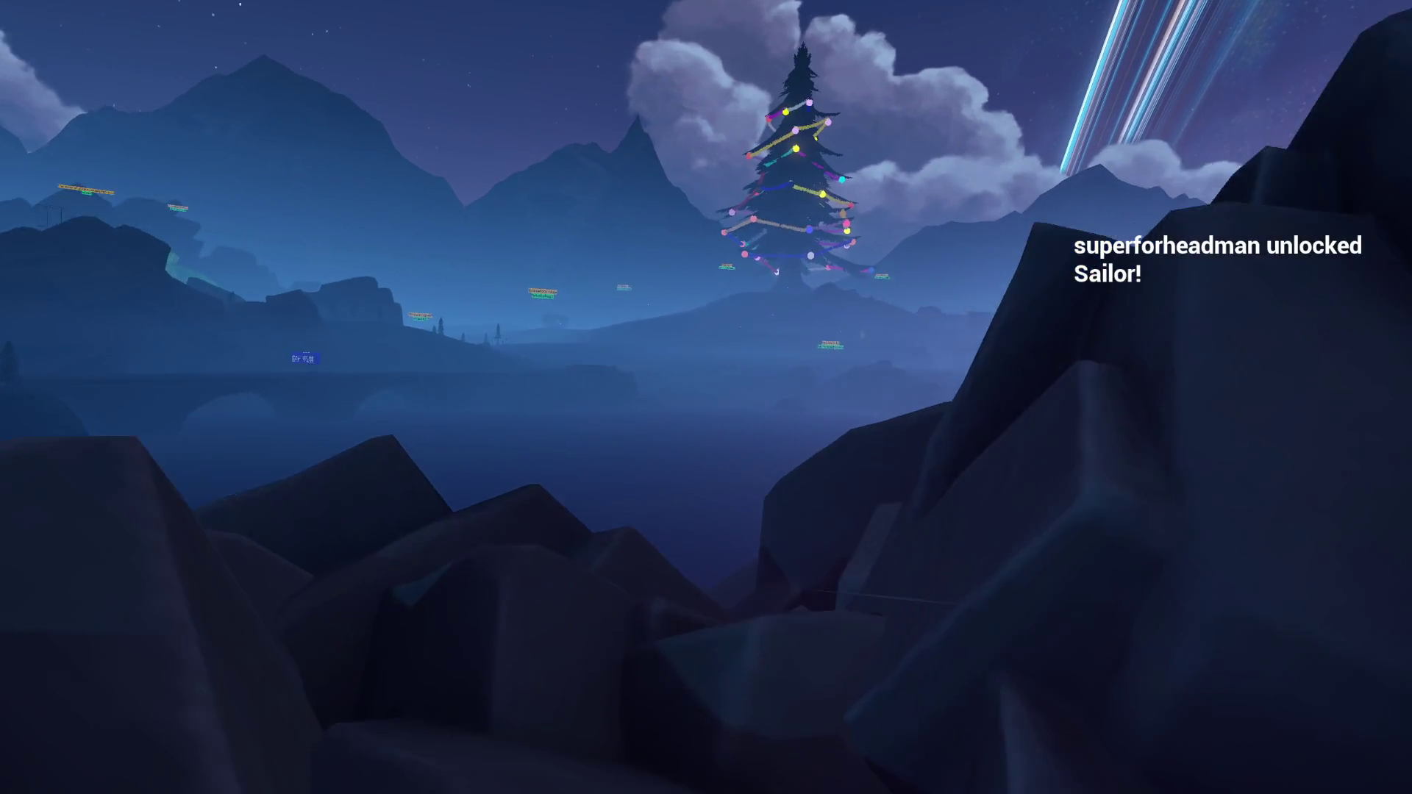
{"action": "key", "text": "w"}
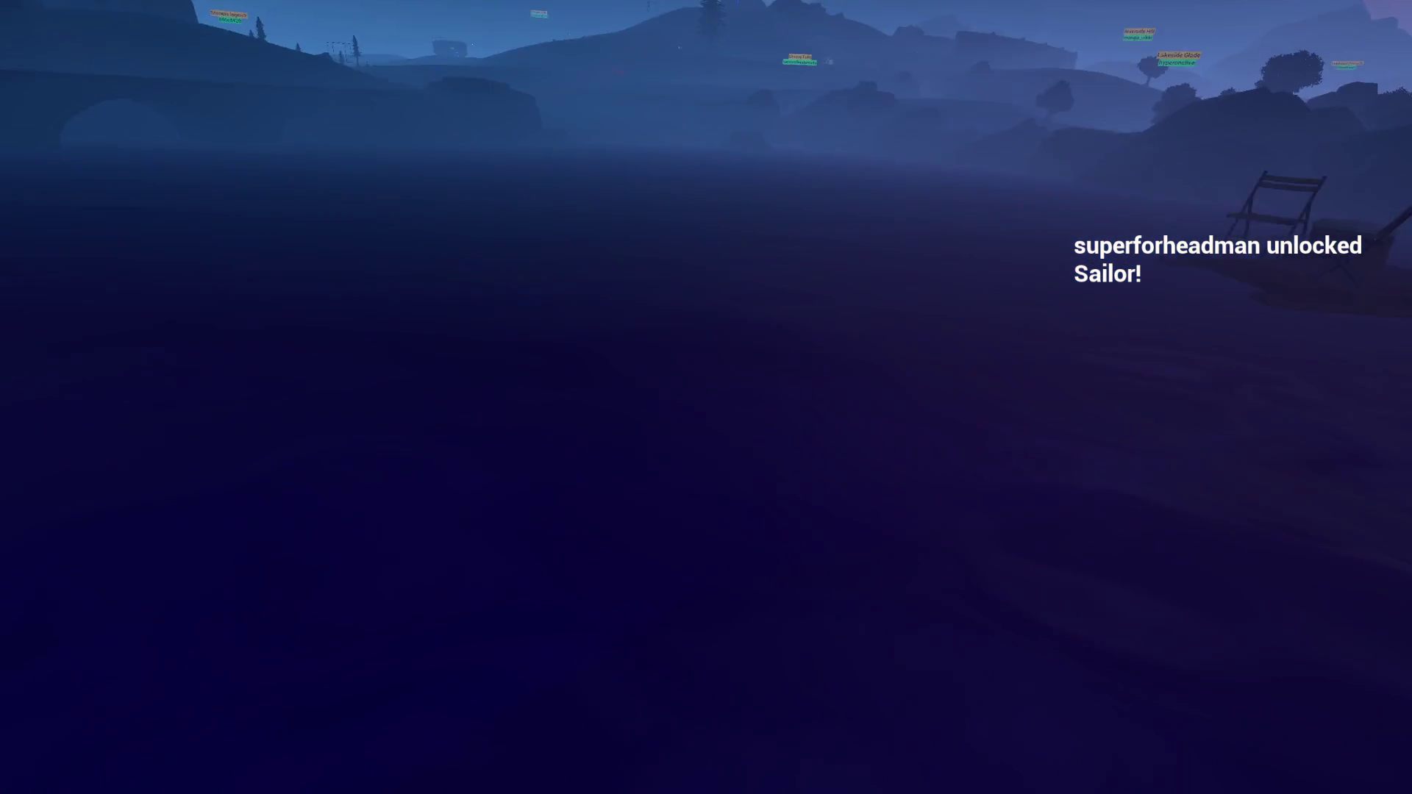
{"action": "key", "text": "w"}
{"action": "key", "text": "w"}
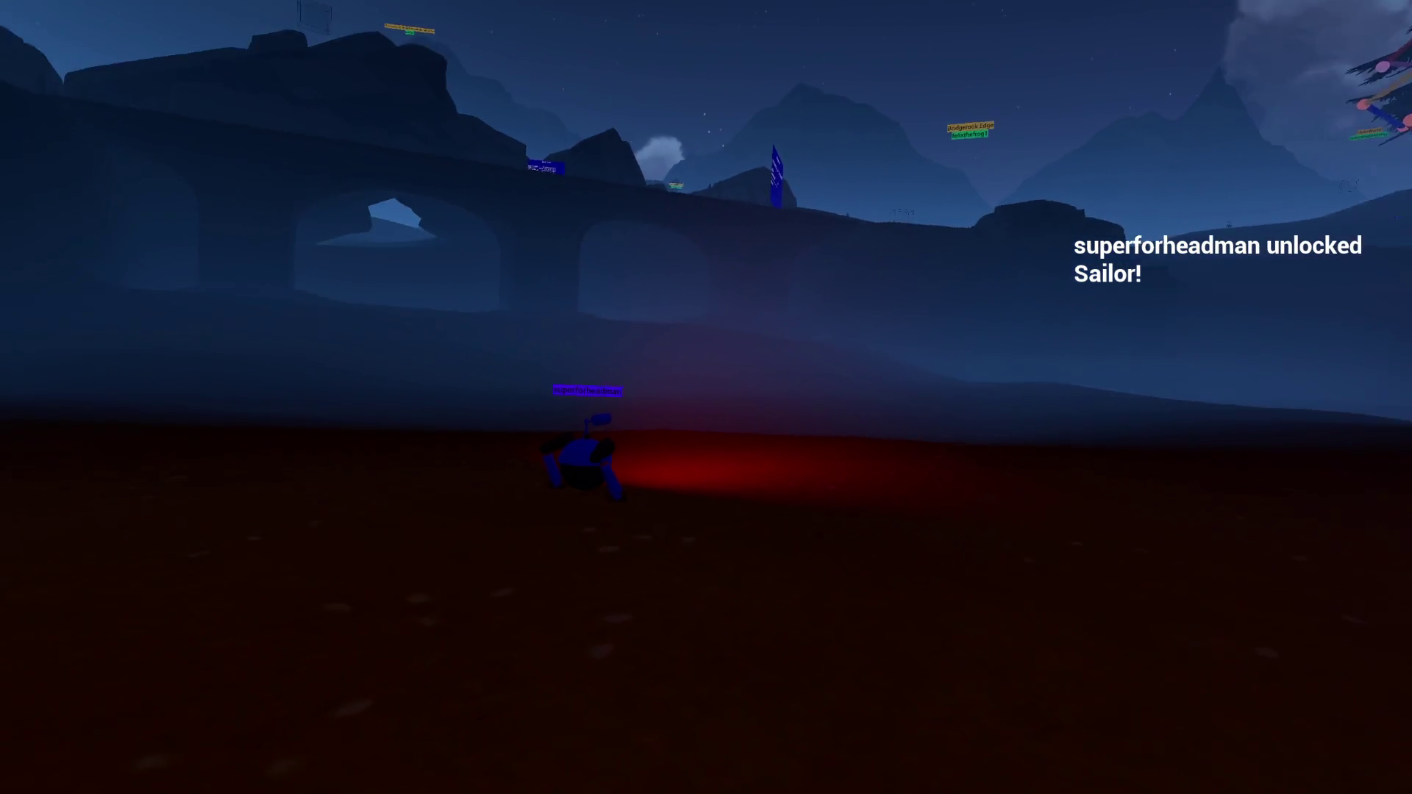
{"action": "key", "text": "w"}
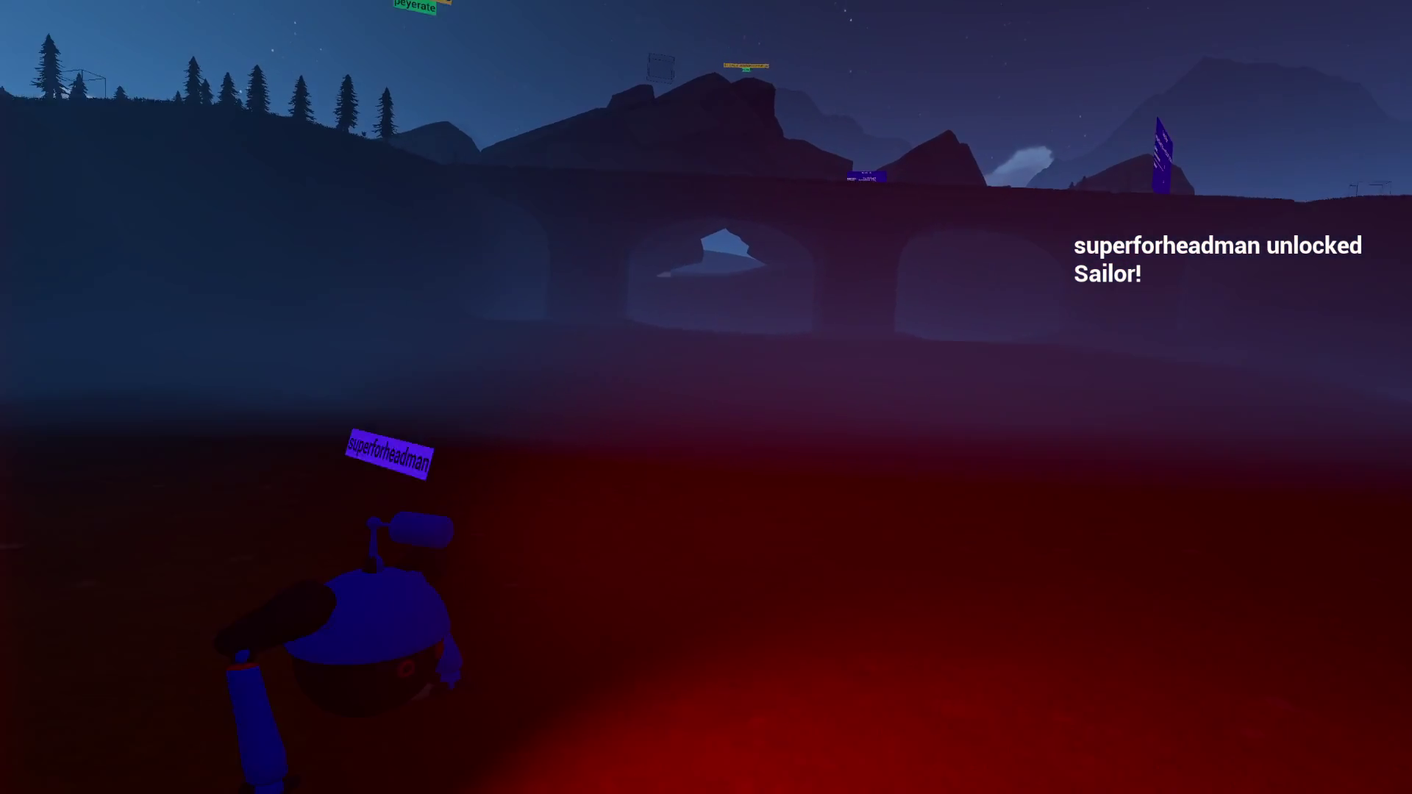
{"action": "key", "text": "w"}
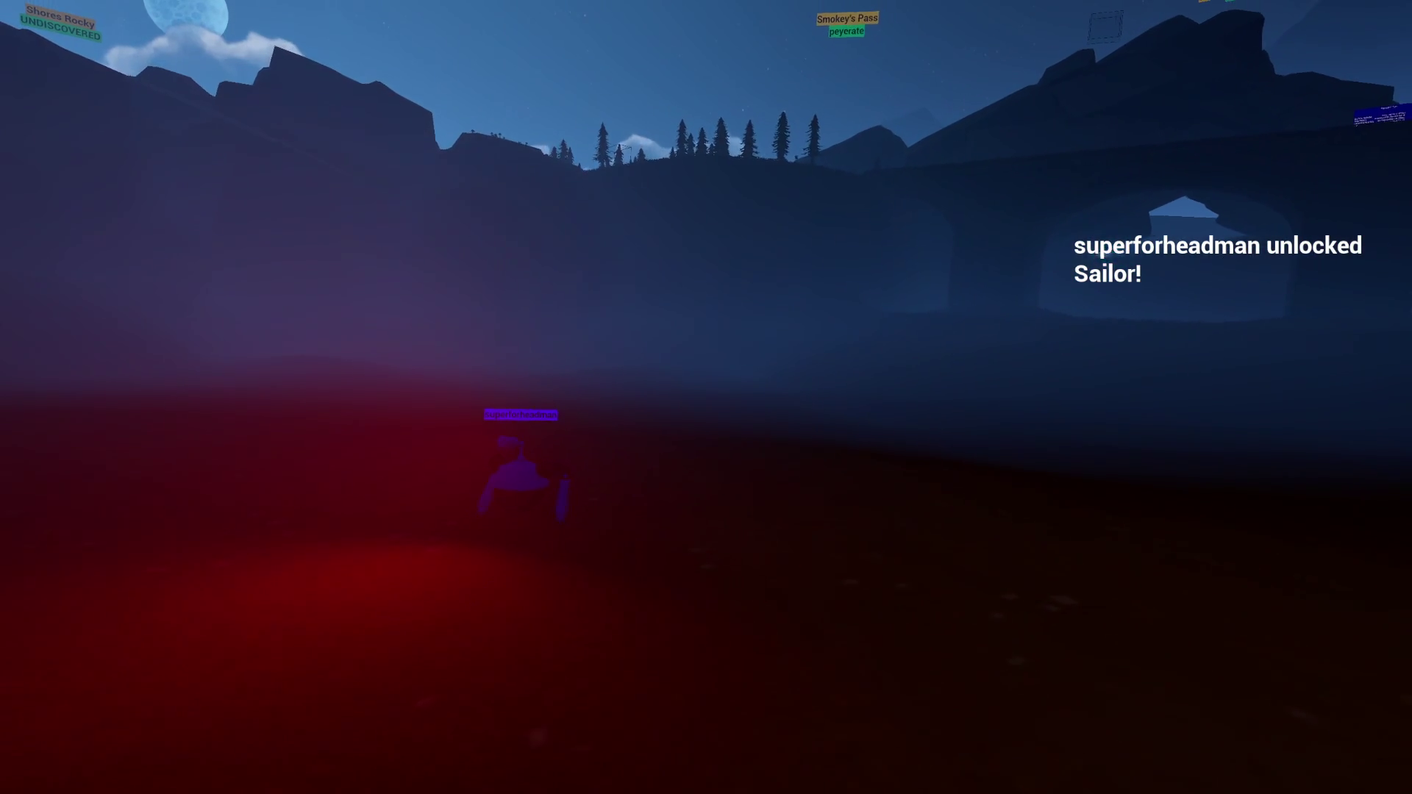
{"action": "key", "text": "w"}
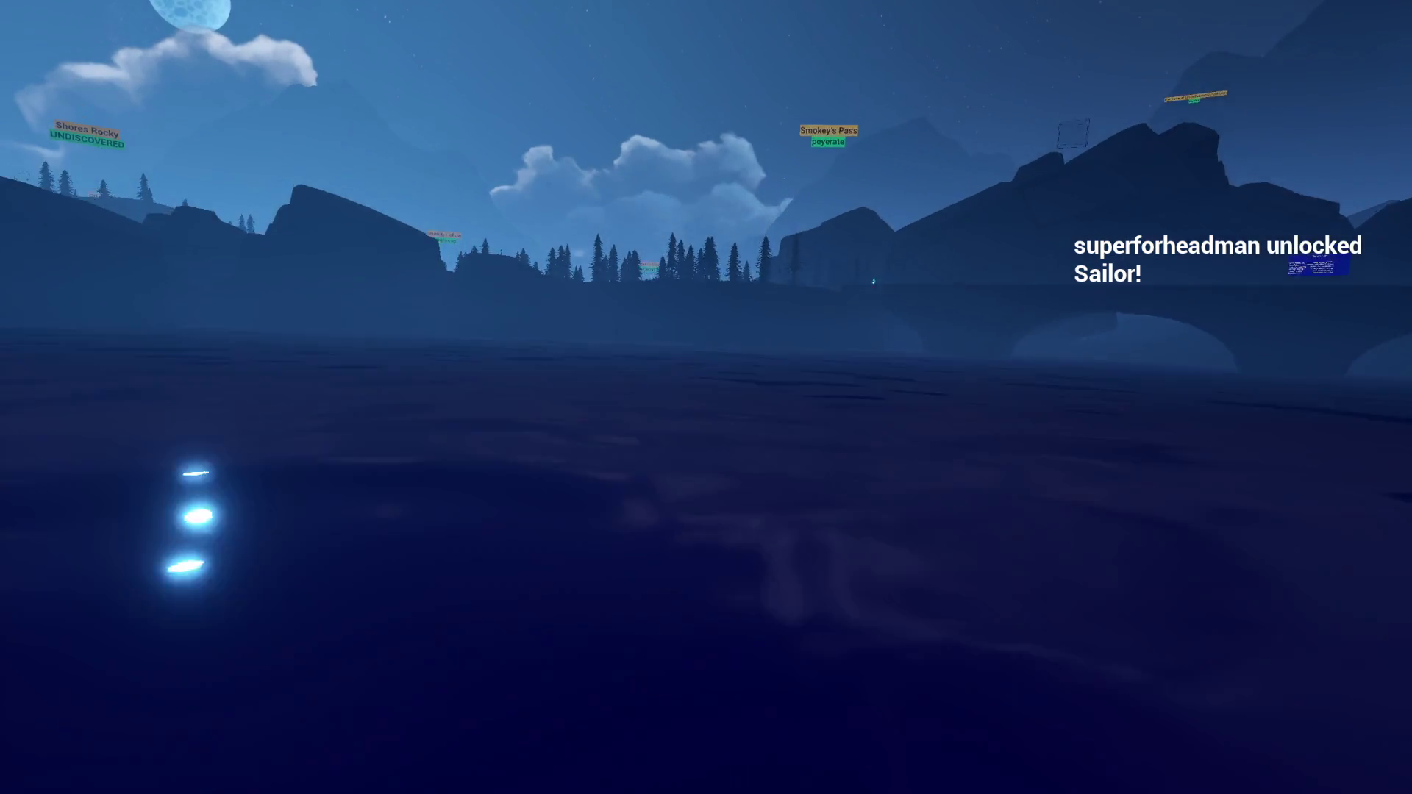
{"action": "key", "text": "w"}
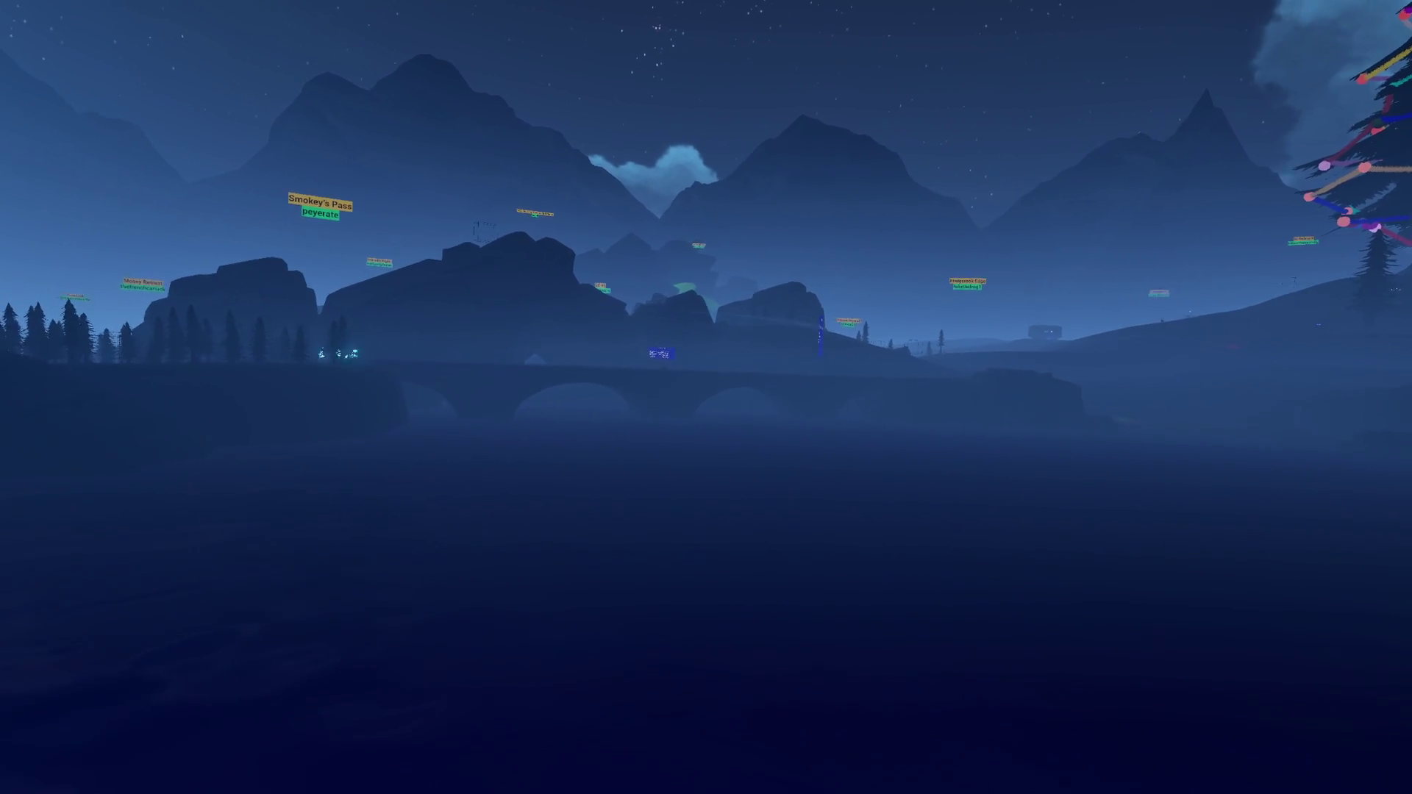
Continue past the Christmas tree and foggy ledge toward another robot player and the ship
{"action": "key", "text": "w"}
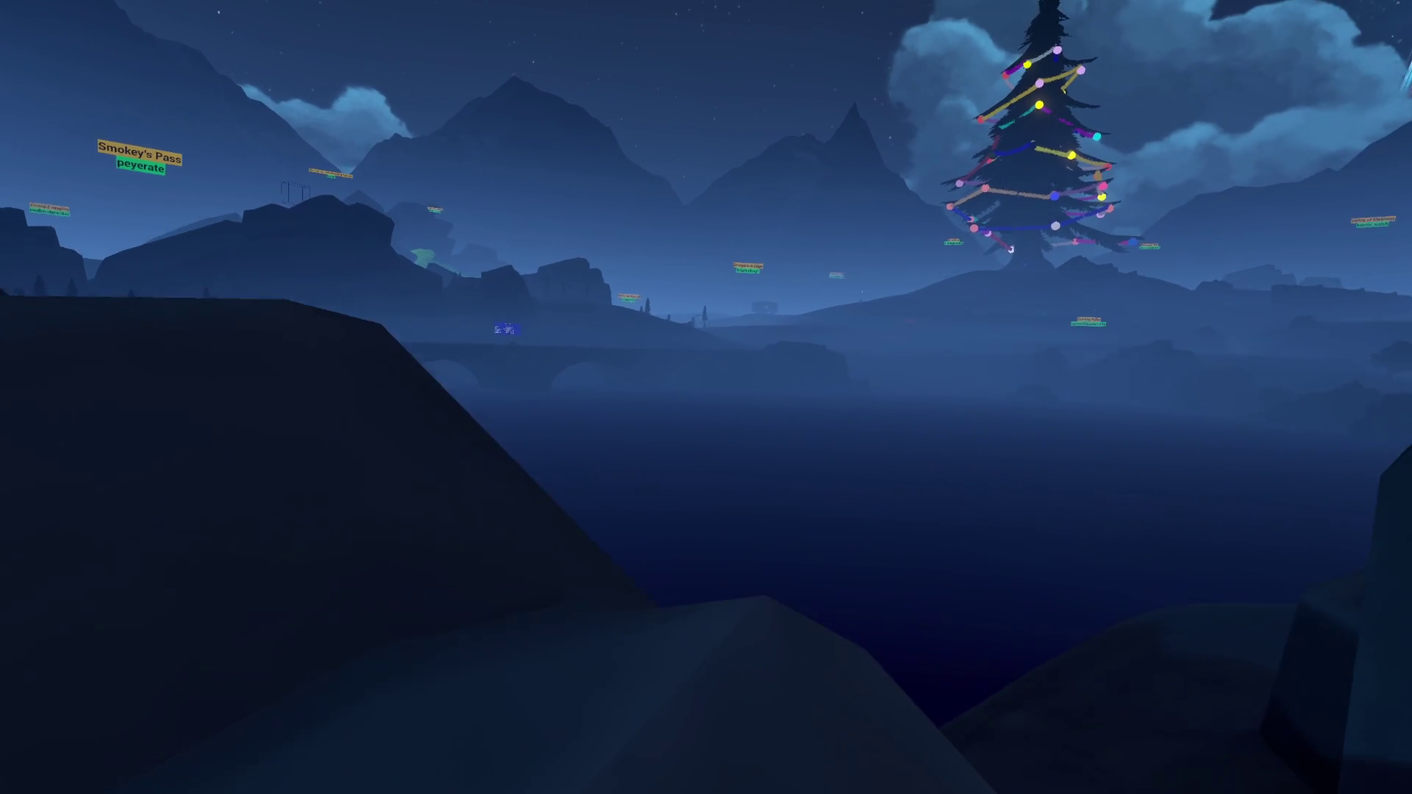
{"action": "key", "text": "w"}
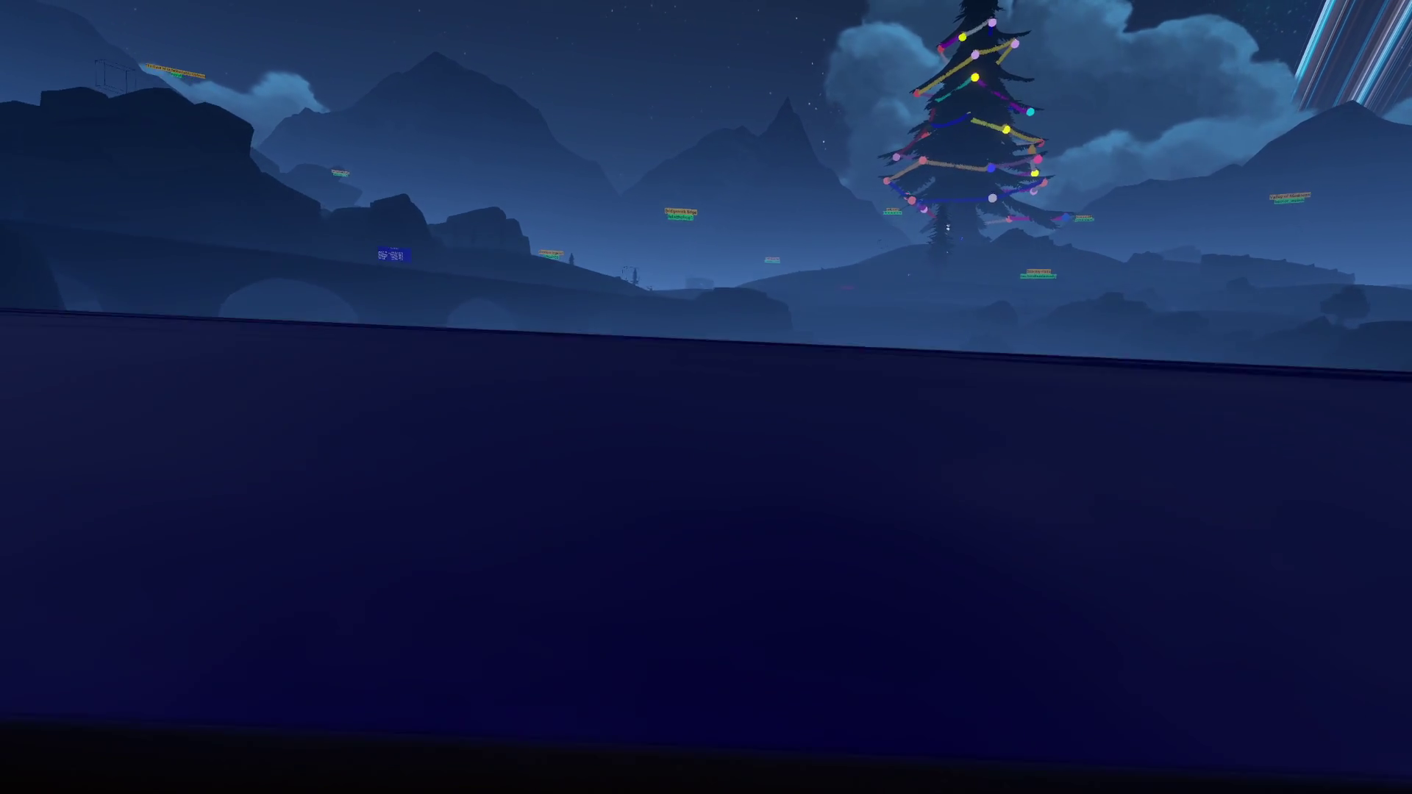
{"action": "key", "text": "w"}
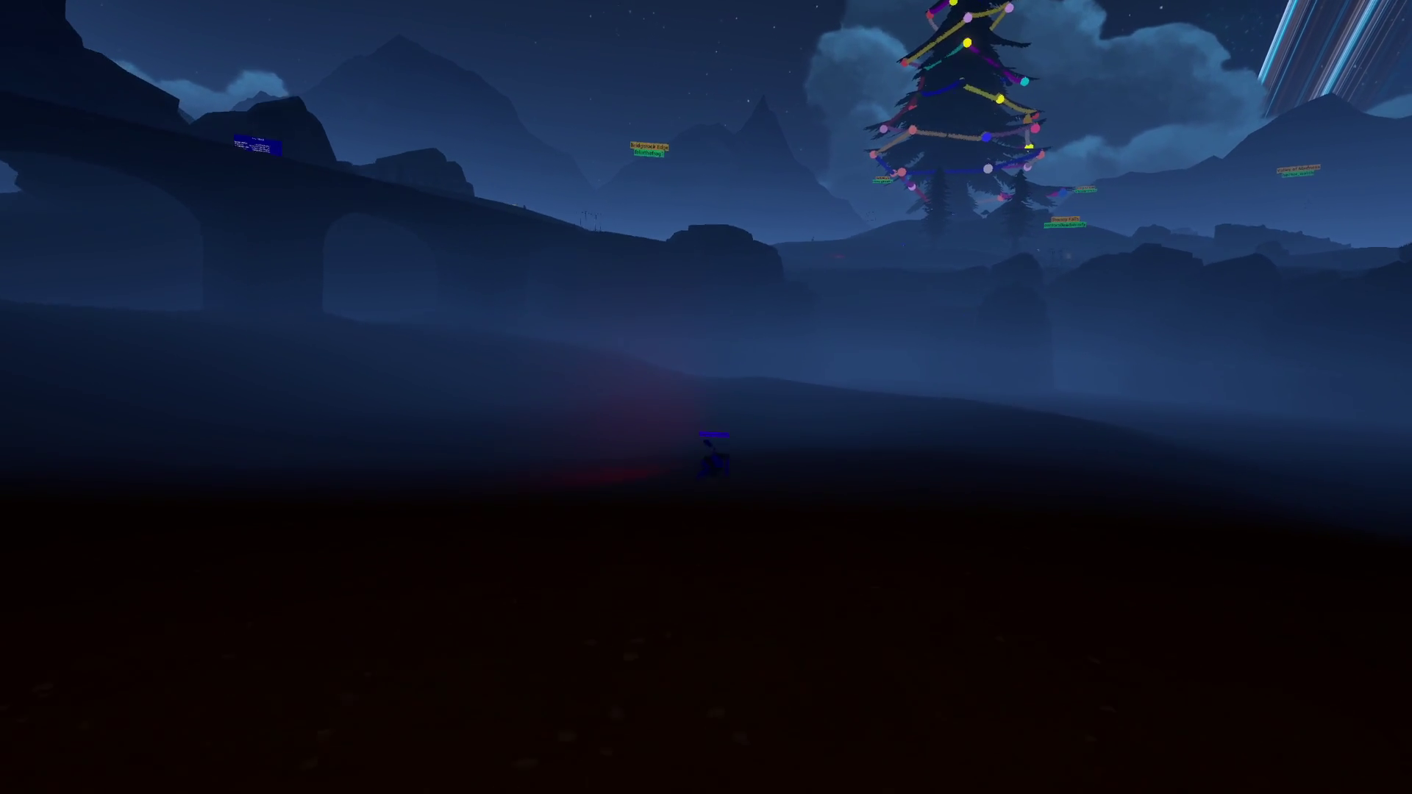
{"action": "key", "text": "w"}
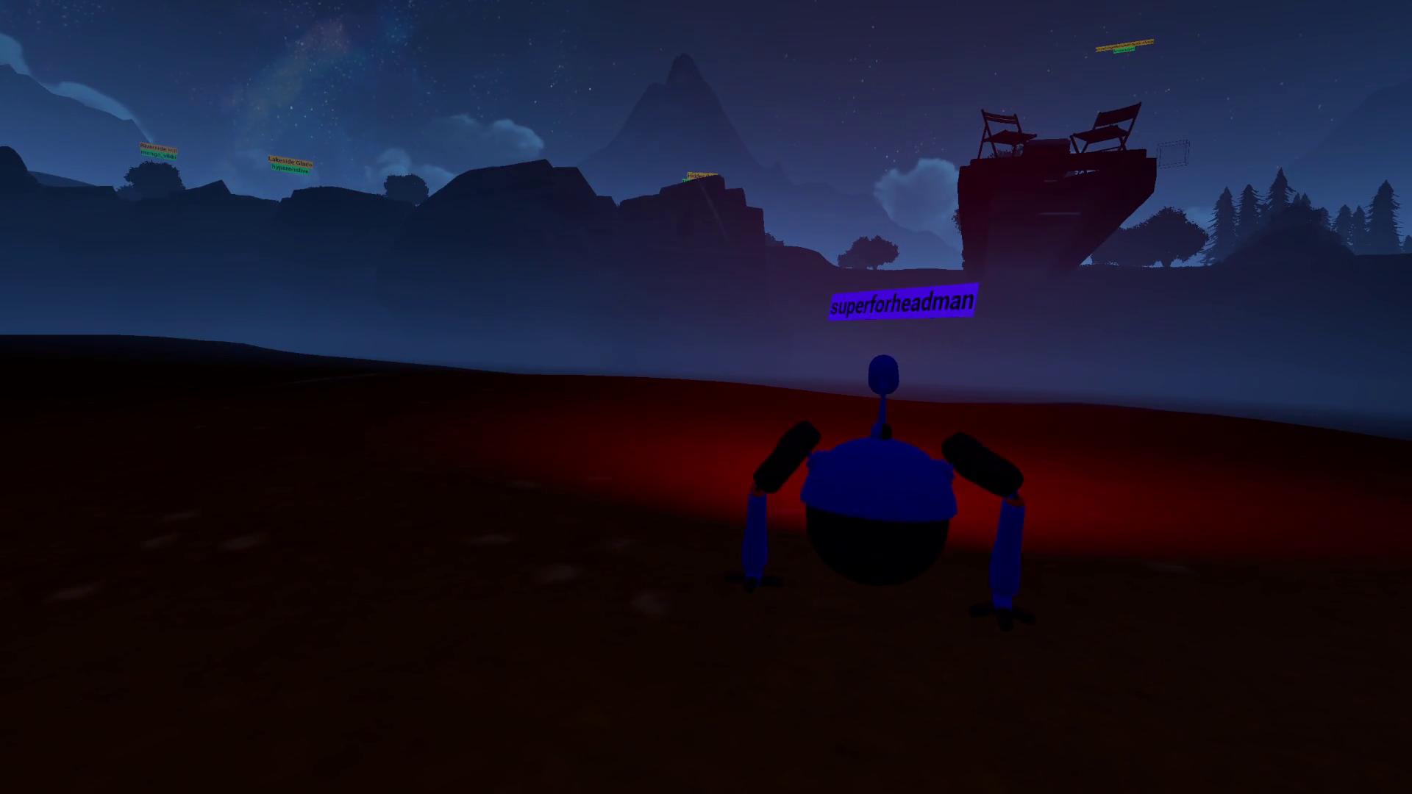
{"action": "key", "text": "w"}
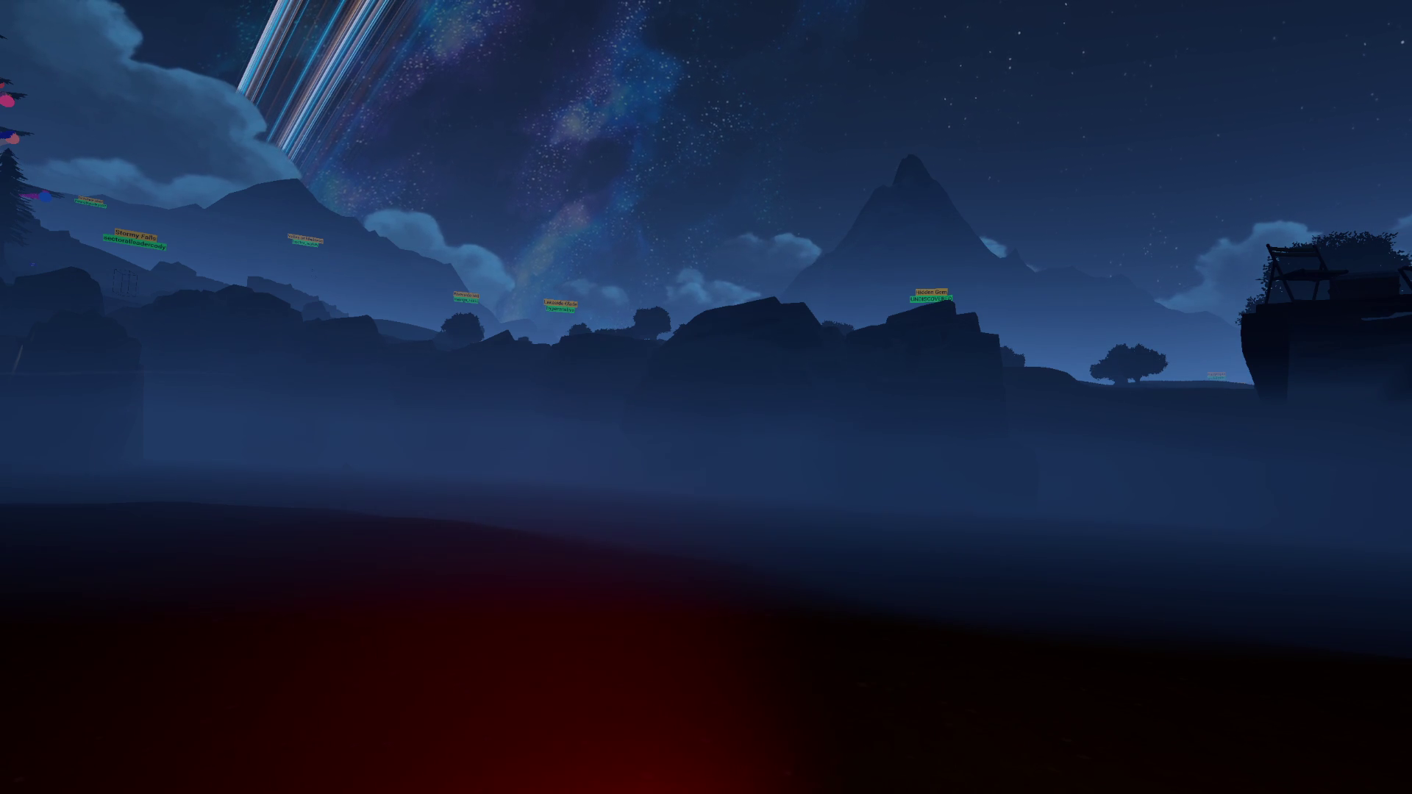
{"action": "key", "text": "F1"}
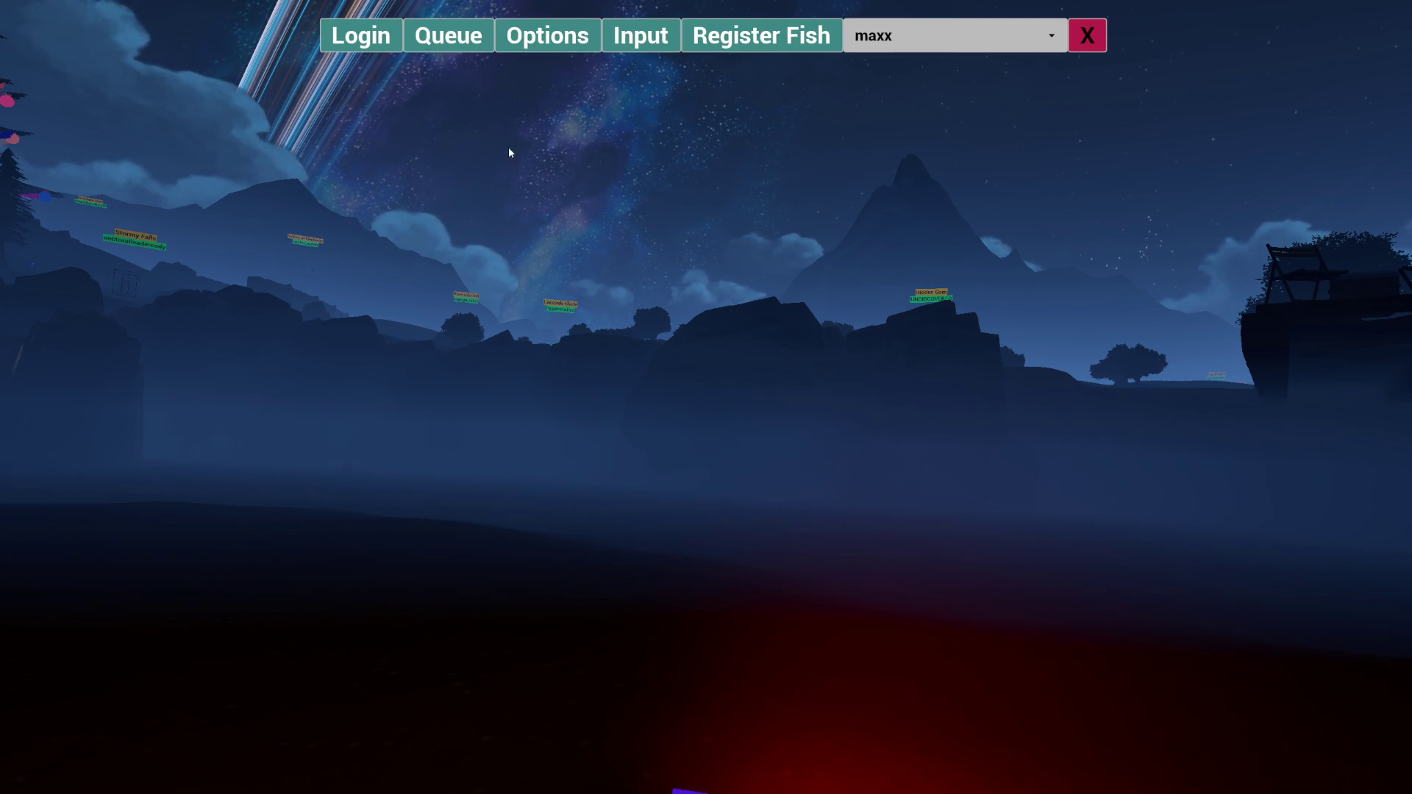
Set the text block style to flex in the mod's Input panel
{"action": "left_click", "coordinate": [635, 36]}
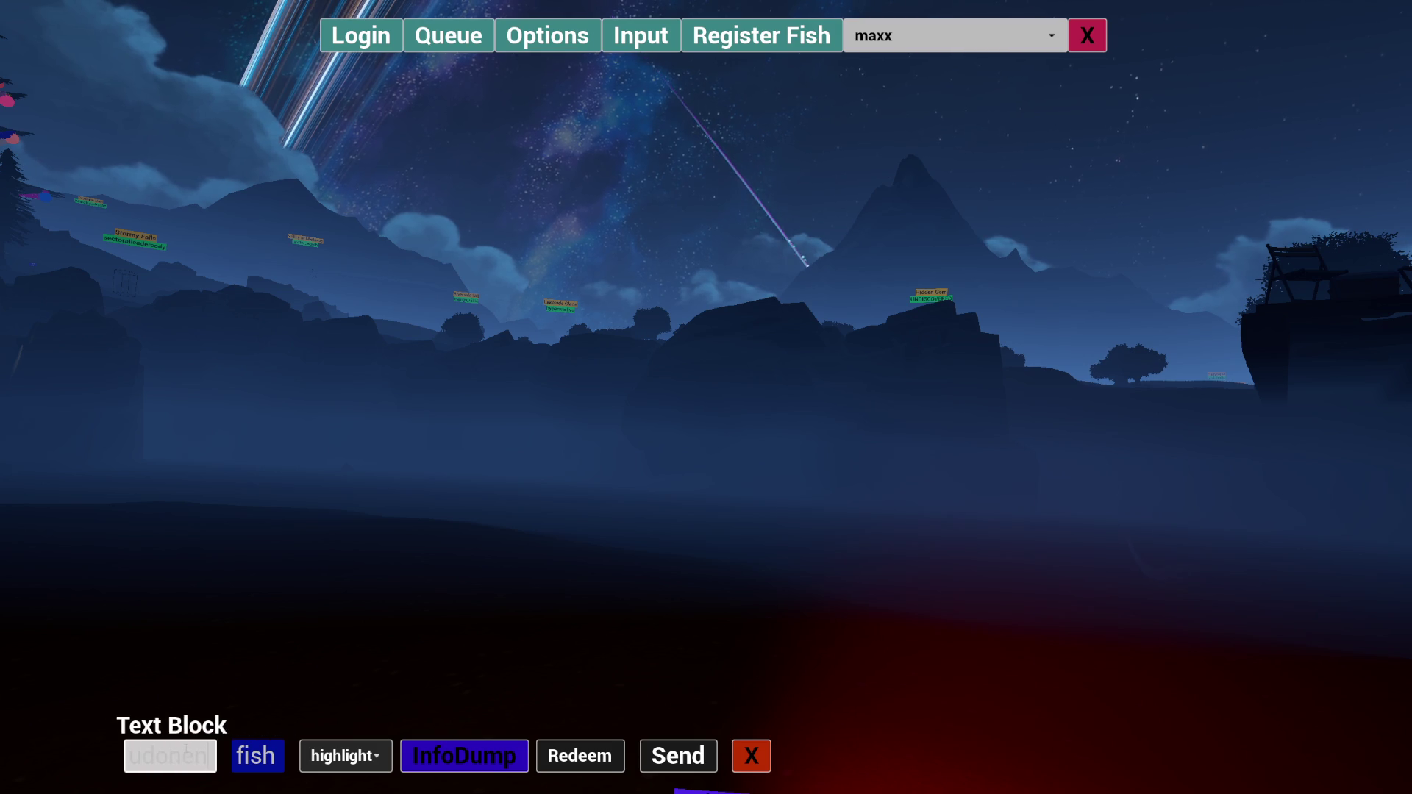
{"action": "left_click", "coordinate": [329, 762]}
{"action": "left_click", "coordinate": [345, 620]}
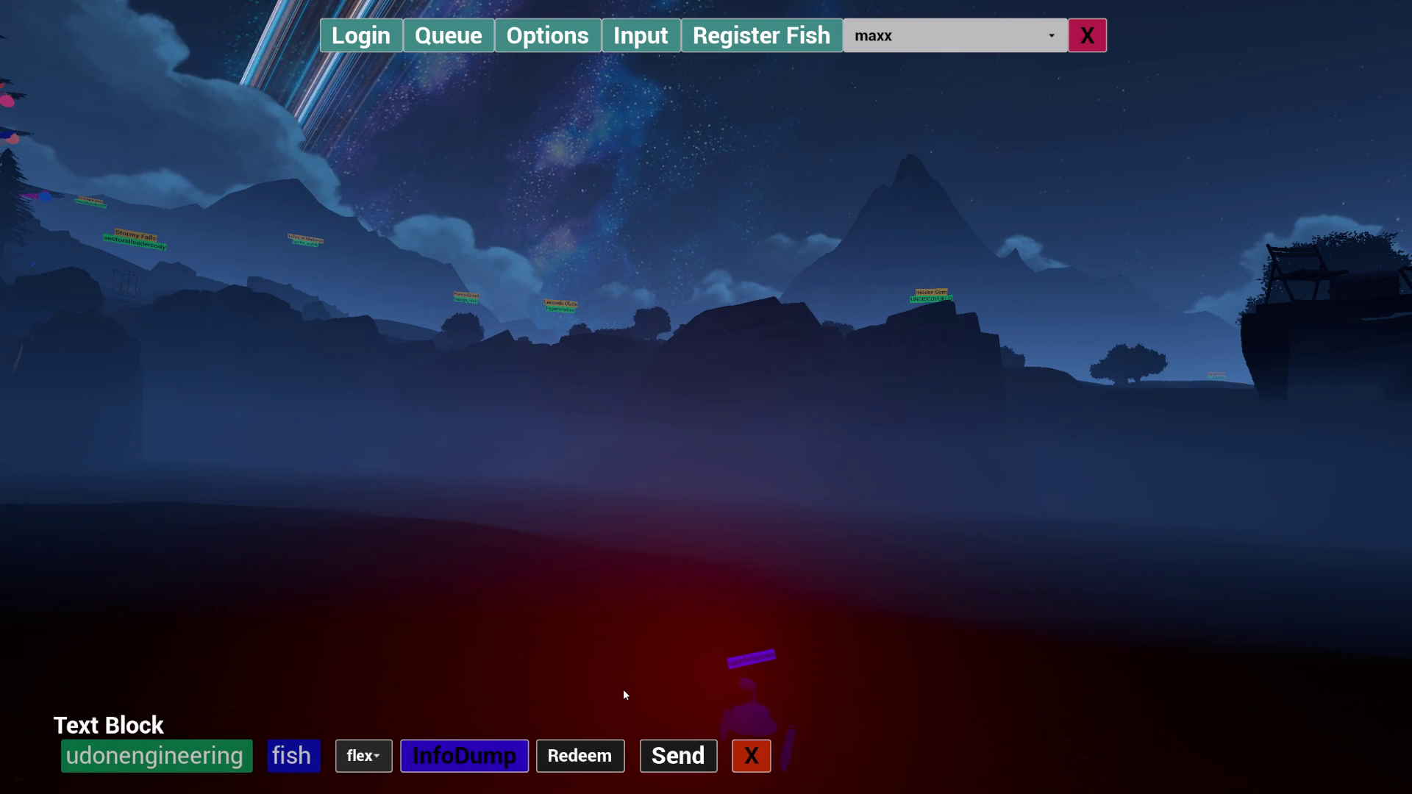
Close the text block panel and mod toolbar, then scroll through the udonengineering discoveries and unlocks
{"action": "left_click", "coordinate": [750, 757]}
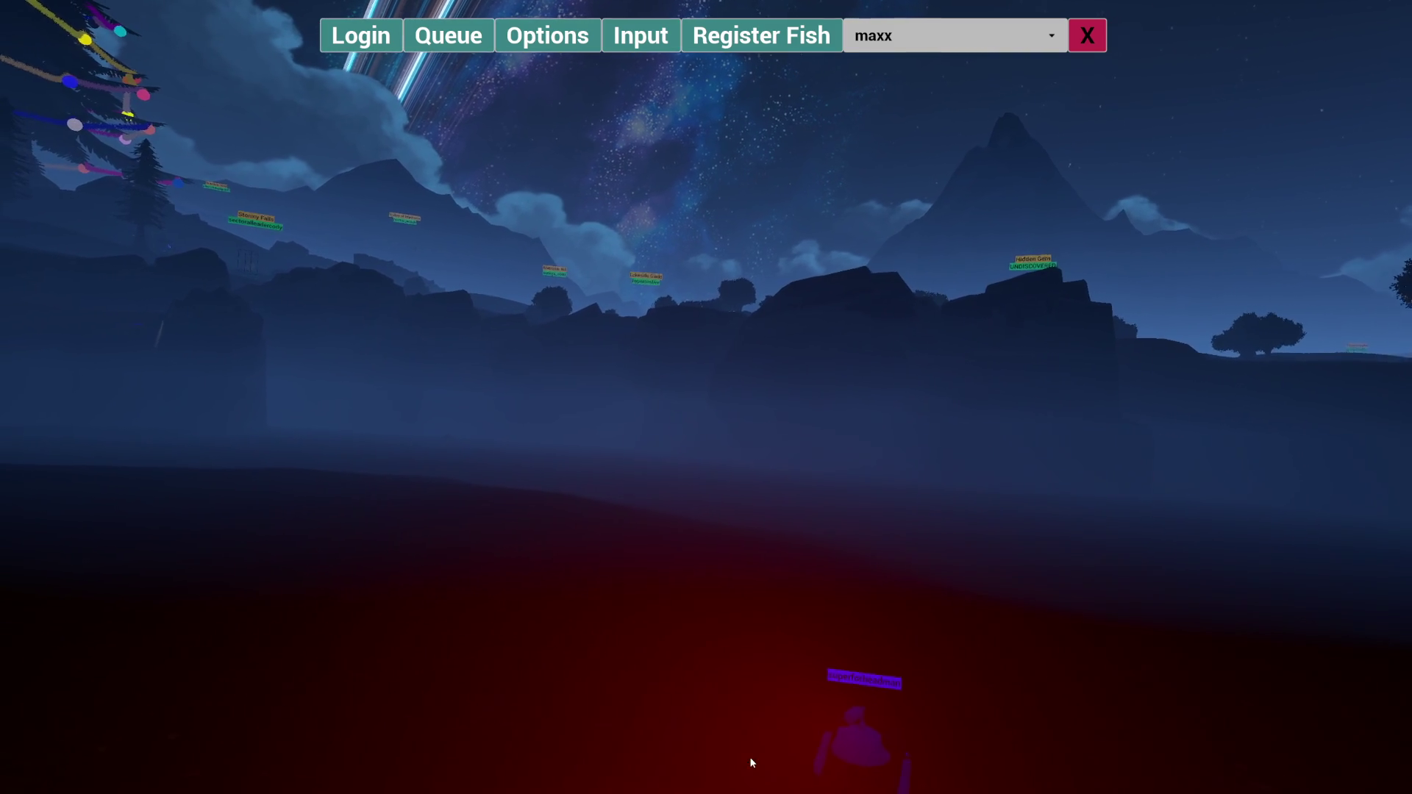
{"action": "left_click", "coordinate": [1094, 34]}
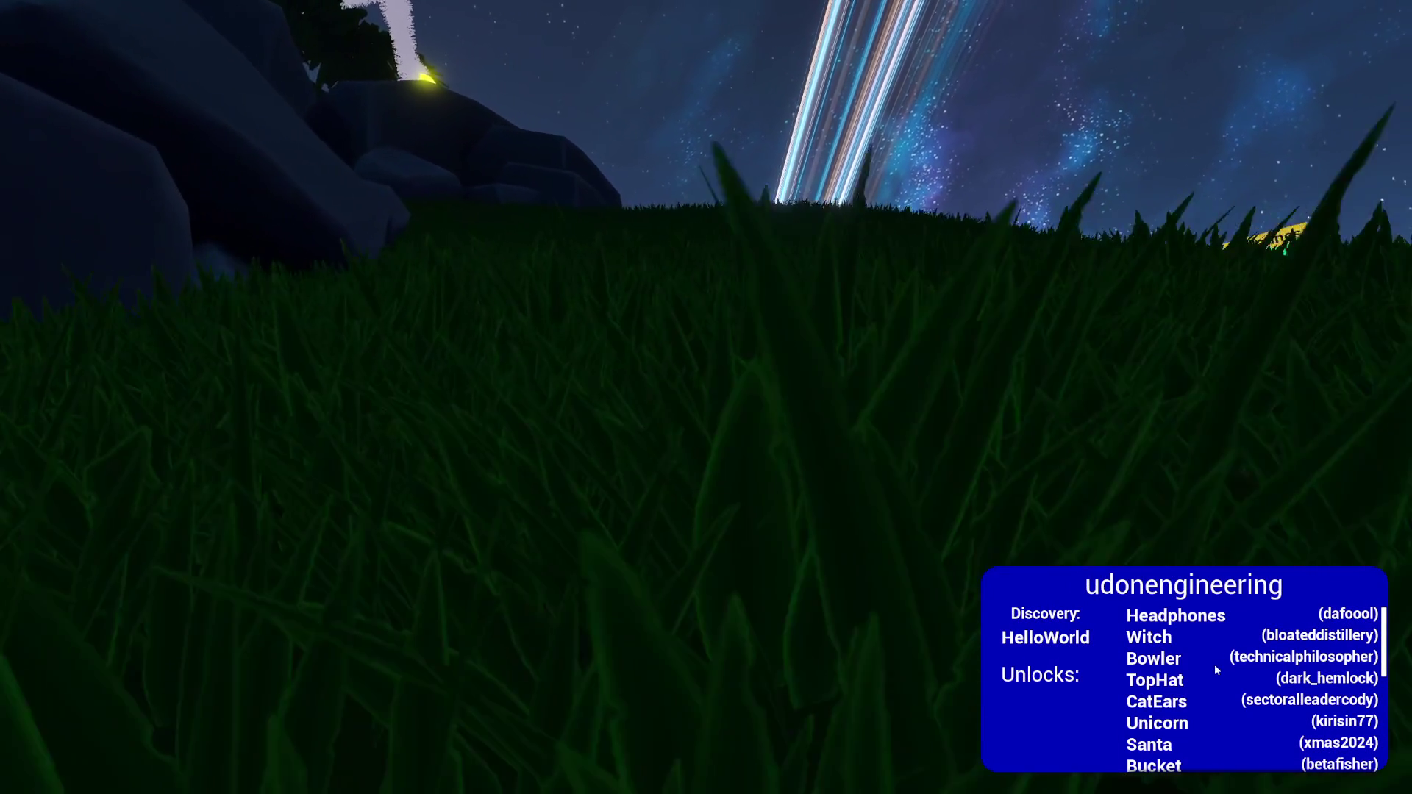
{"action": "scroll", "coordinate": [1215, 664], "scroll_direction": "down", "scroll_amount": 10}
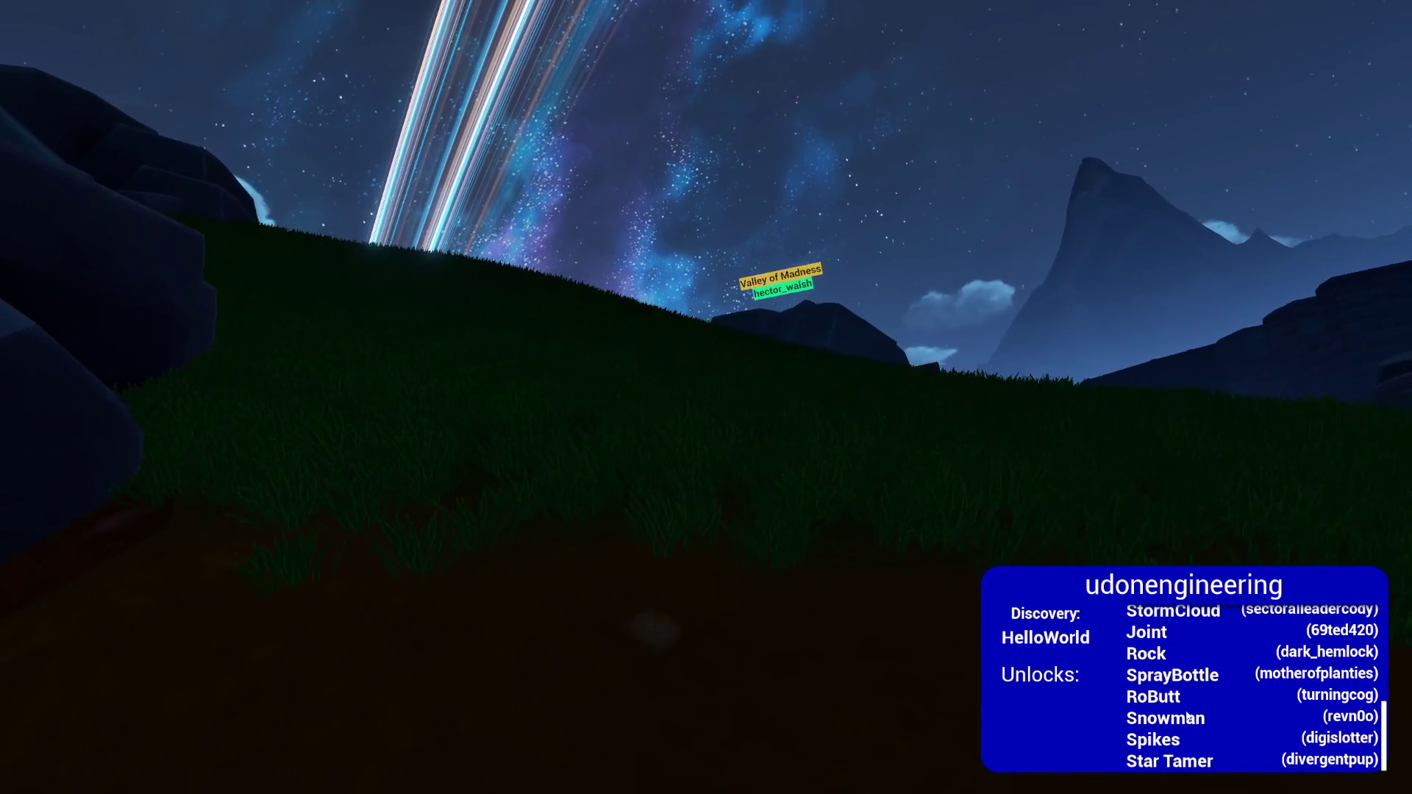
{"action": "scroll", "coordinate": [1187, 718], "scroll_direction": "up", "scroll_amount": 5}
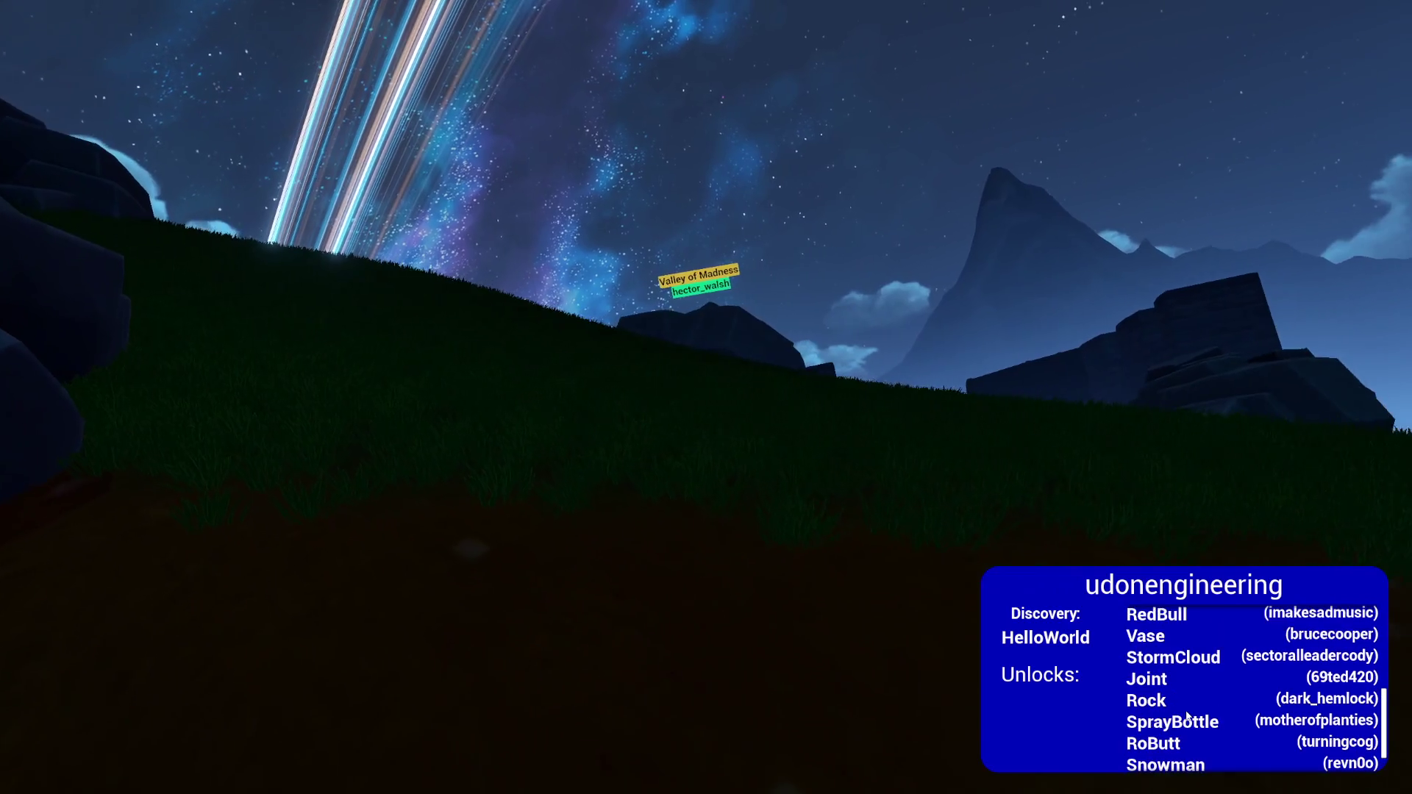